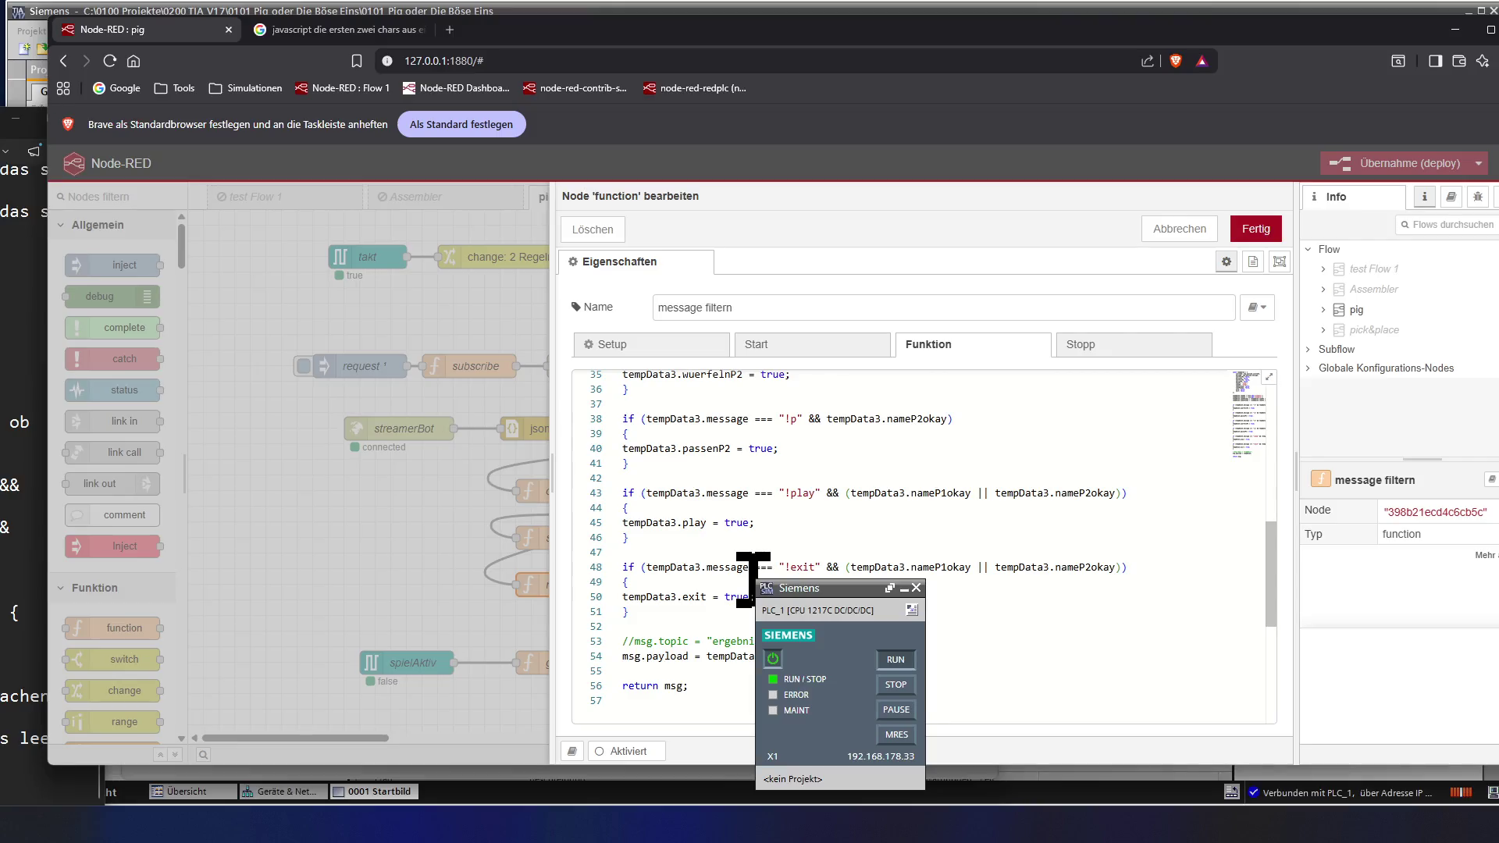
scroll(752, 580, down, 1)
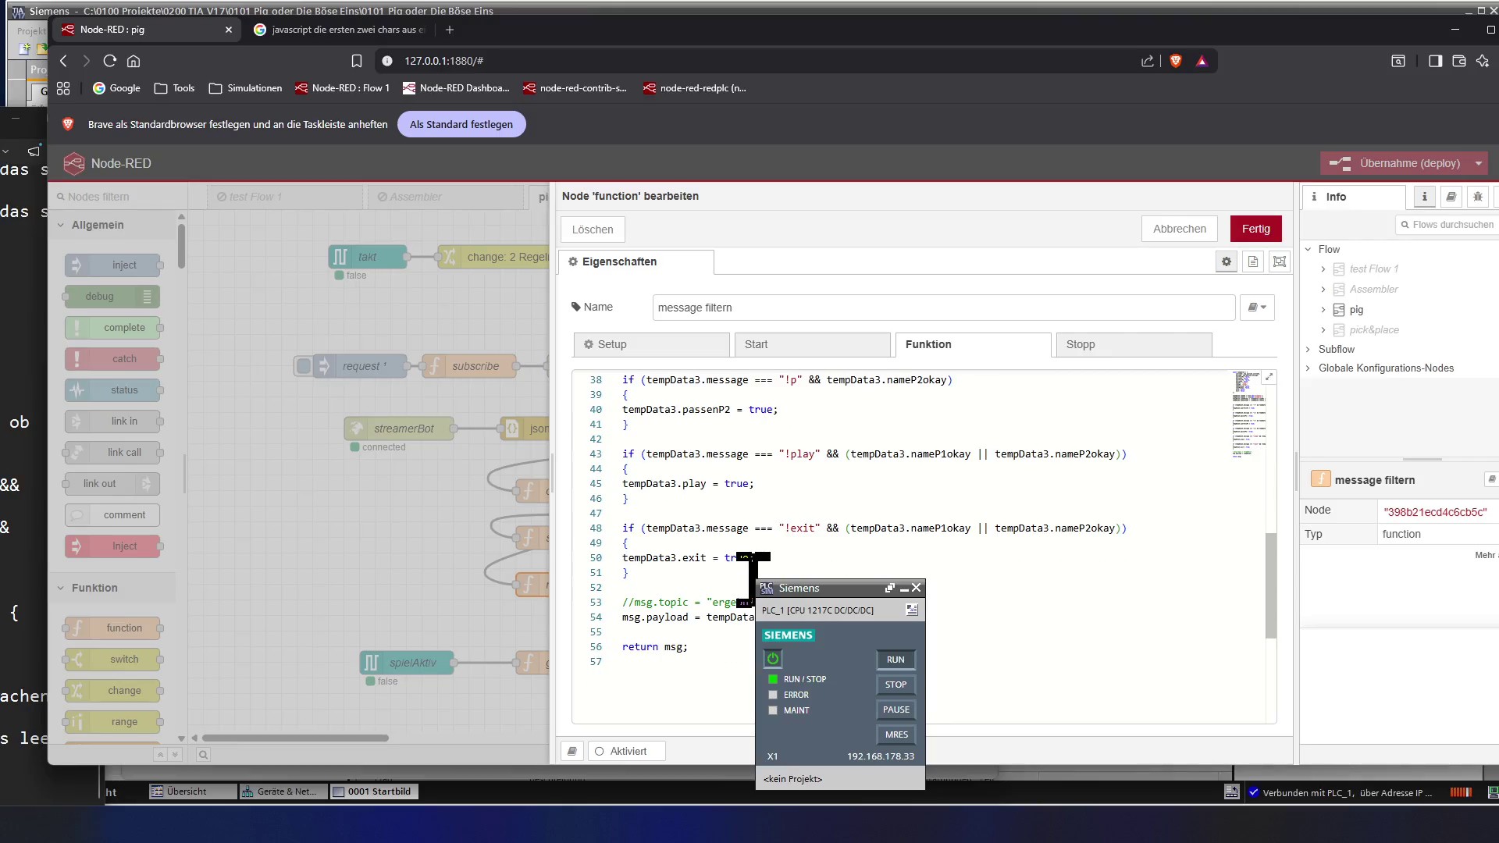
scroll(750, 578, down, 1)
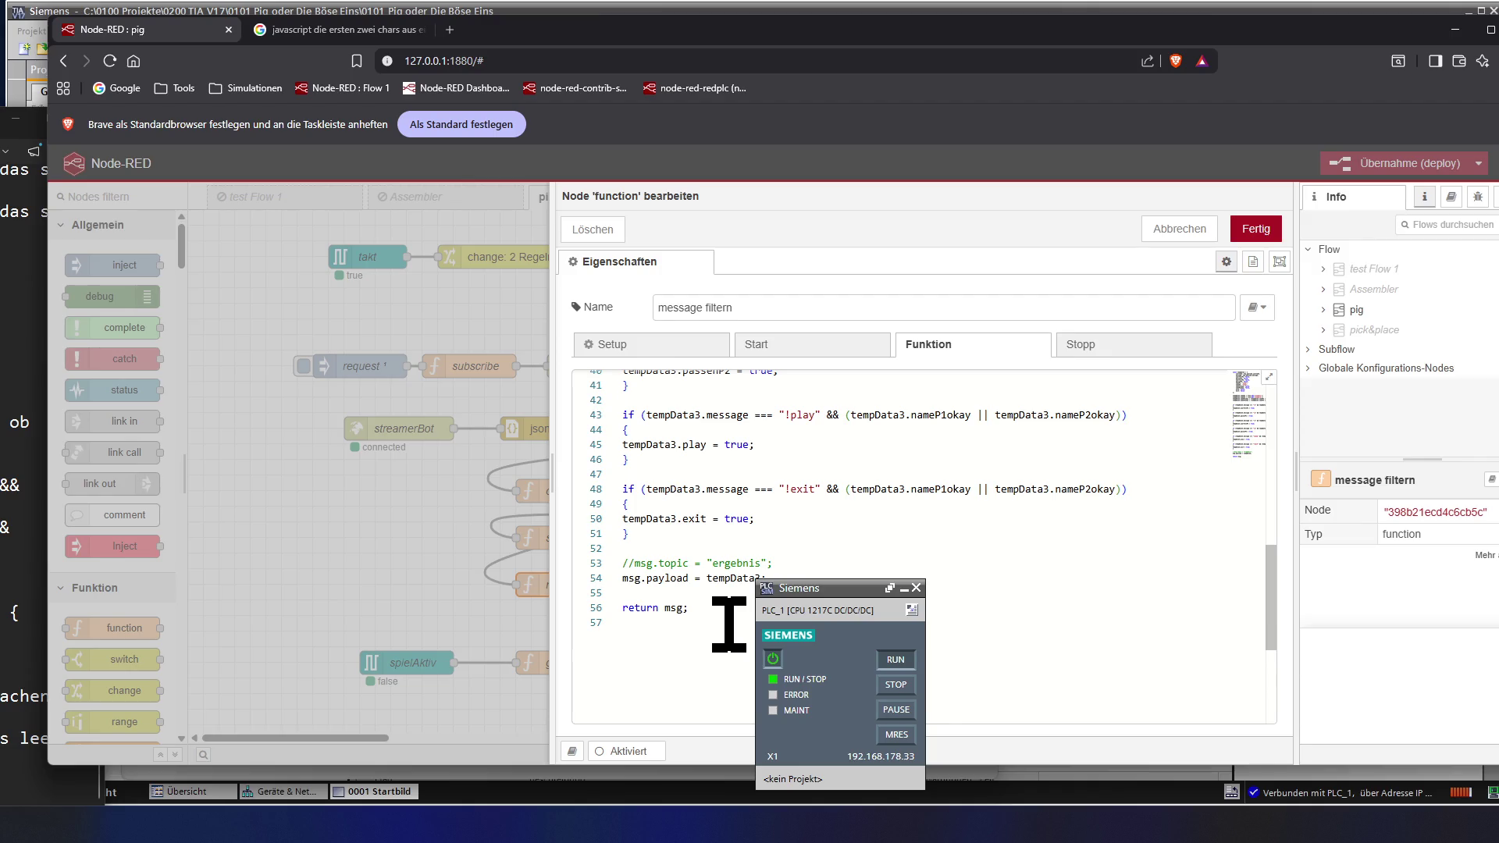
scroll(728, 624, up, 2)
scroll(728, 623, up, 2)
scroll(728, 624, up, 2)
scroll(728, 624, up, 2)
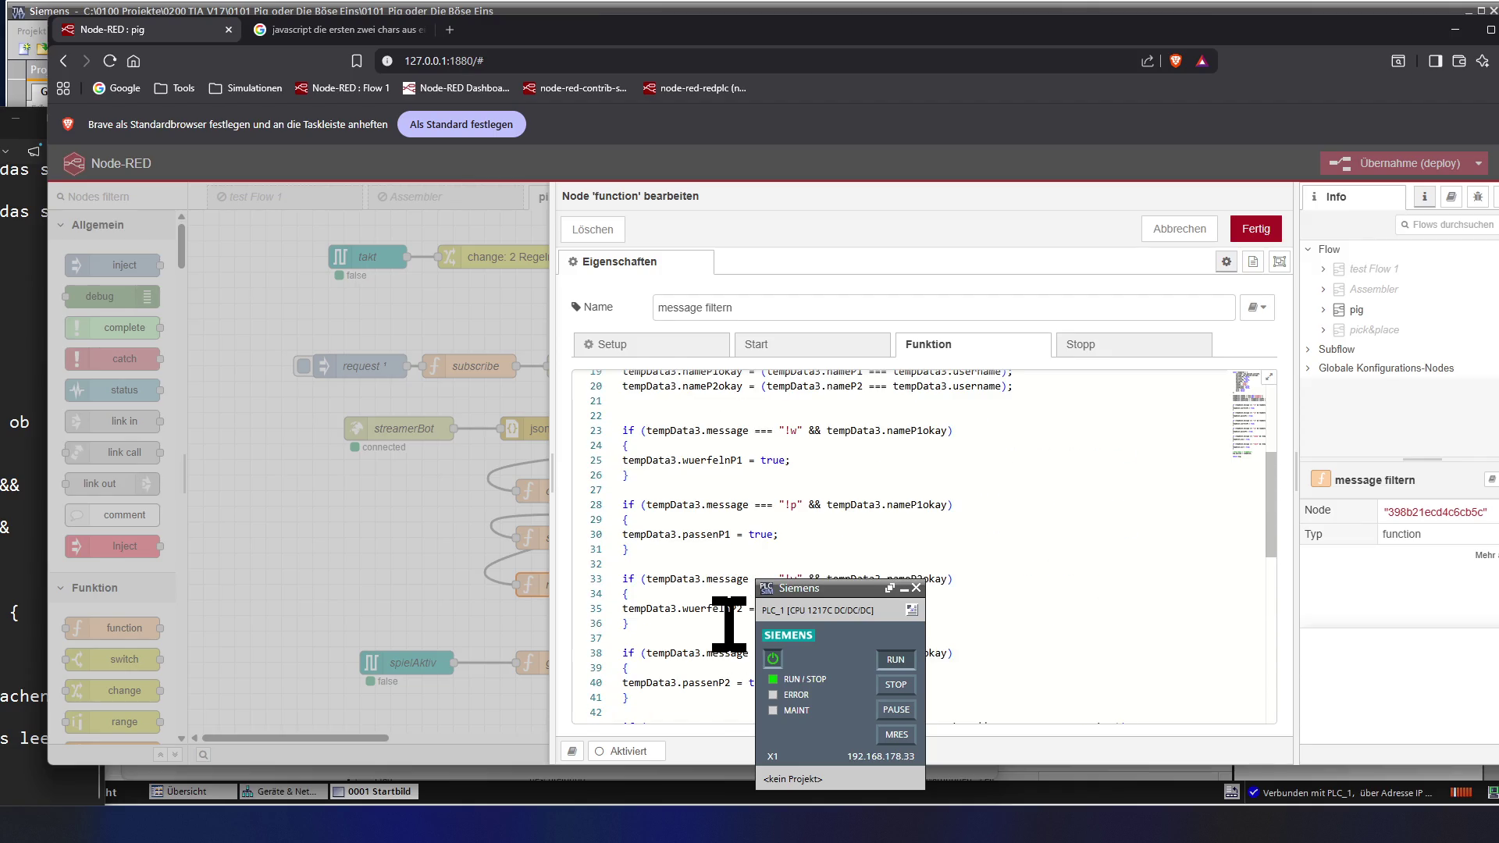
scroll(729, 625, up, 2)
scroll(729, 625, up, 1)
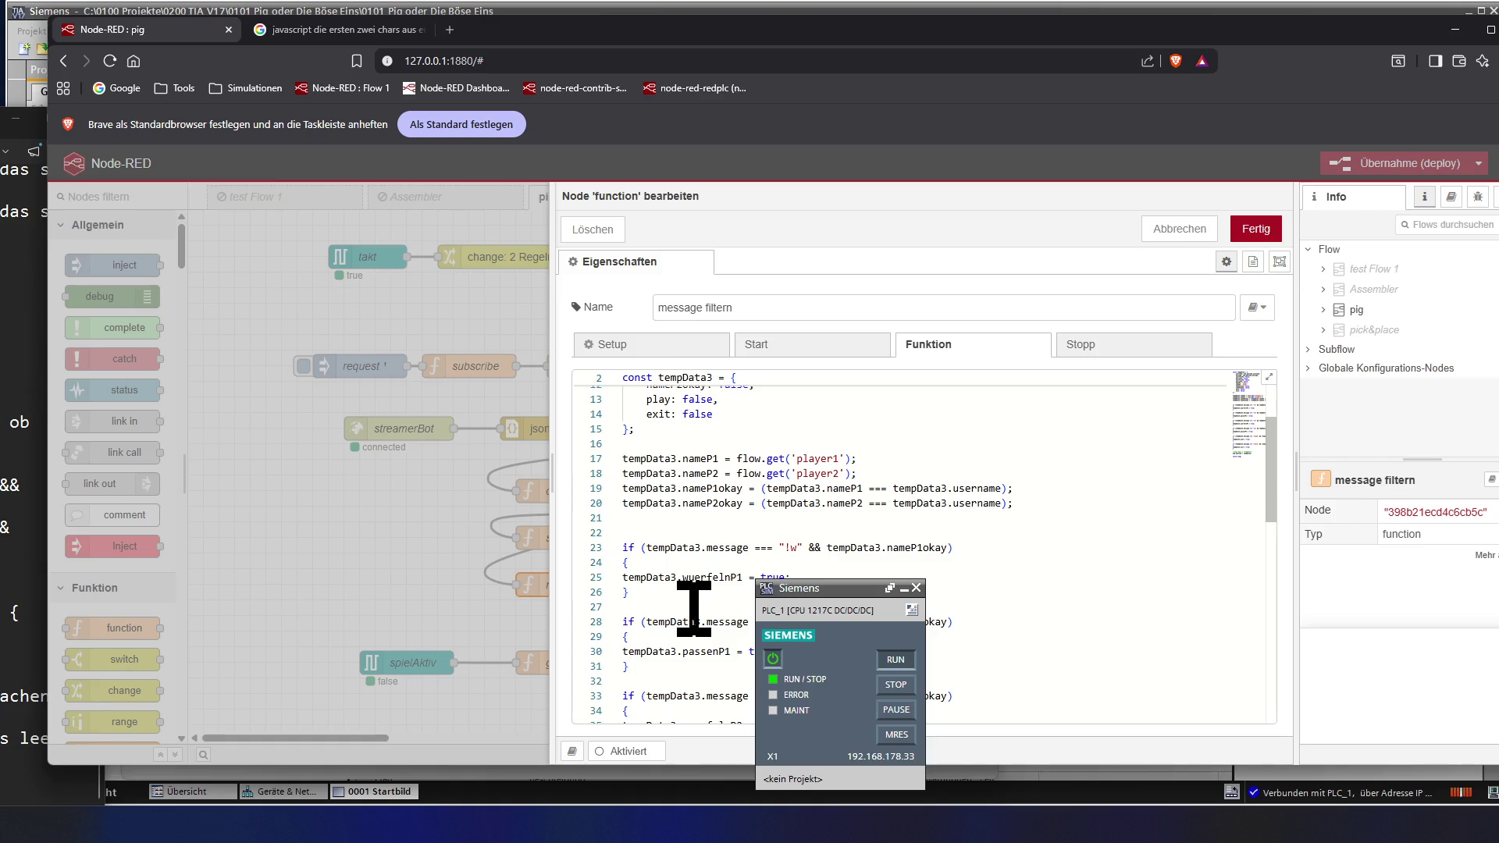
scroll(693, 607, up, 2)
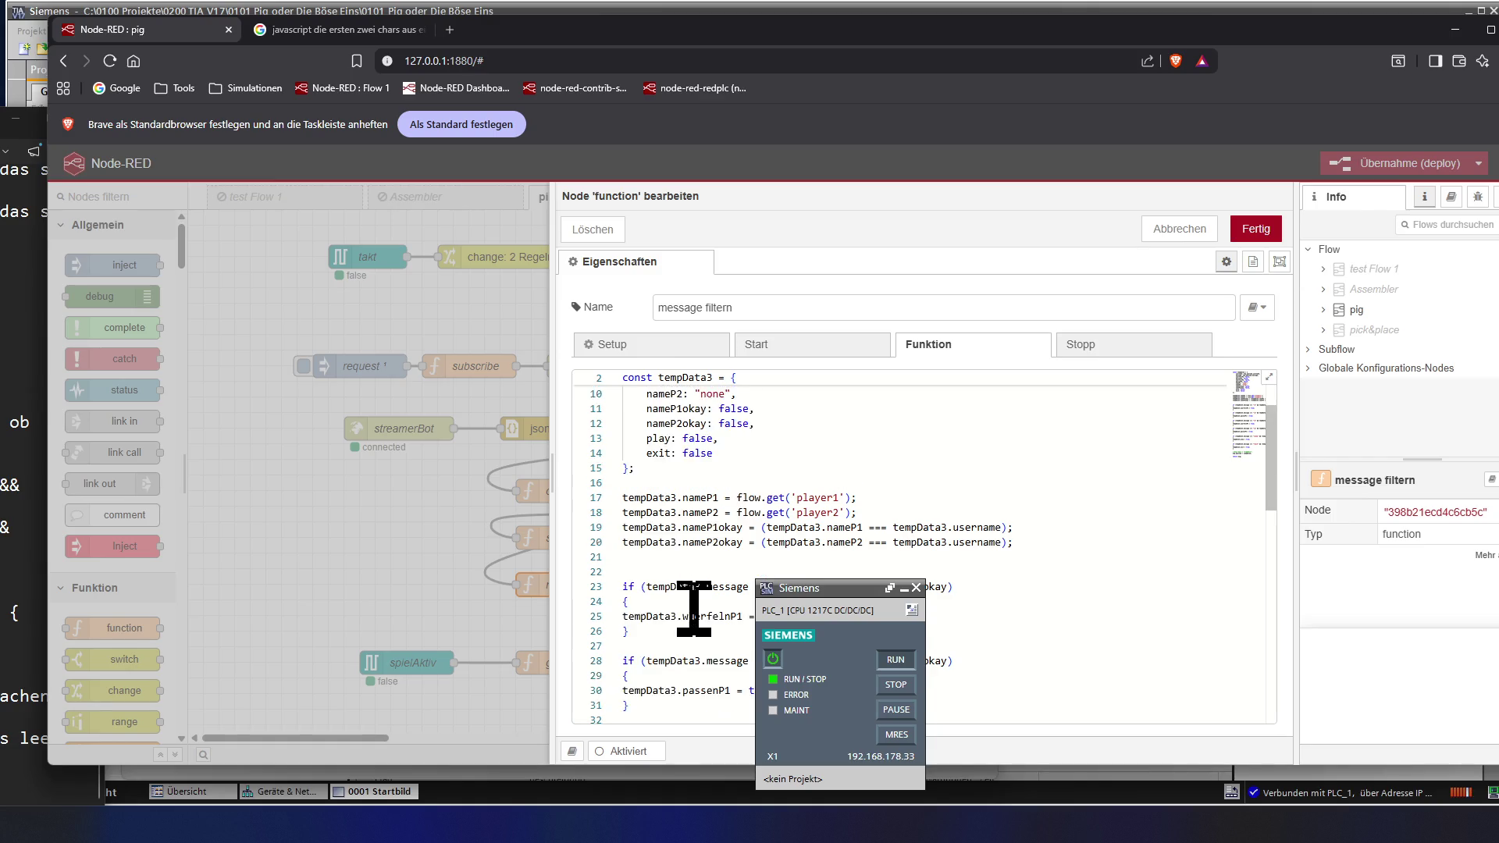
scroll(693, 607, up, 3)
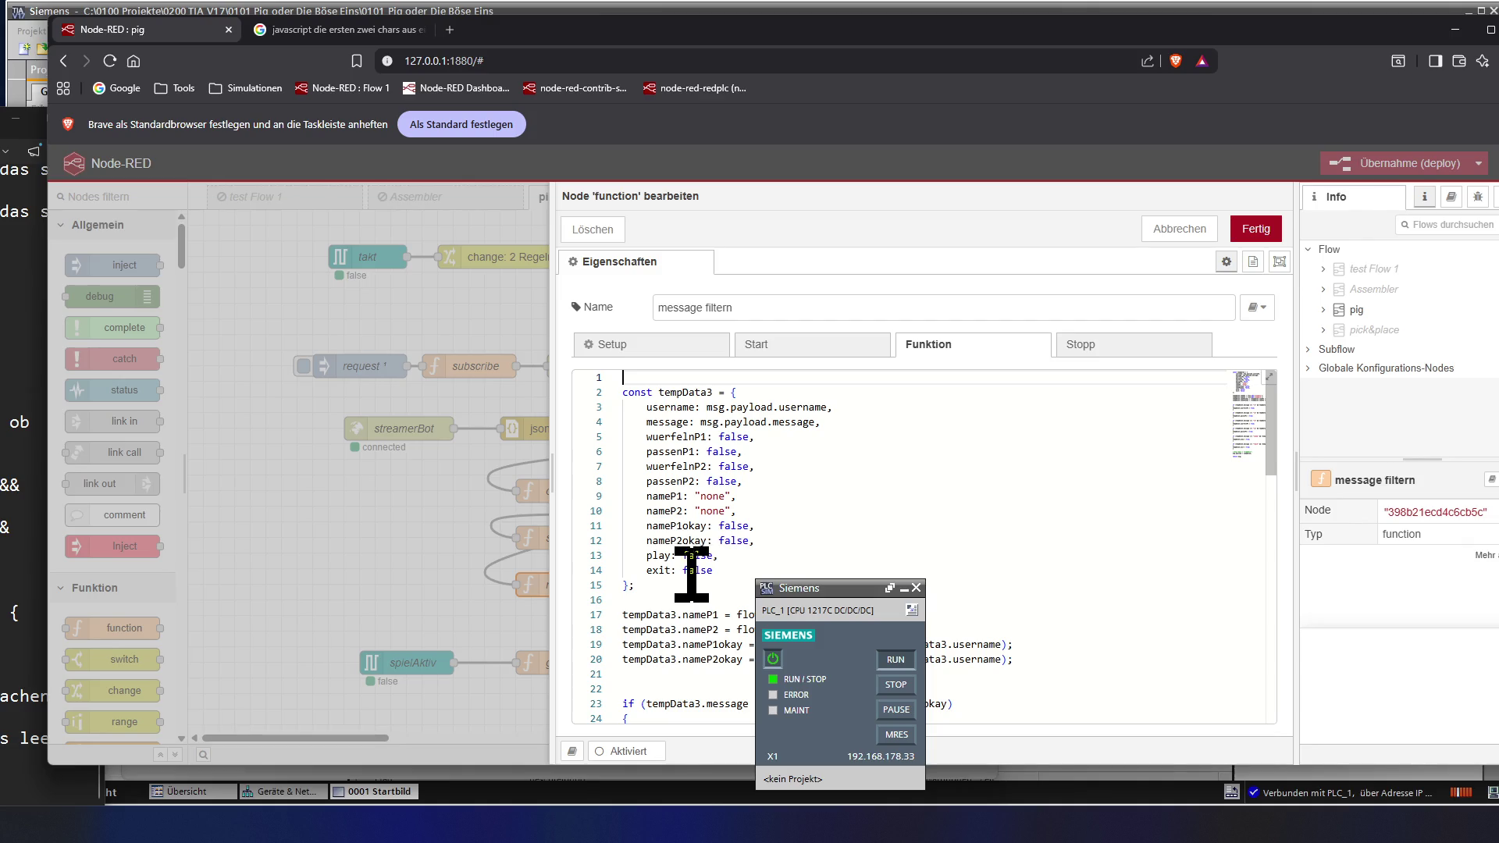
mouse_move(665, 511)
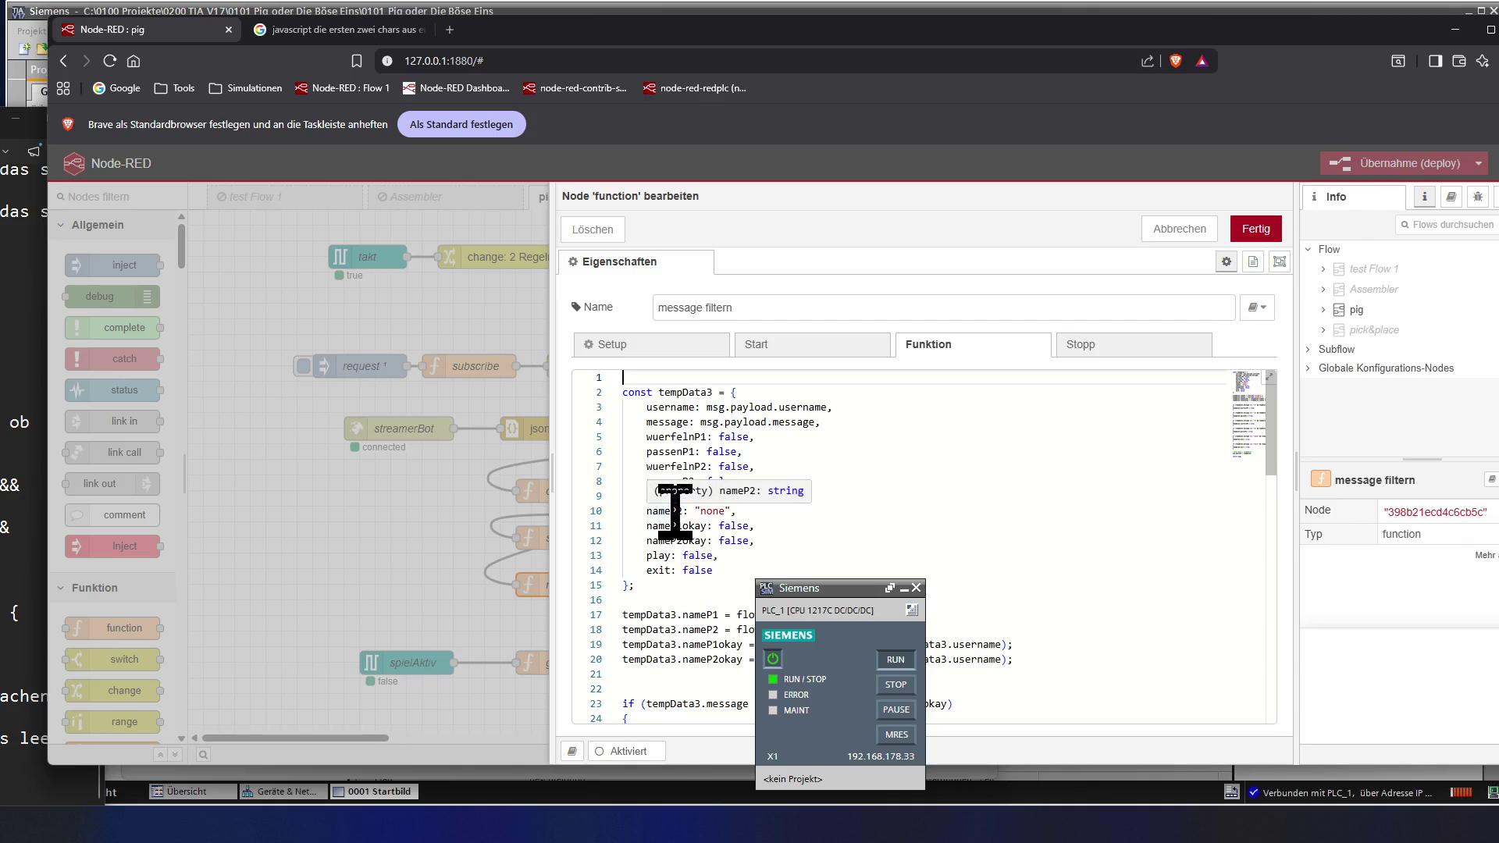
- Paste the sample text and slice lines into new empty lines below the tempData3 object
click(673, 586)
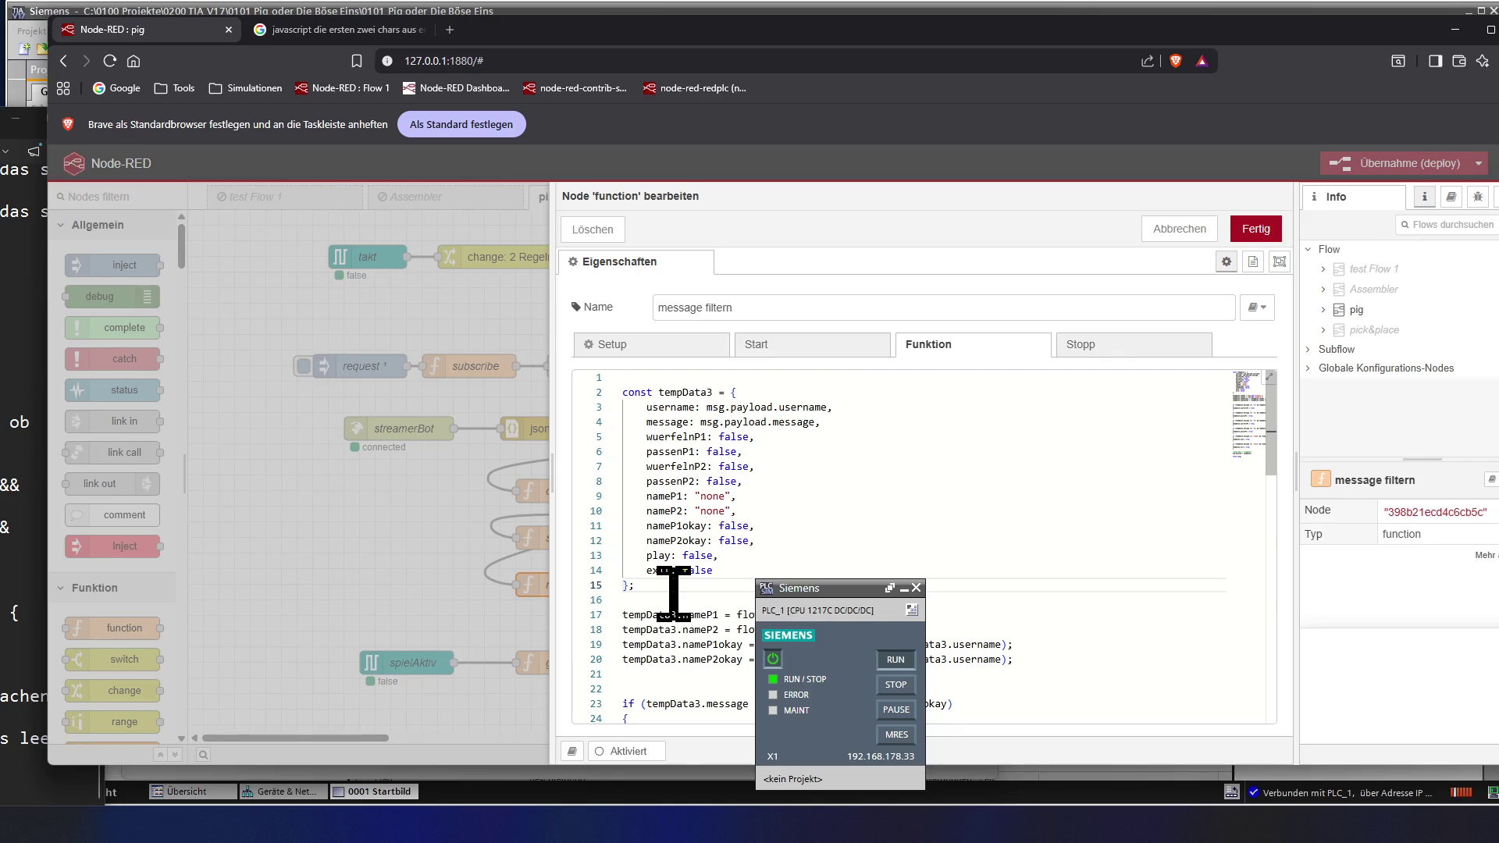
key(Return)
key(Return)
key(Return)
key(Up)
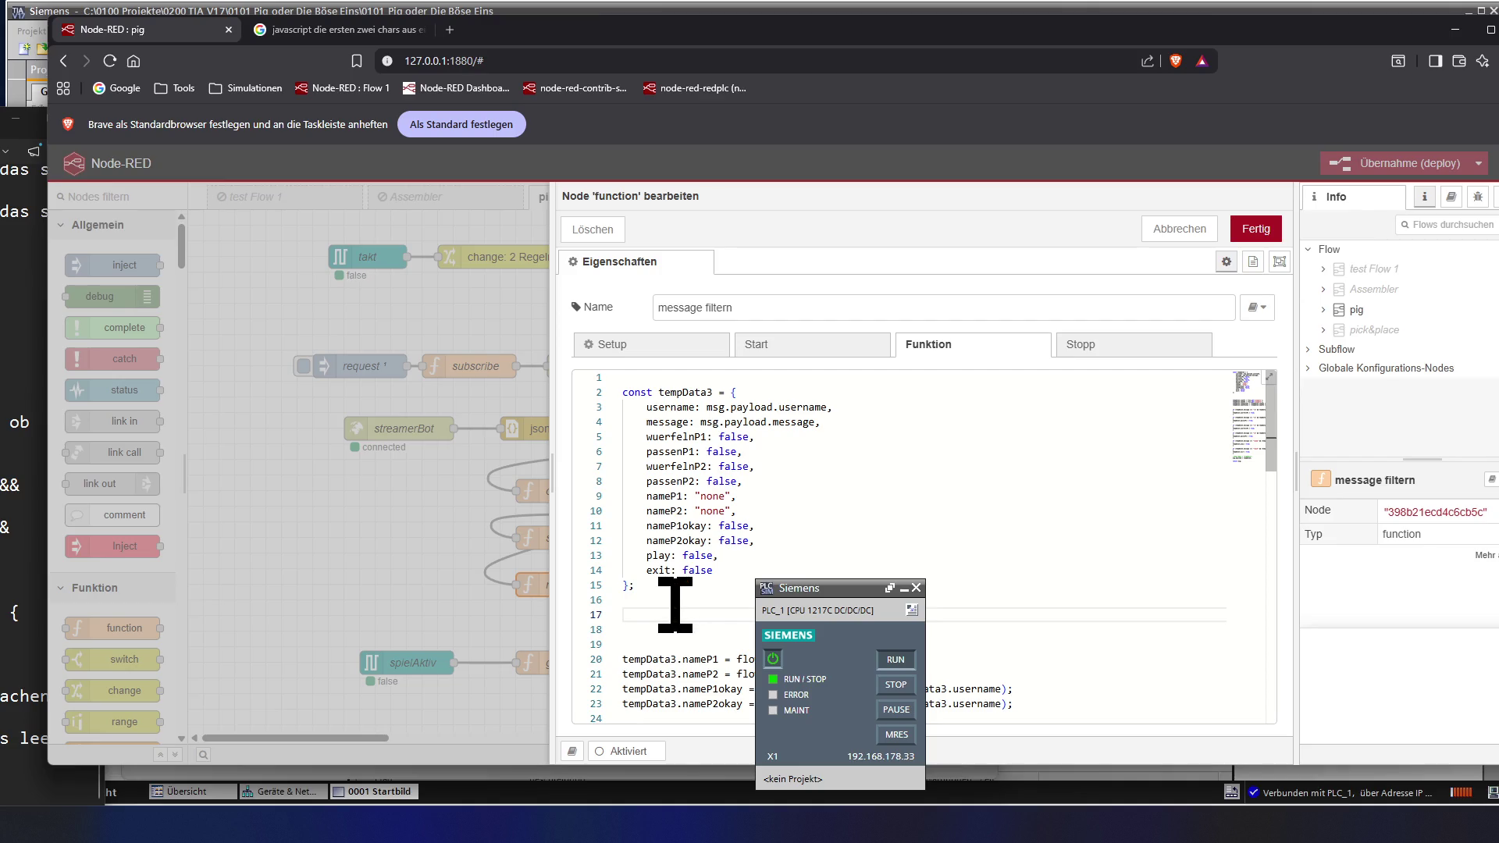
key(ctrl+v)
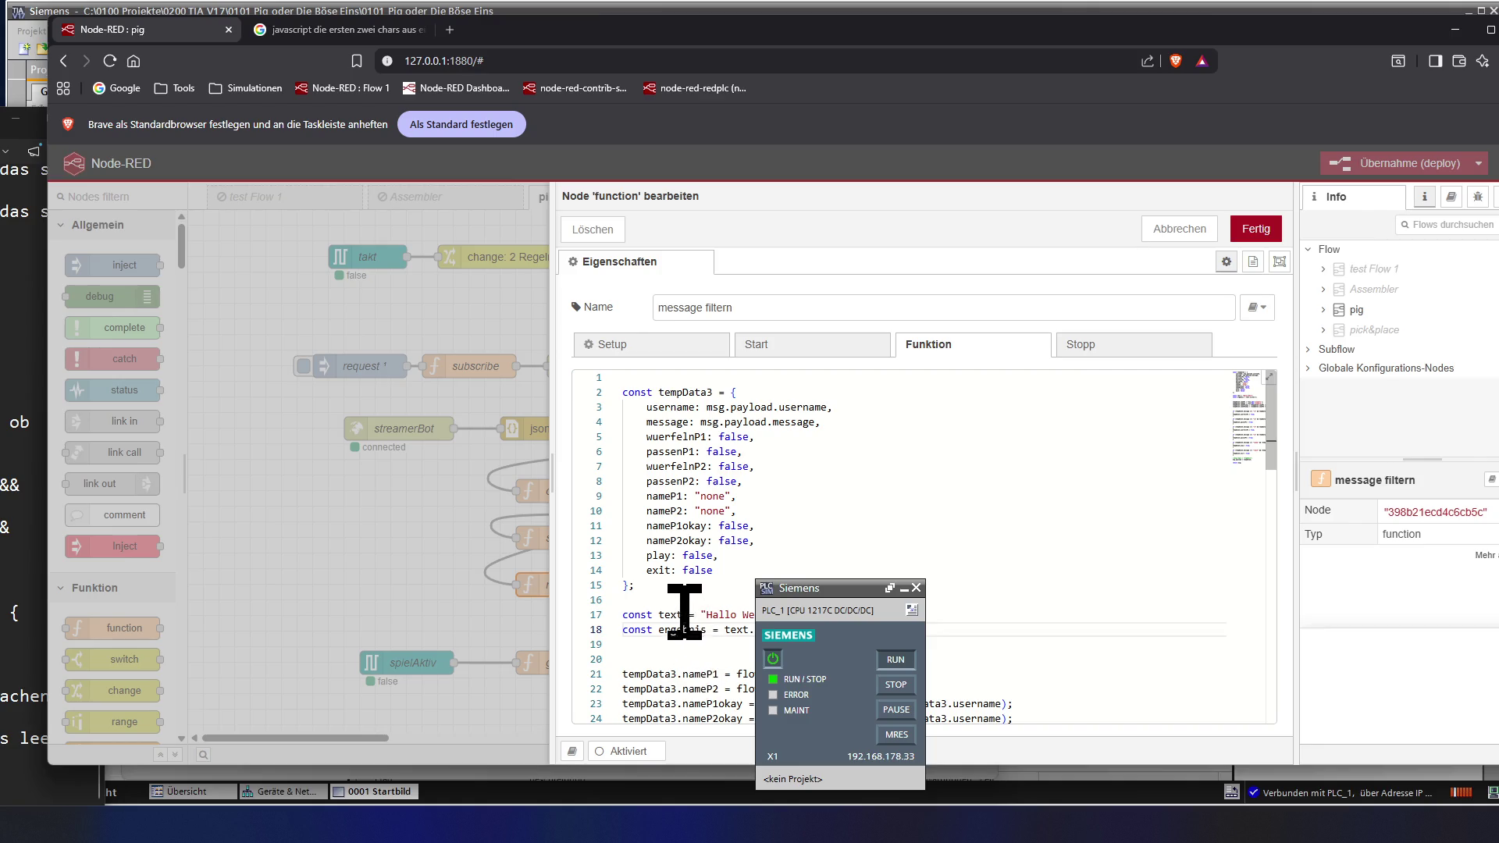
- Remove 'const' from the text and ergebnis declarations so they are plain assignments
click(656, 600)
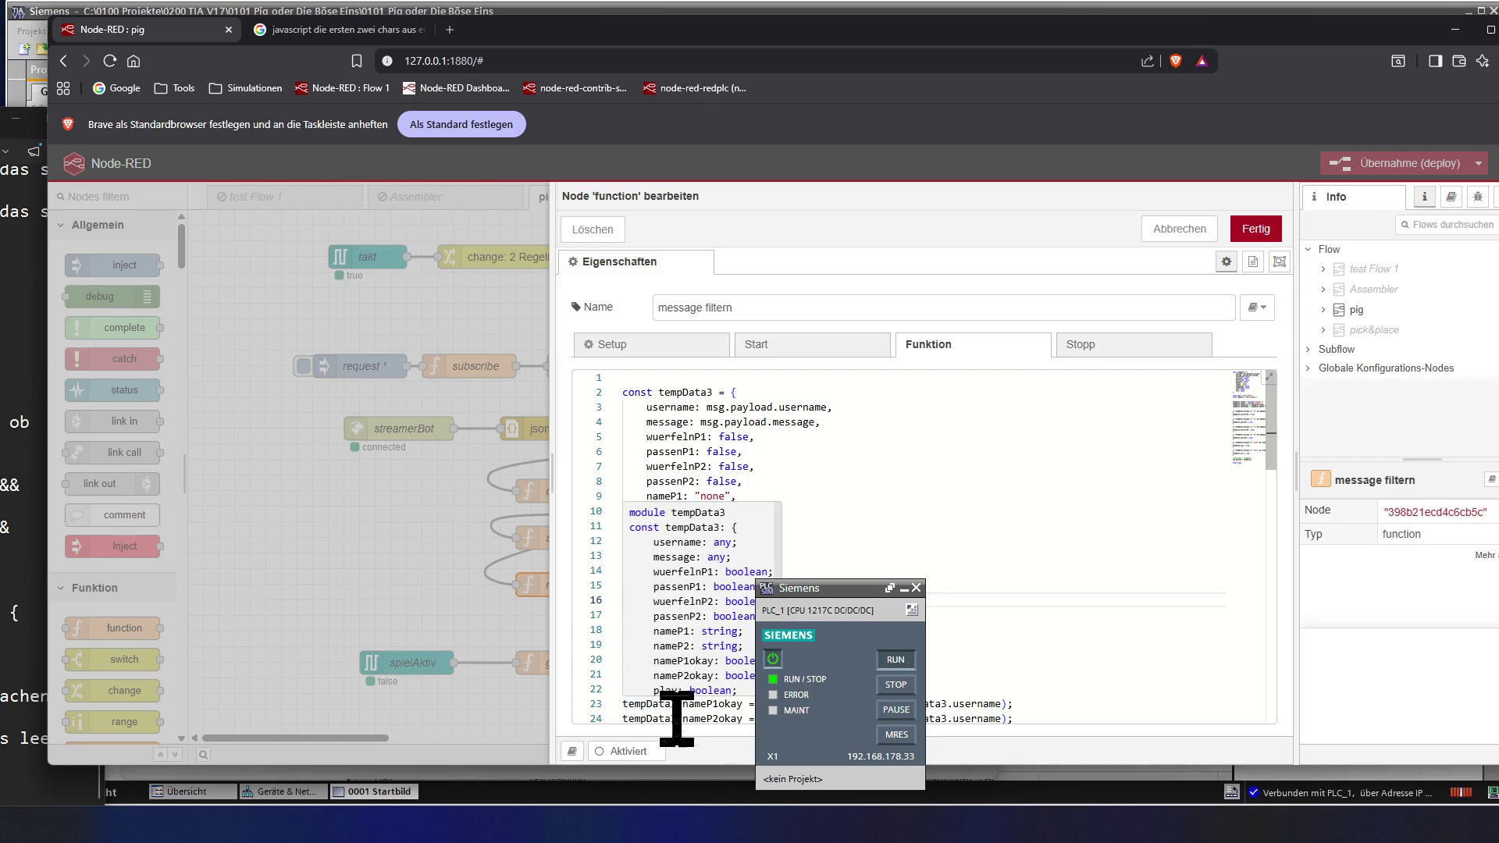
key(Down)
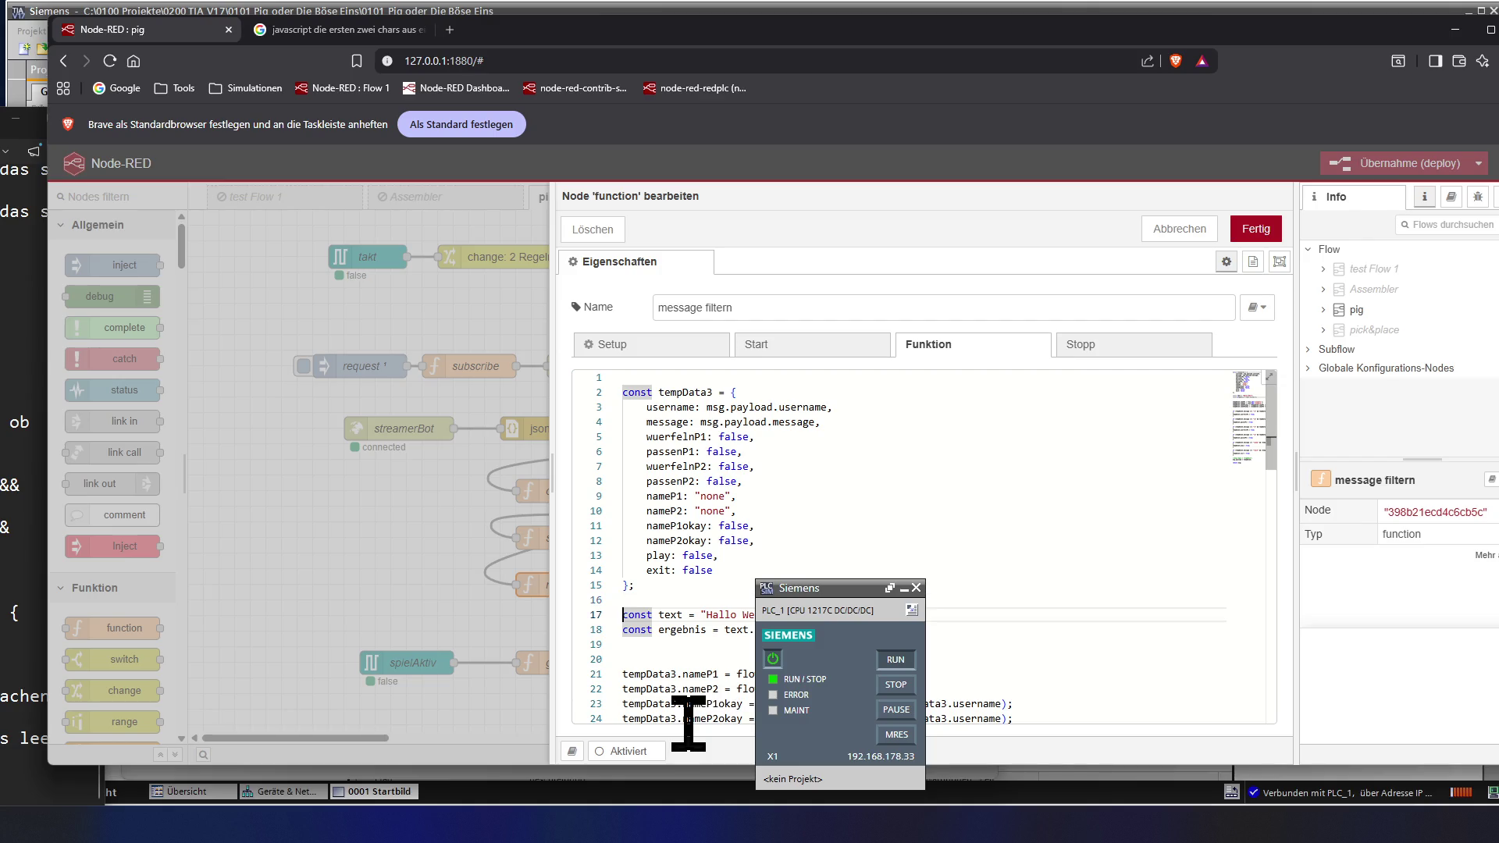
key(Delete)
key(Delete)
key(Delete)
key(Delete)
key(Delete)
key(Delete)
key(Delete)
key(Delete)
key(Delete)
key(Delete)
key(Delete)
key(Delete)
key(Delete)
key(Delete)
key(Delete)
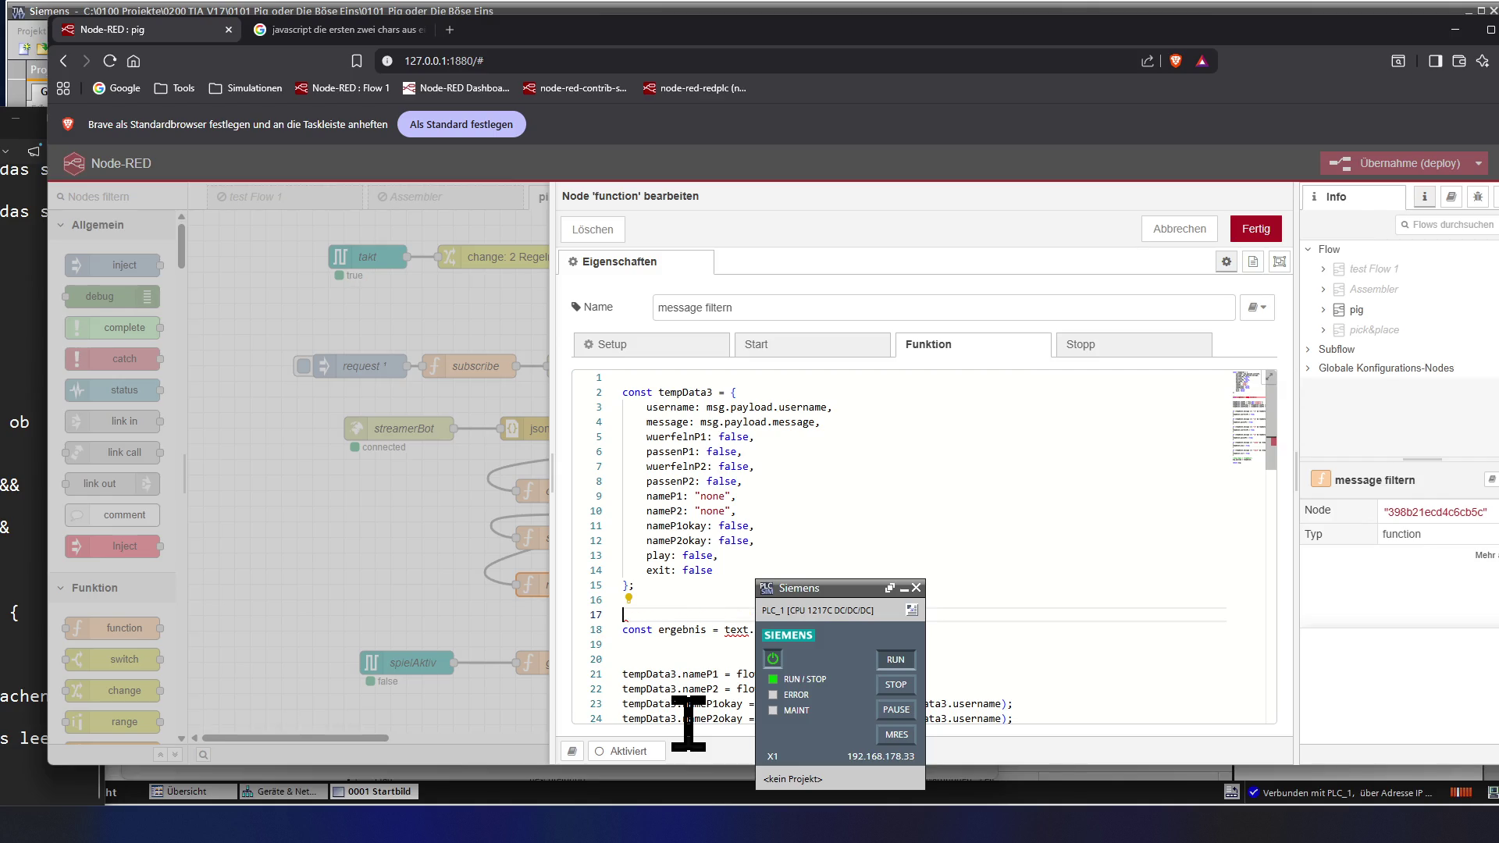
key(Down)
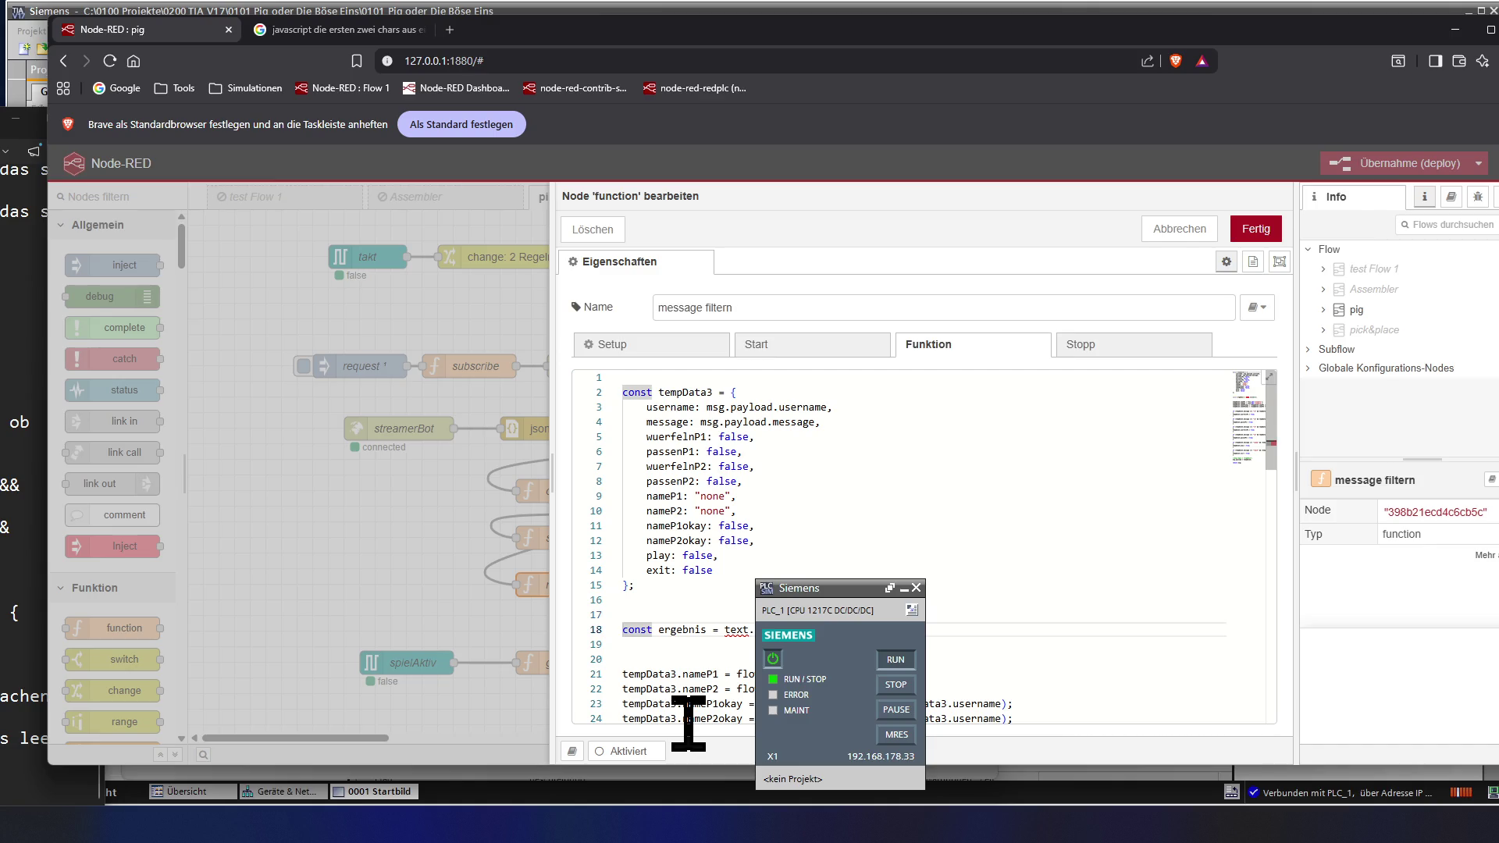
key(Delete)
key(Delete)
key(Delete)
key(Delete)
key(Delete)
key(Delete)
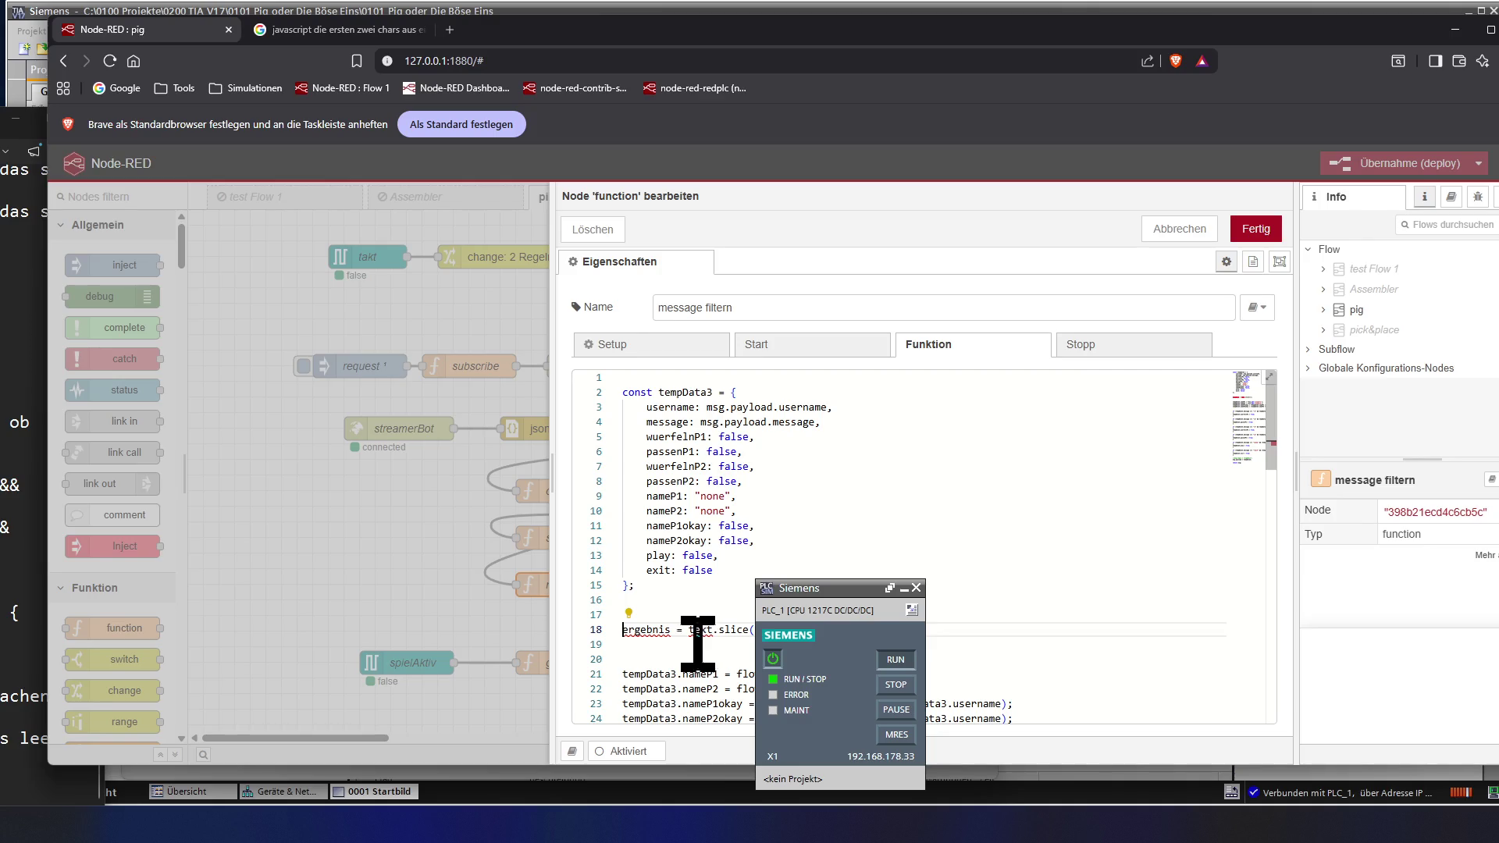
mouse_move(736, 630)
click(691, 630)
- Rewrite the slice line so tempData3.message is both the source and the assignment target
key(Delete)
key(Delete)
key(Delete)
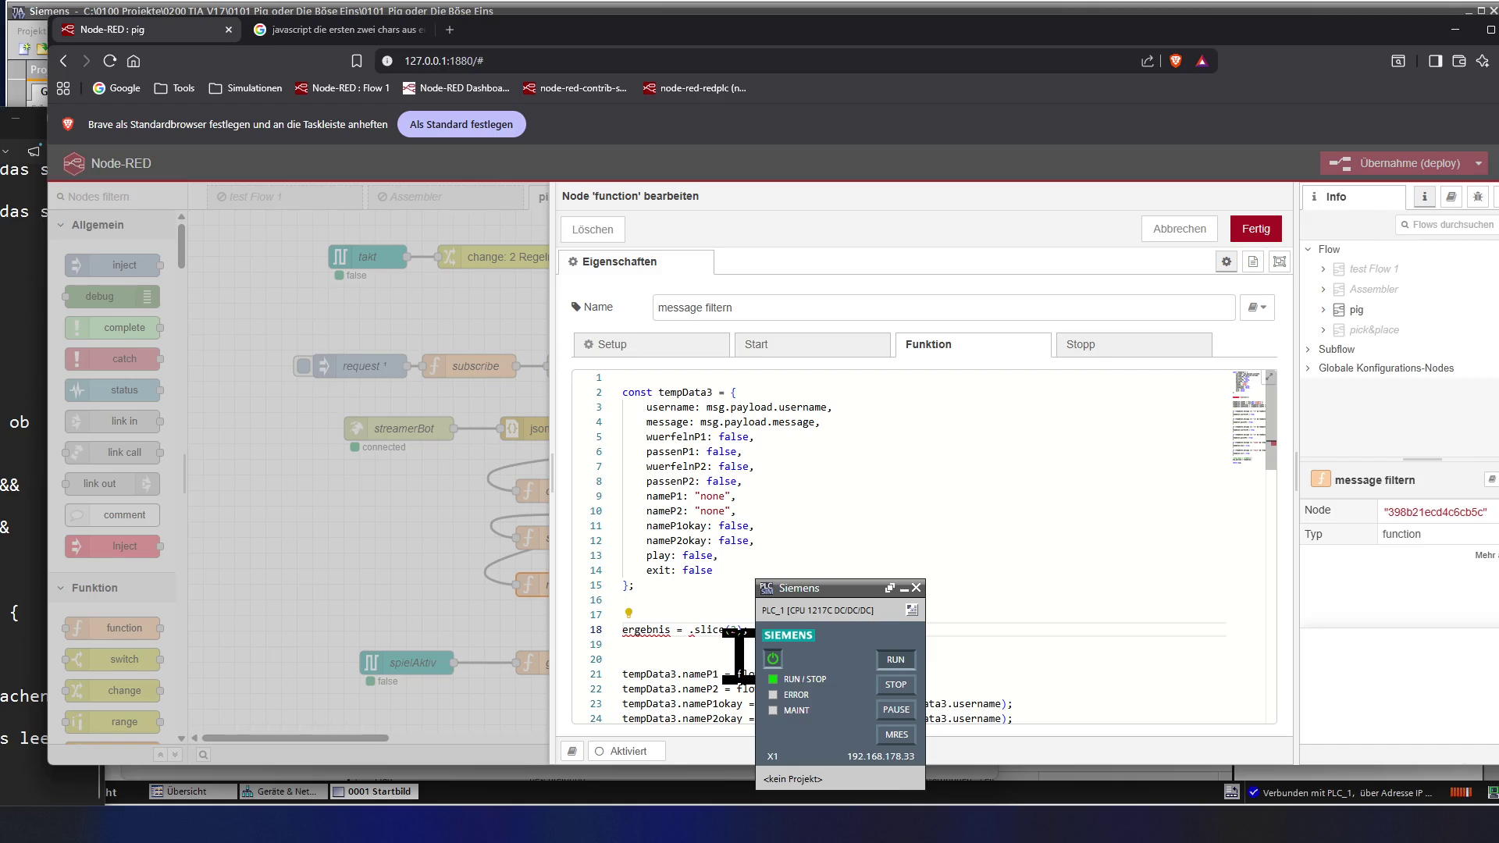
text(tem)
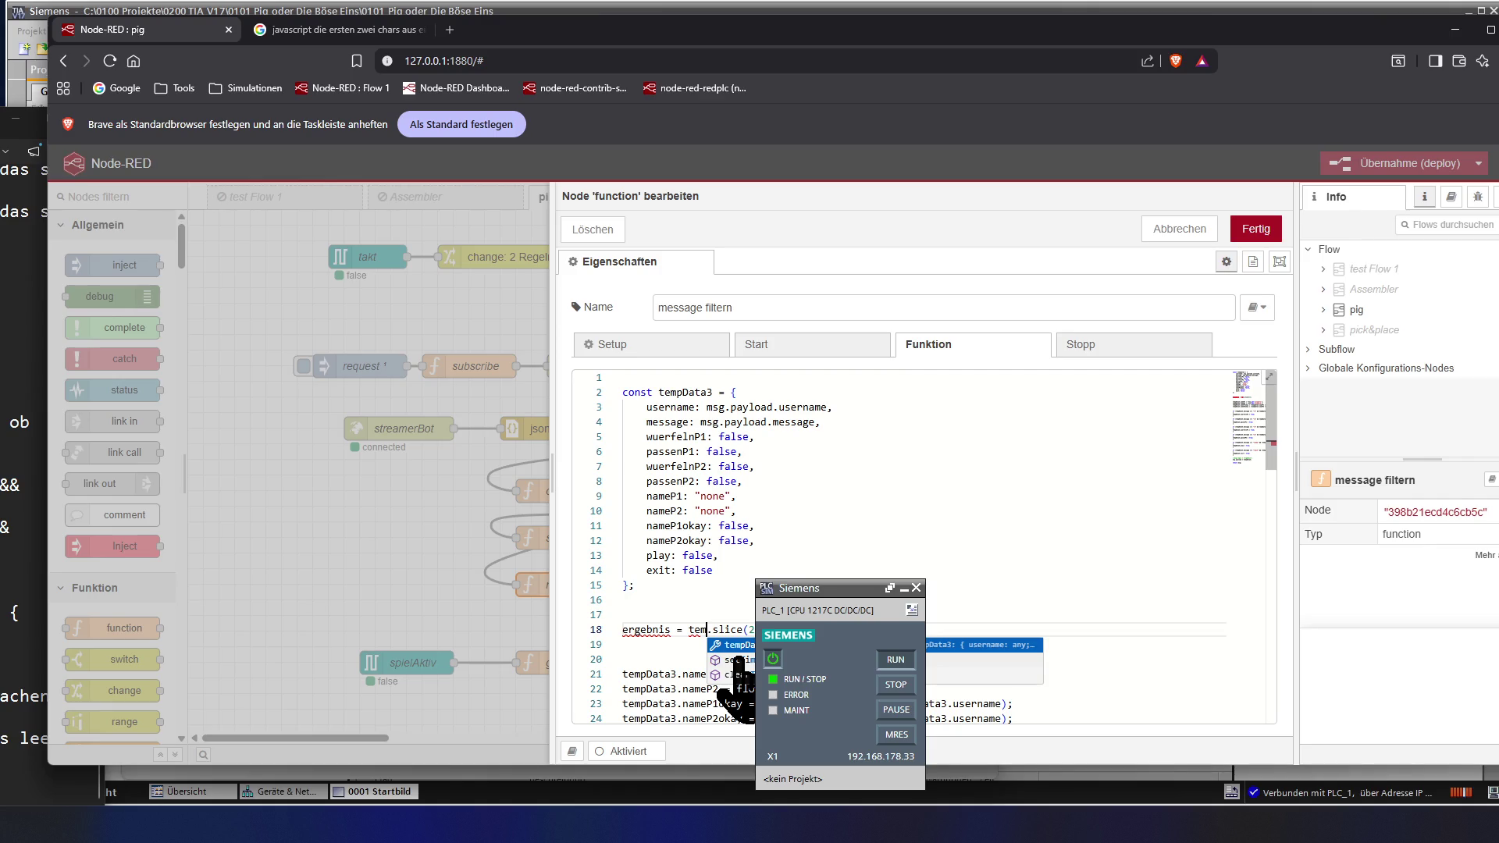
text(pDat)
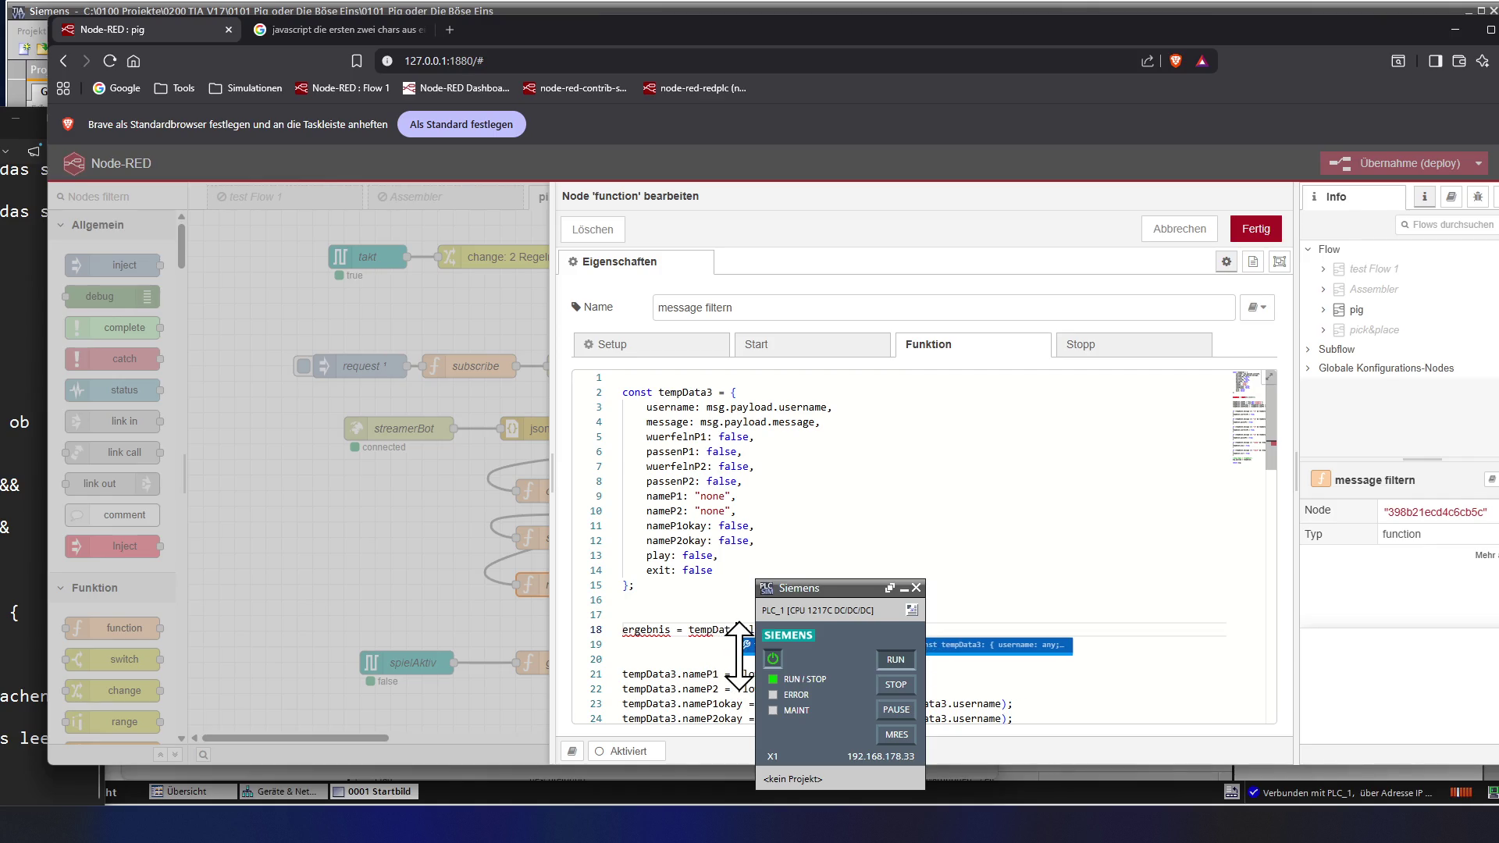
text(a3.mess)
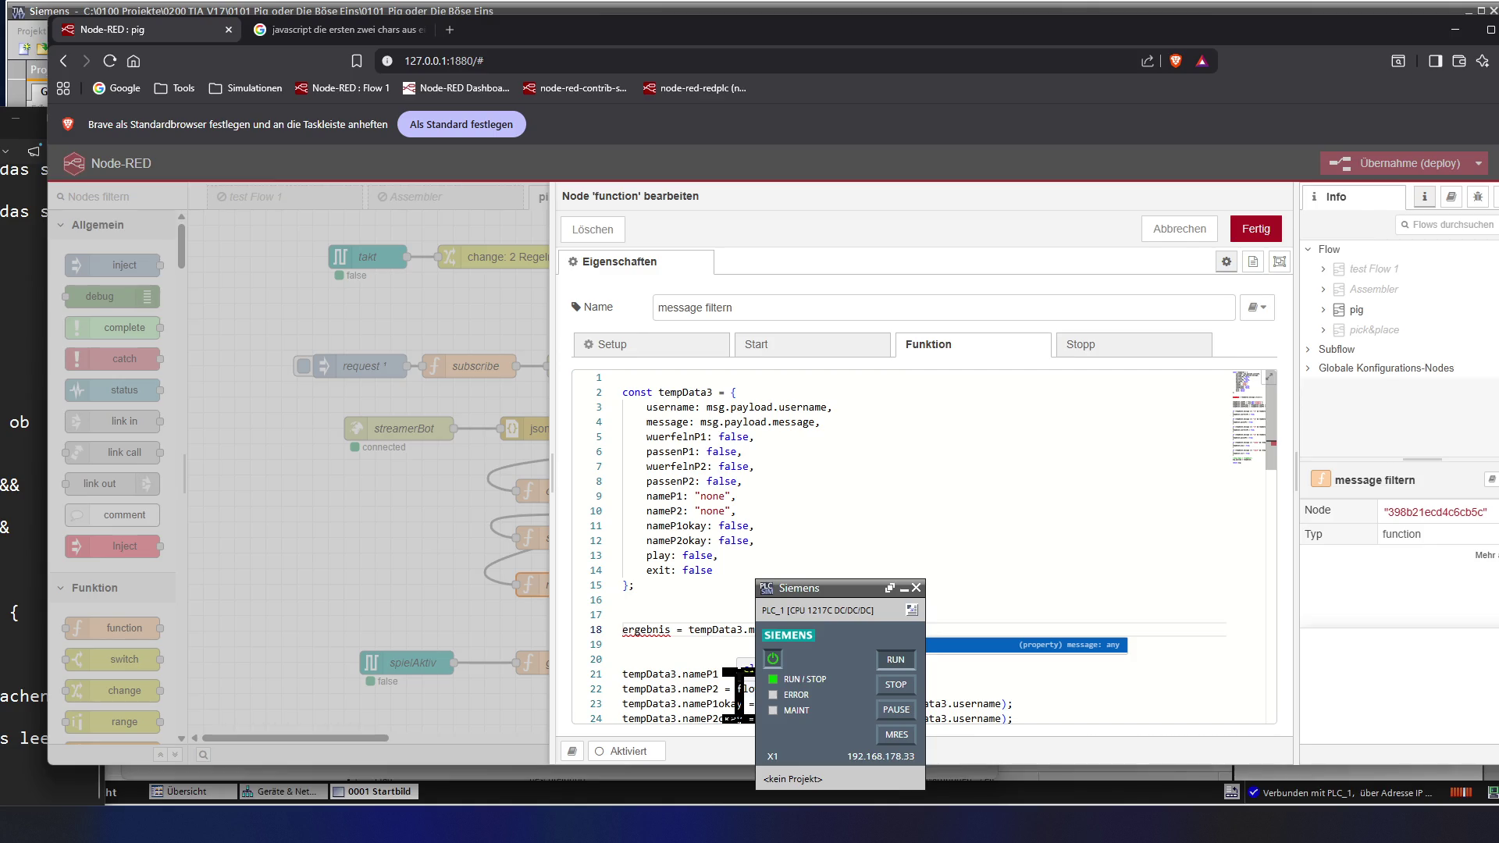
key(Return)
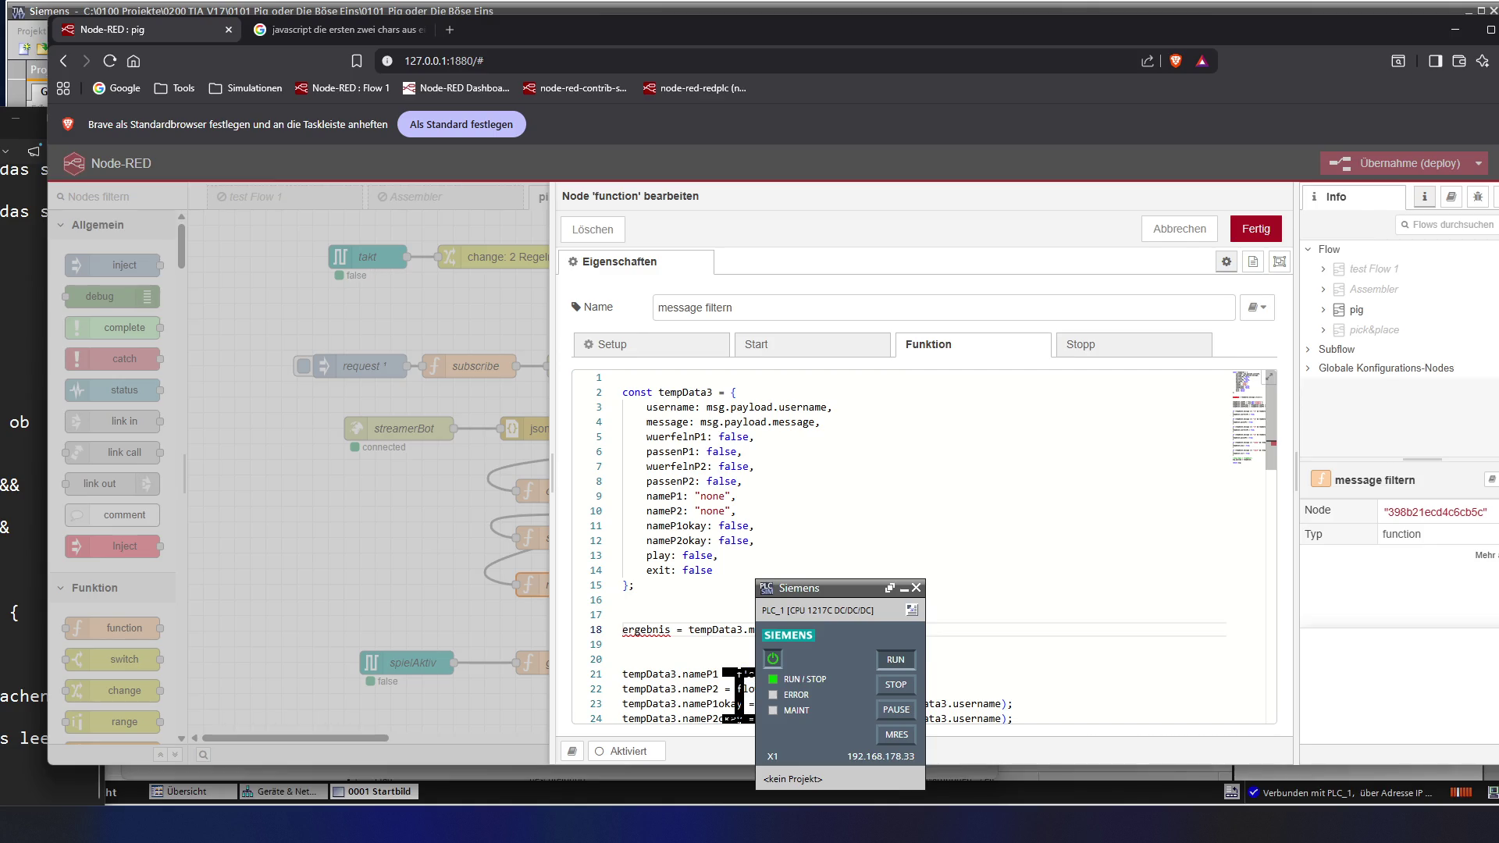
key(Left)
key(Left)
key(Left)
key(Left)
key(Left)
key(Left)
key(Left)
key(Left)
key(shift+Right)
key(shift+Right)
key(shift+Right)
key(shift+Right)
key(shift+Right)
key(shift+Right)
key(shift+Right)
key(shift+Right)
key(shift+Right)
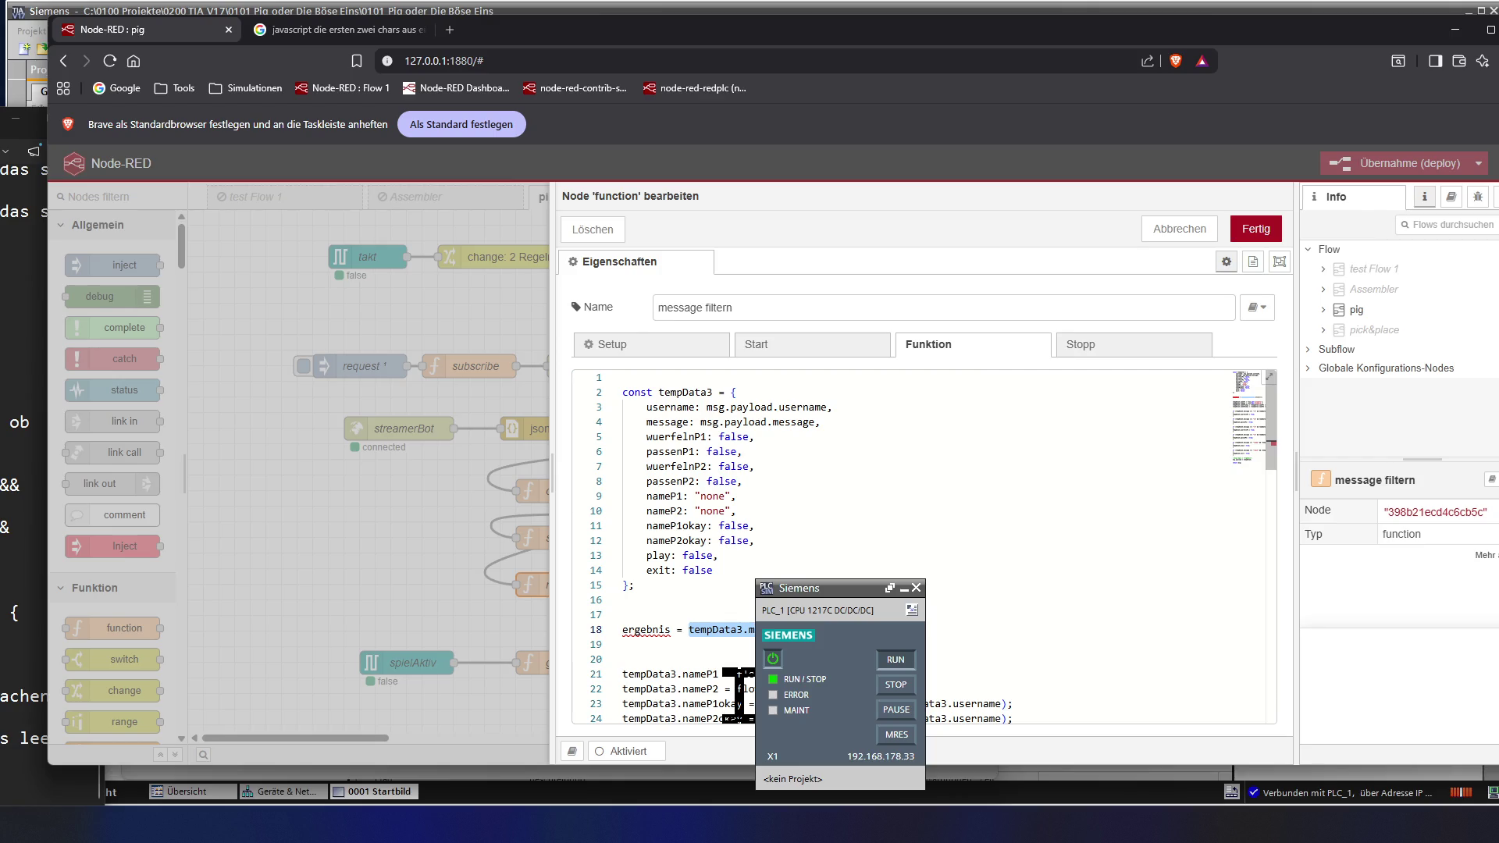
key(Left)
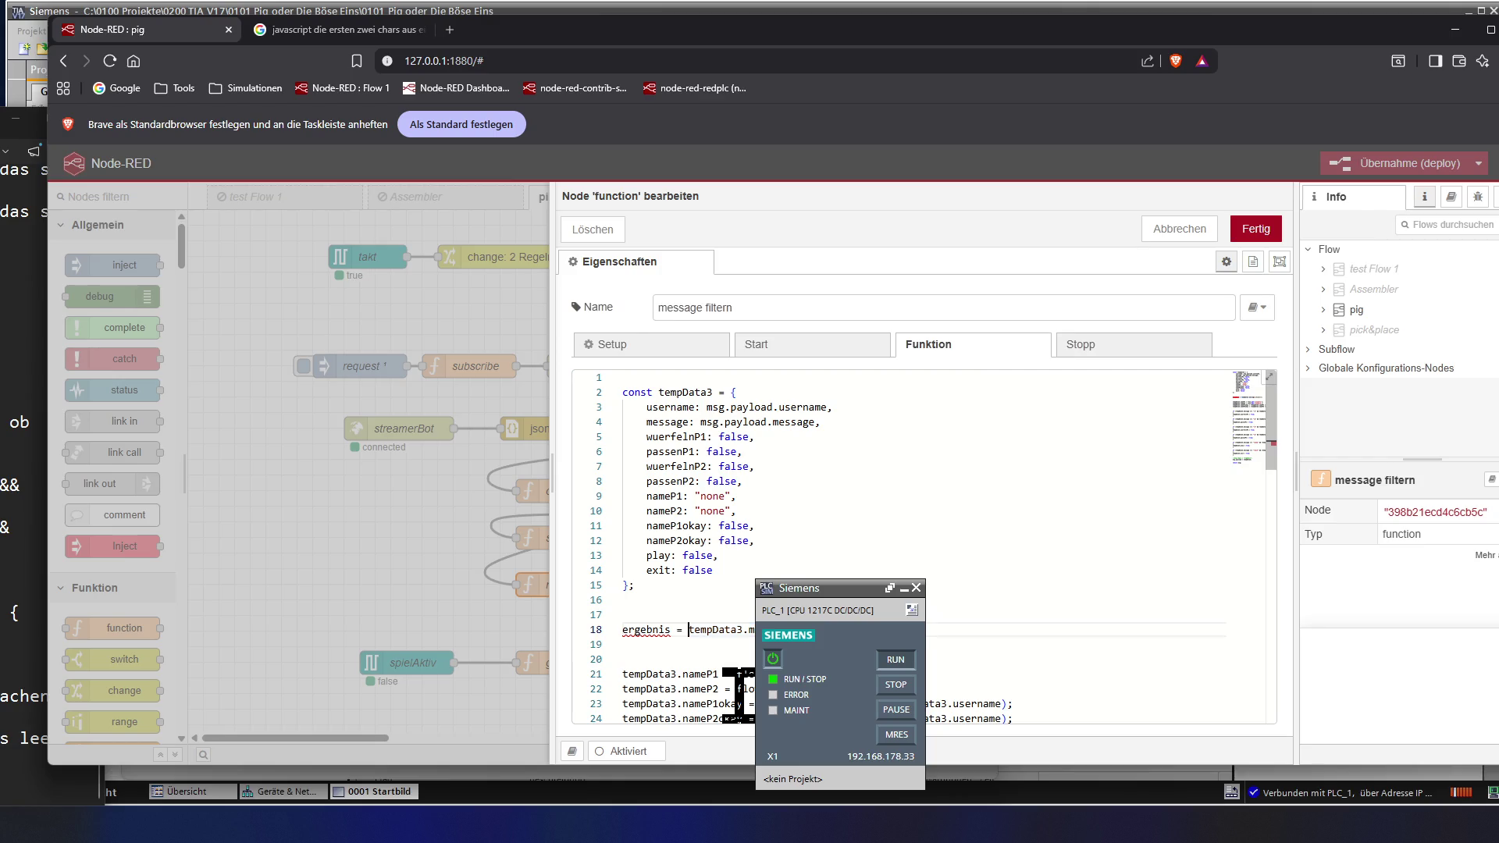
key(Left)
key(Left)
key(Left)
key(BackSpace)
key(BackSpace)
key(BackSpace)
key(BackSpace)
key(BackSpace)
key(BackSpace)
key(BackSpace)
key(BackSpace)
text(tempData3.message)
key(Left)
key(Left)
key(Left)
- Remove a surplus blank line and start a German // comment above the shortening line
key(ctrl+shift+Right)
key(Down)
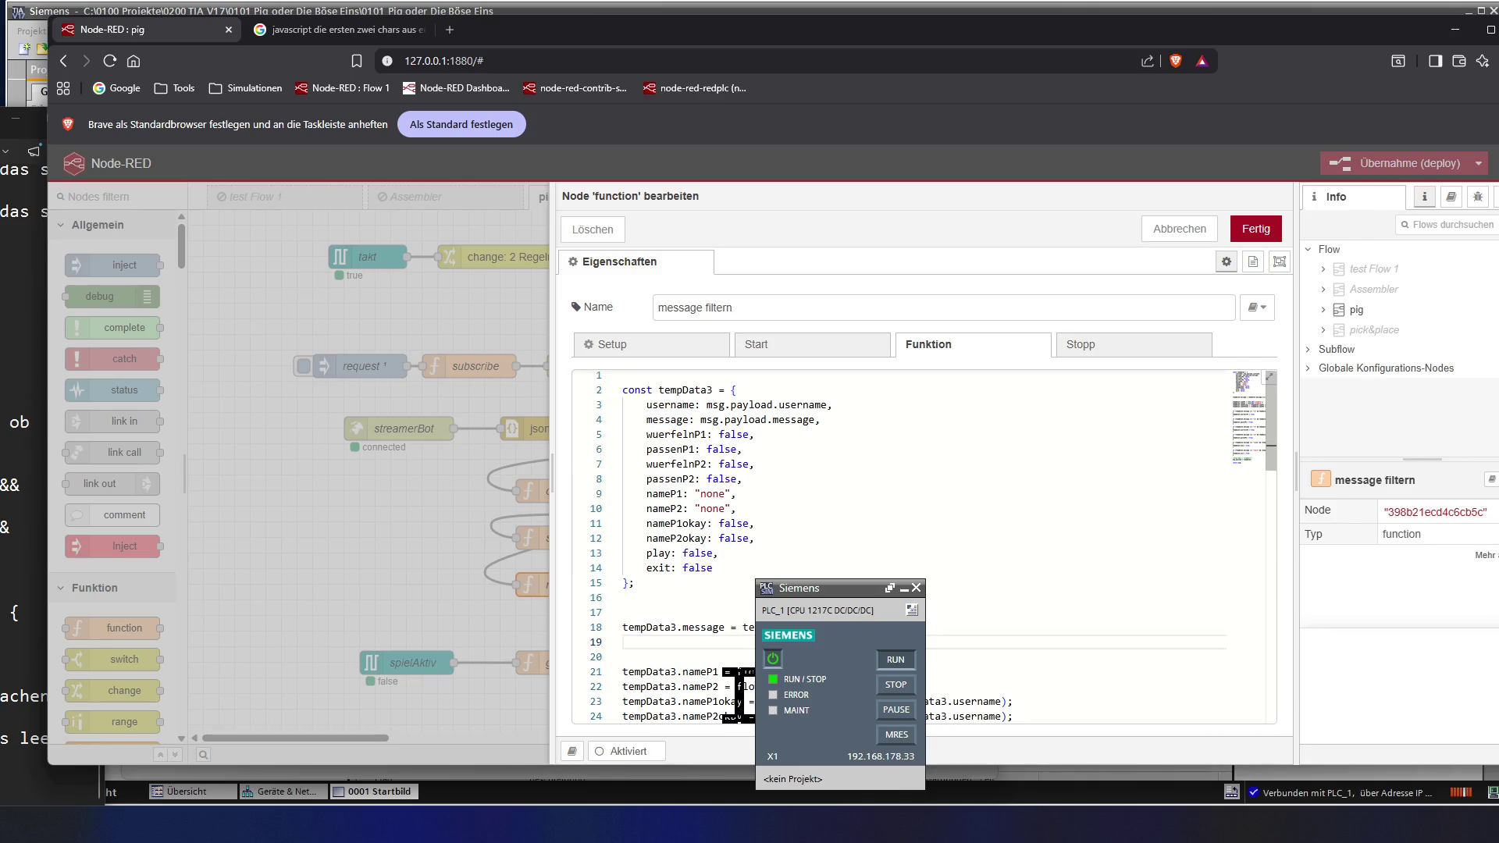
key(Up)
key(Up)
key(Up)
key(Delete)
key(Down)
key(Down)
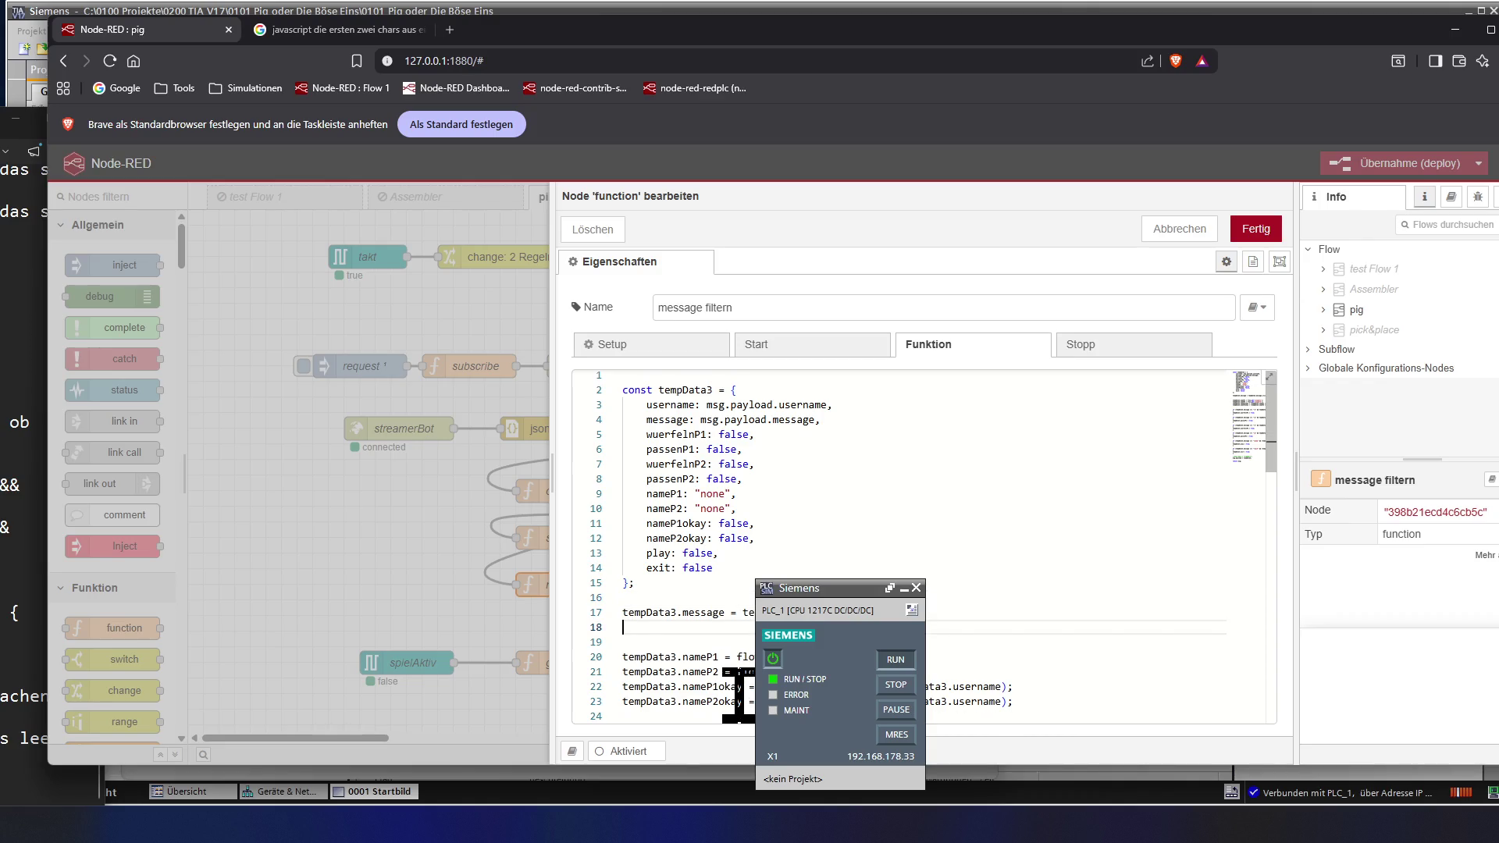
key(Up)
key(Up)
key(Return)
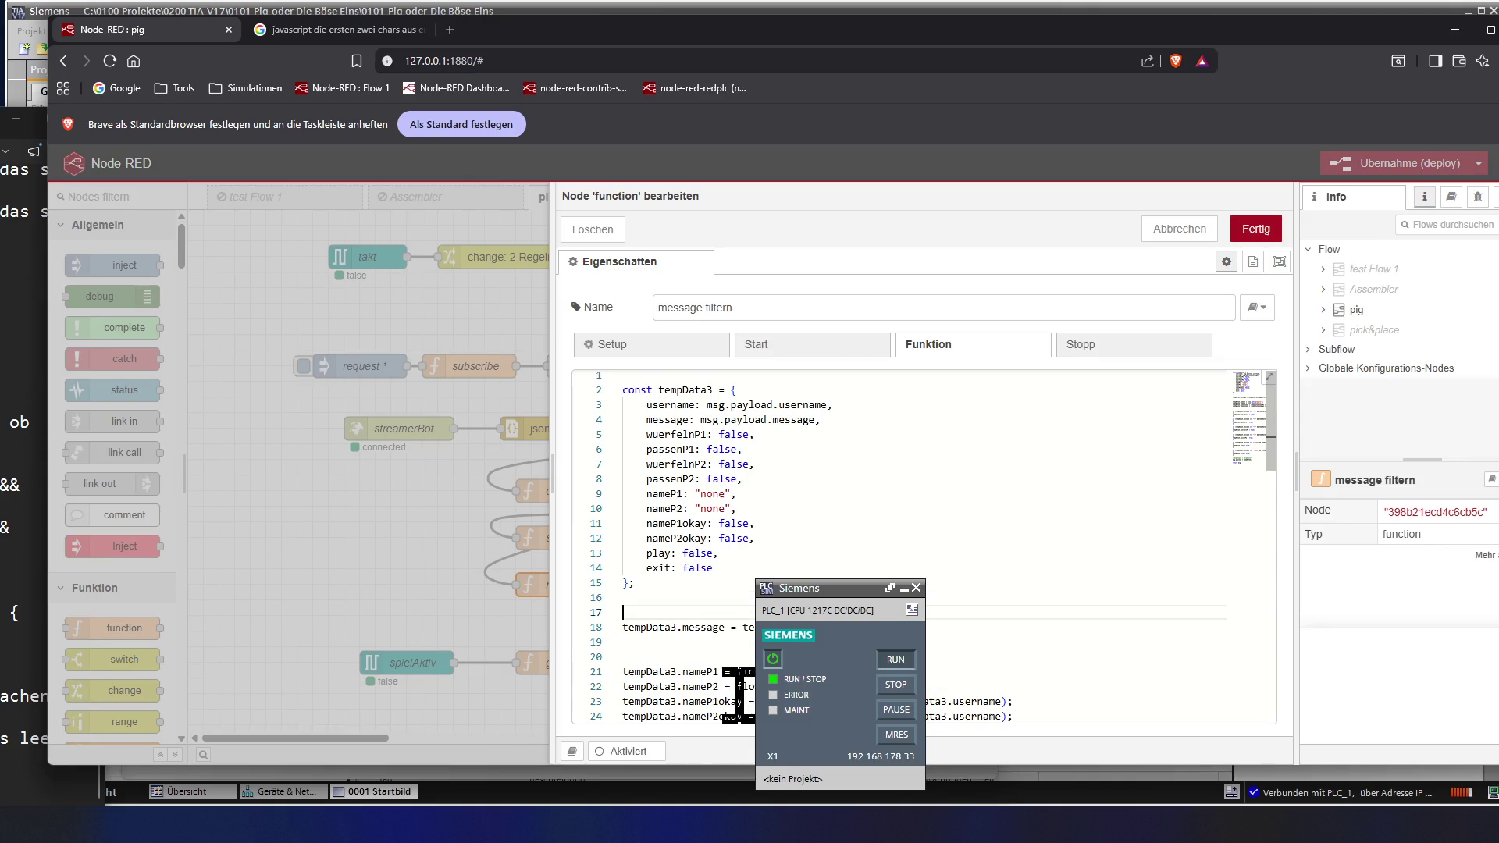
text(//)
text( kürze)
key(BackSpace)
key(BackSpace)
key(BackSpace)
key(BackSpace)
key(BackSpace)
key(BackSpace)
key(BackSpace)
text(kürzen nur bei !)
text(w)
text(..)
text(llen)
- Insert an 'if tempData3.message =' line above the shortening line and select it for searching
key(Down)
key(Return)
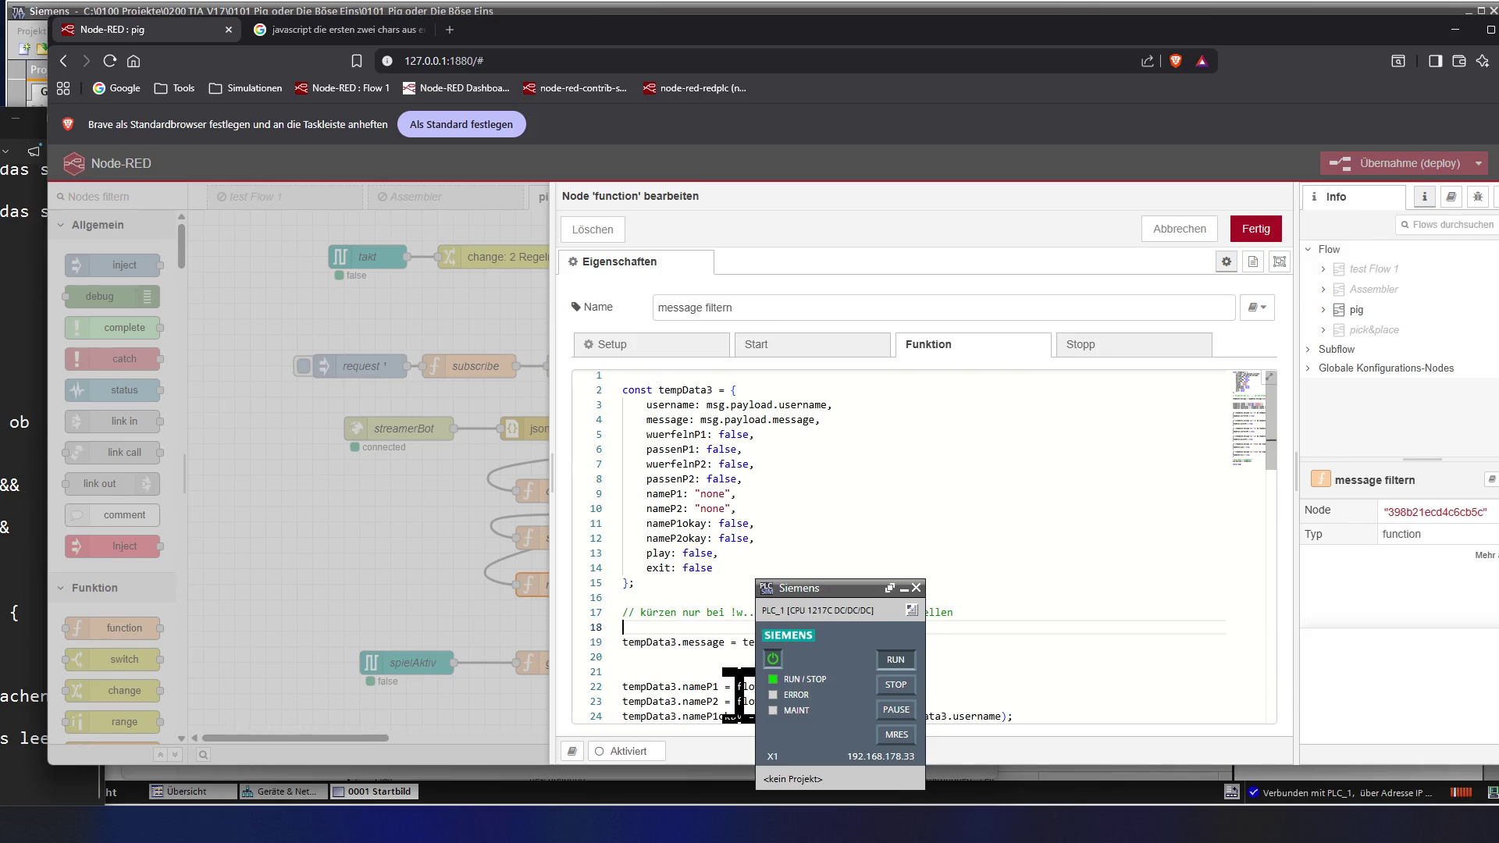
text(if )
text(tem)
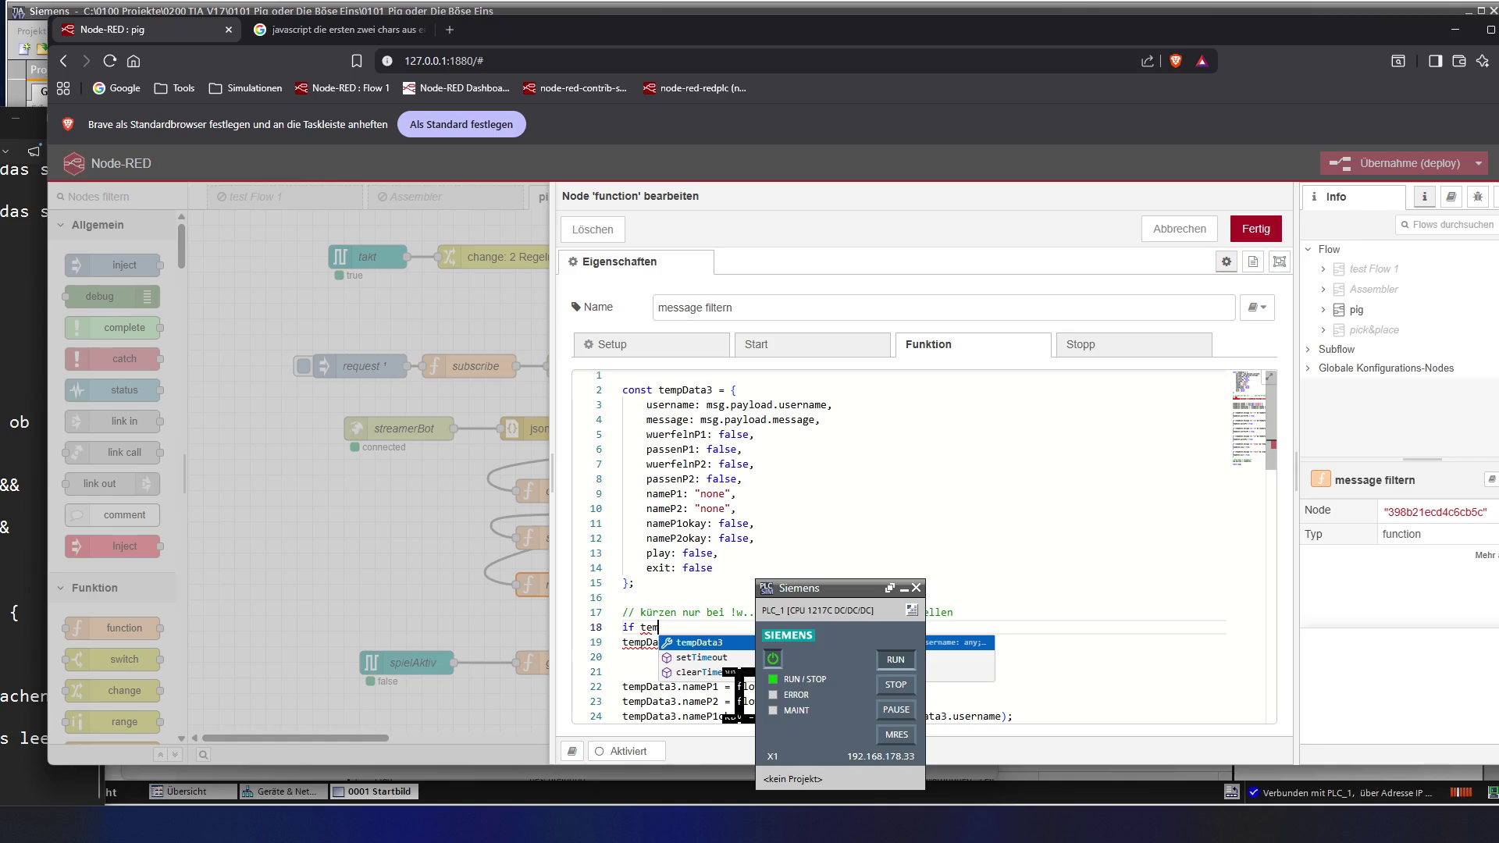
text(pData)
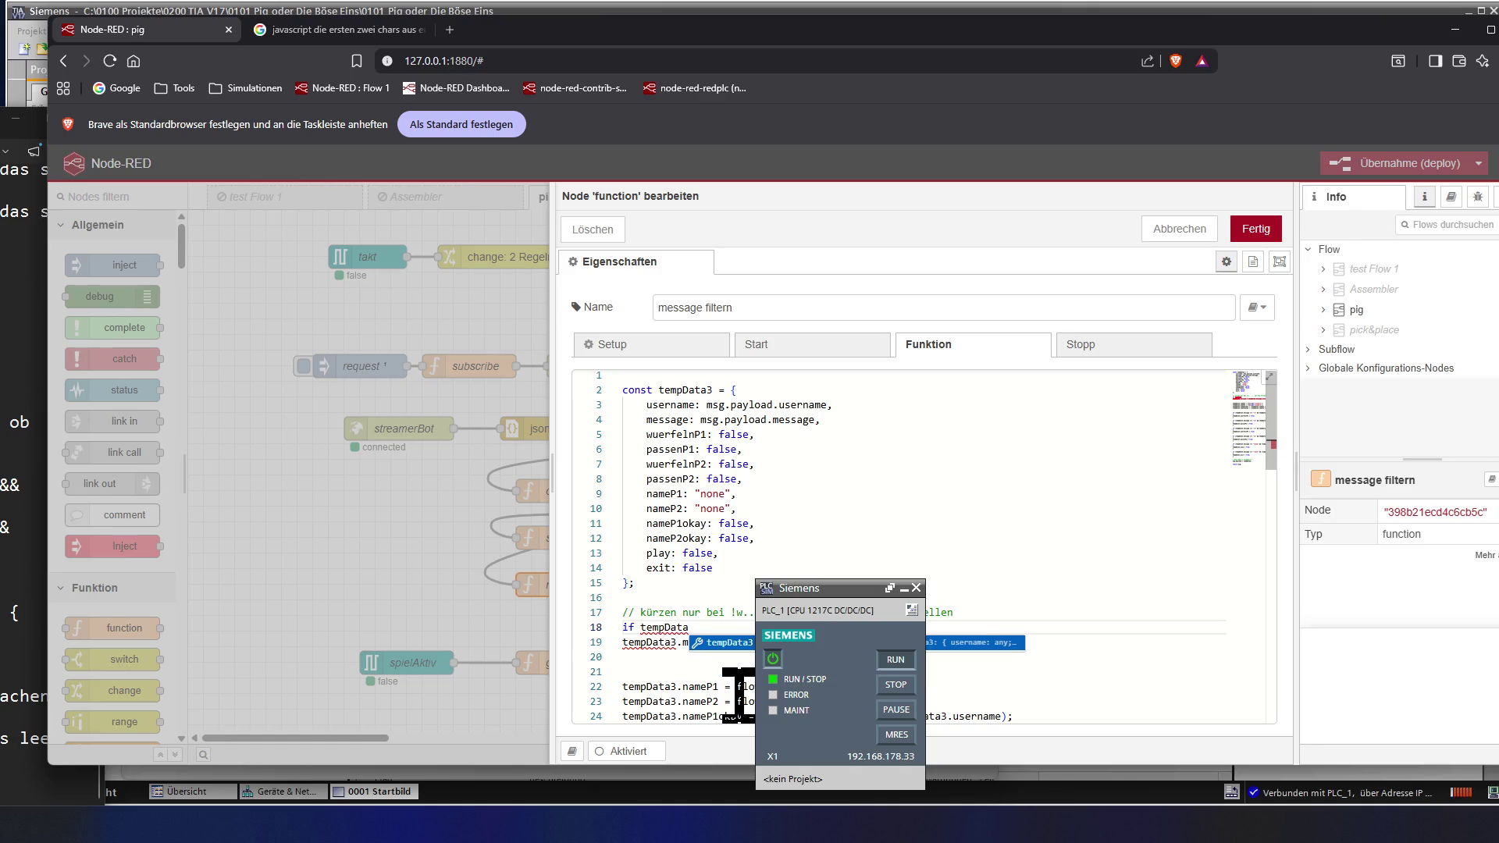
text(3.message)
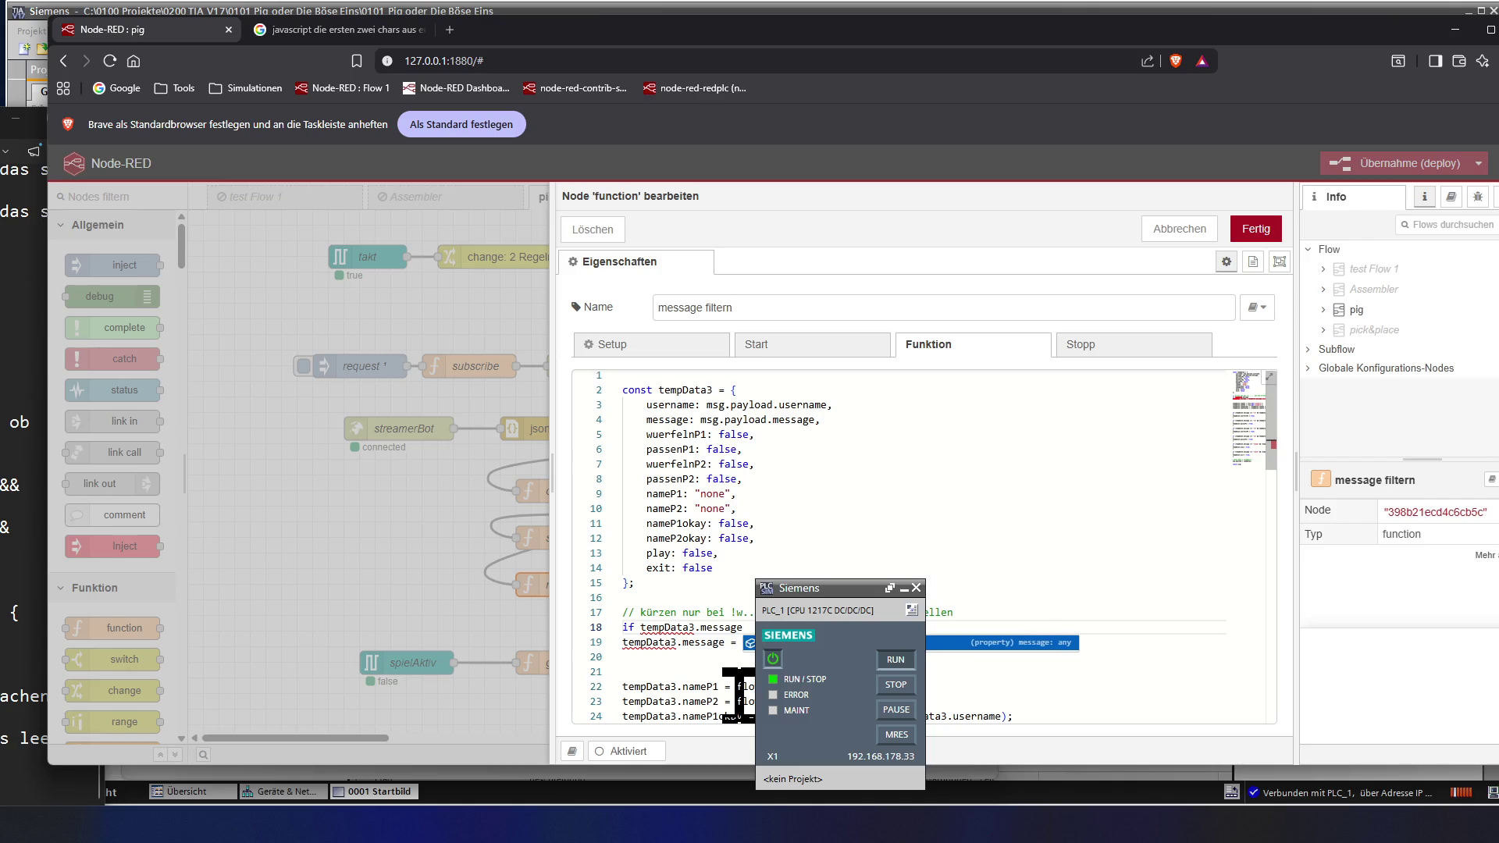
text(te)
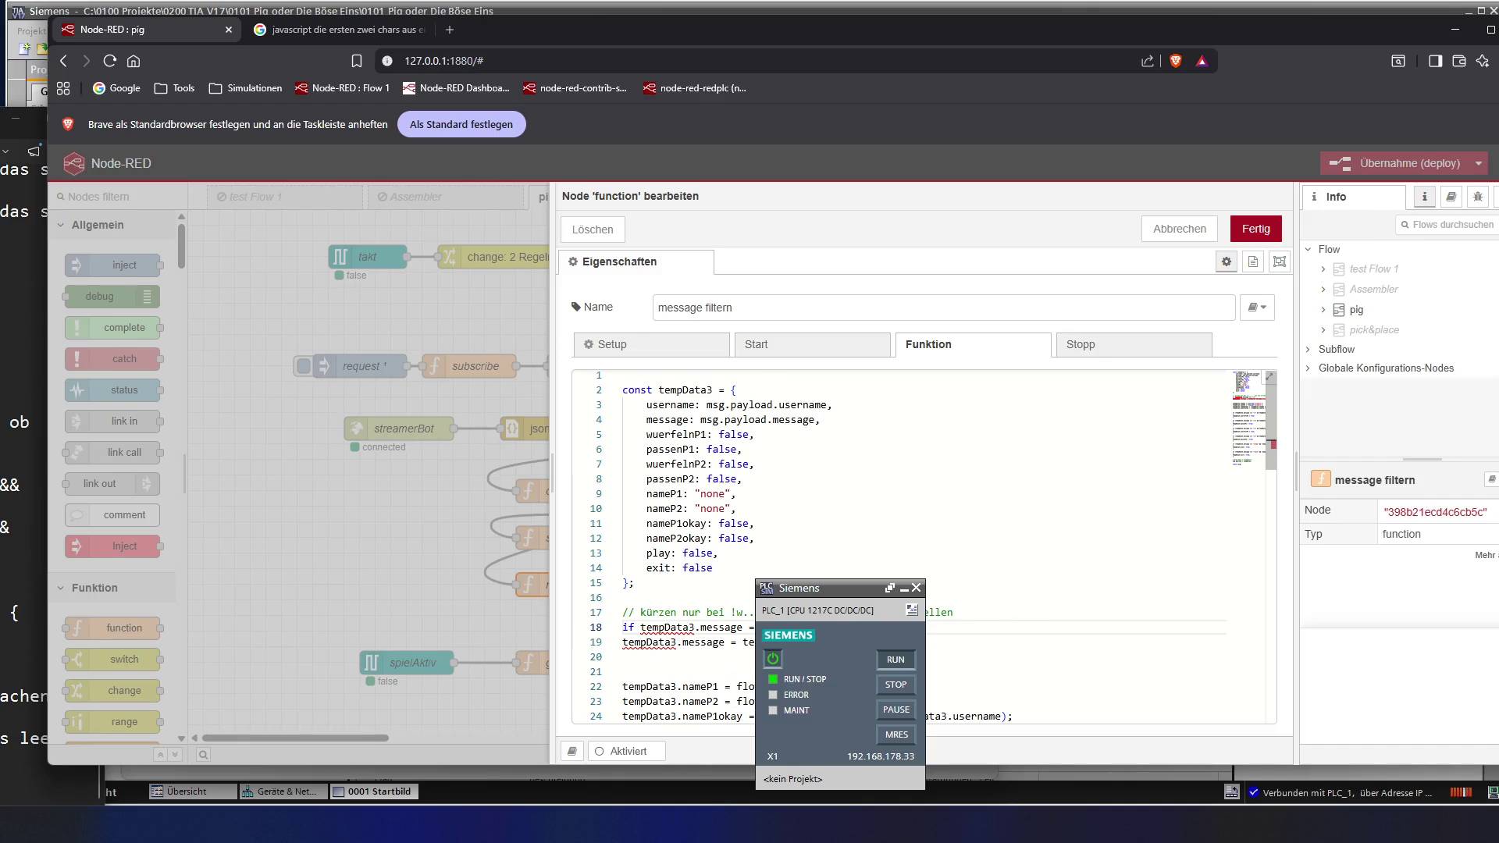
drag(750, 628, 626, 633)
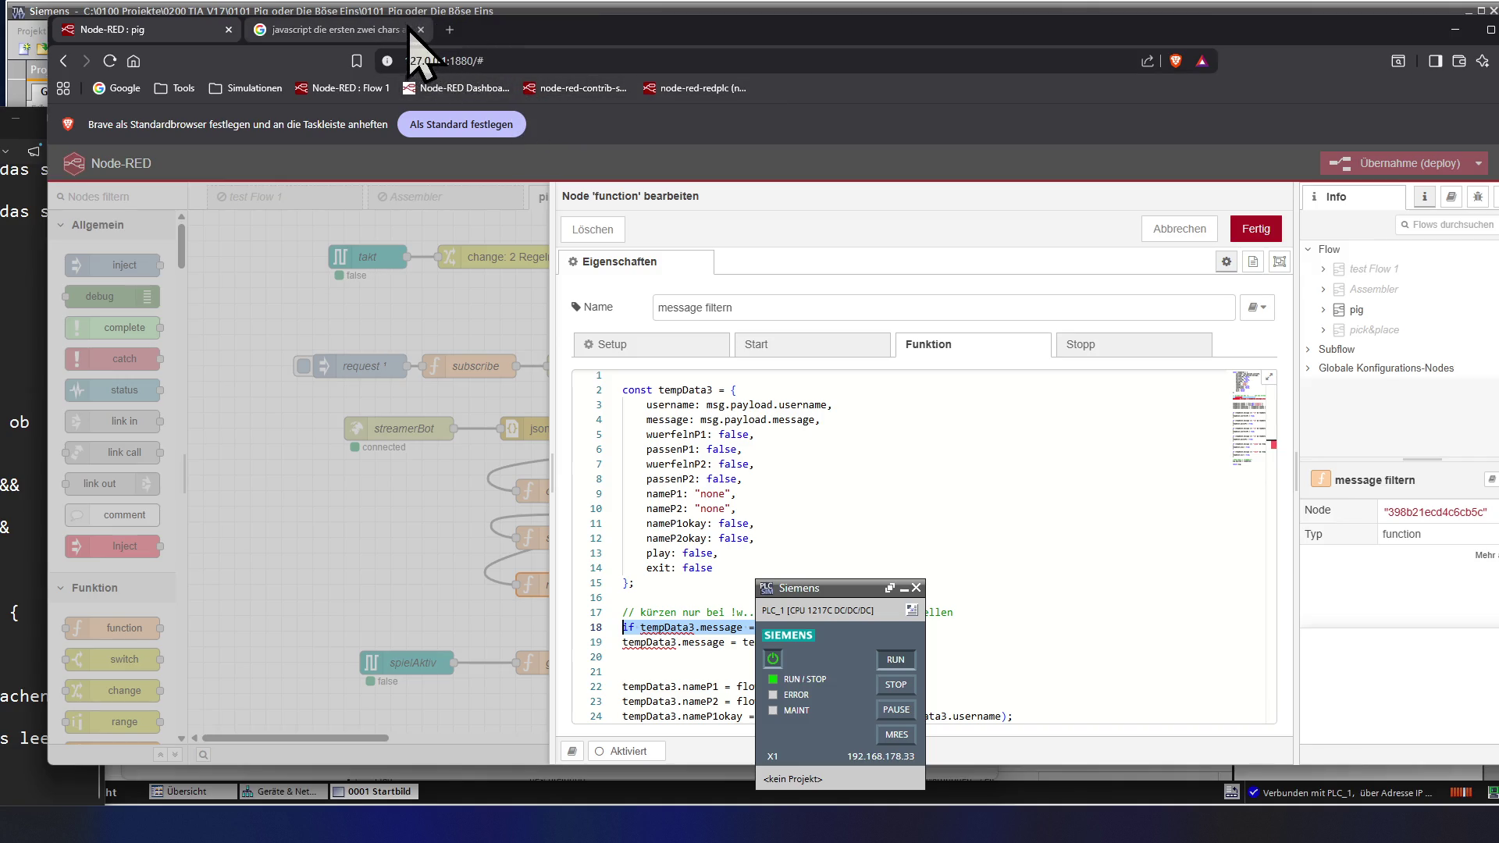
click(368, 30)
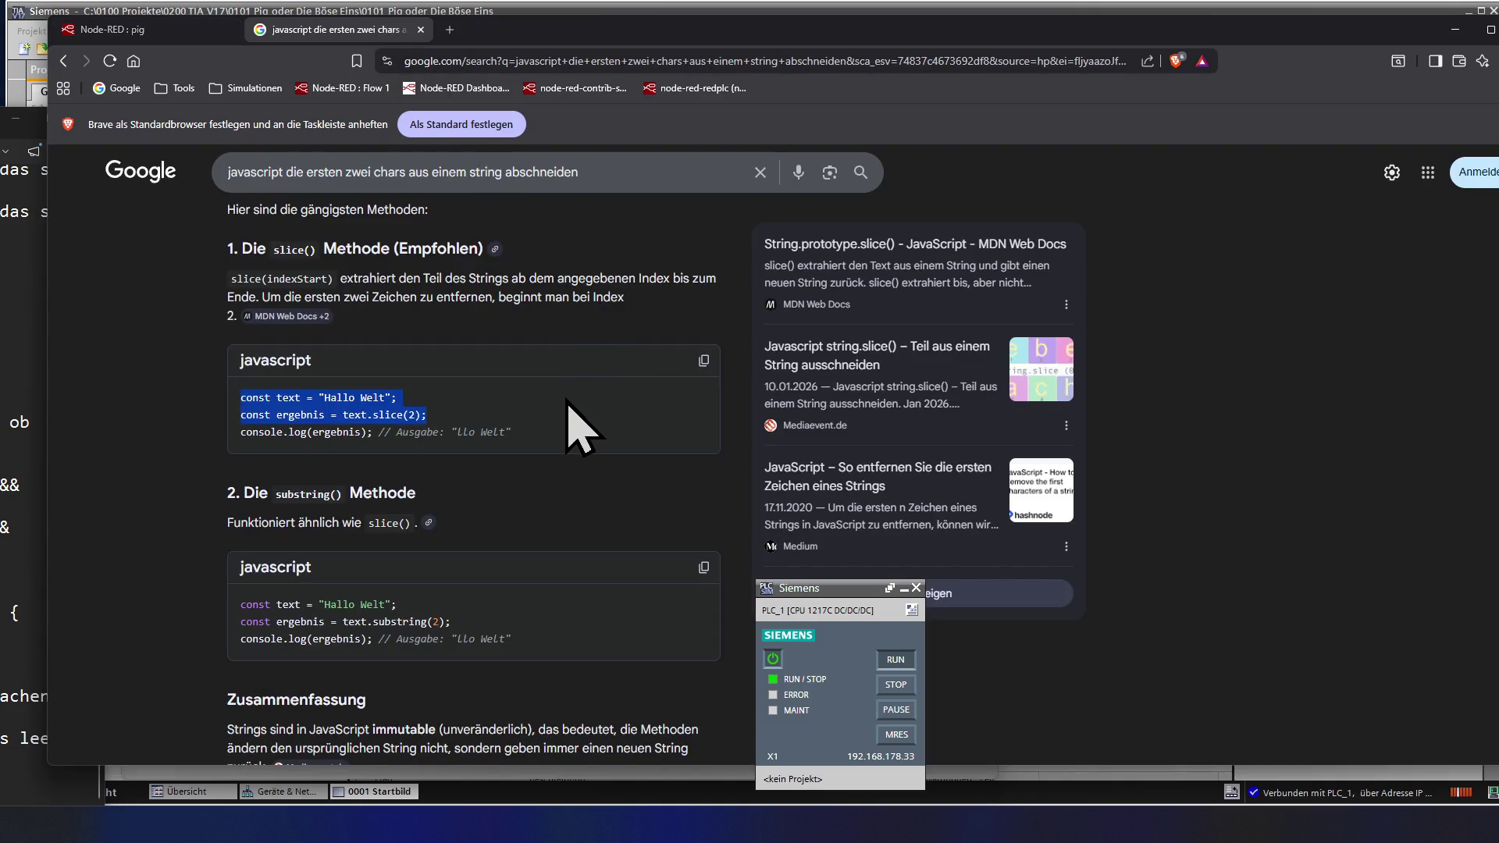
scroll(510, 577, down, 4)
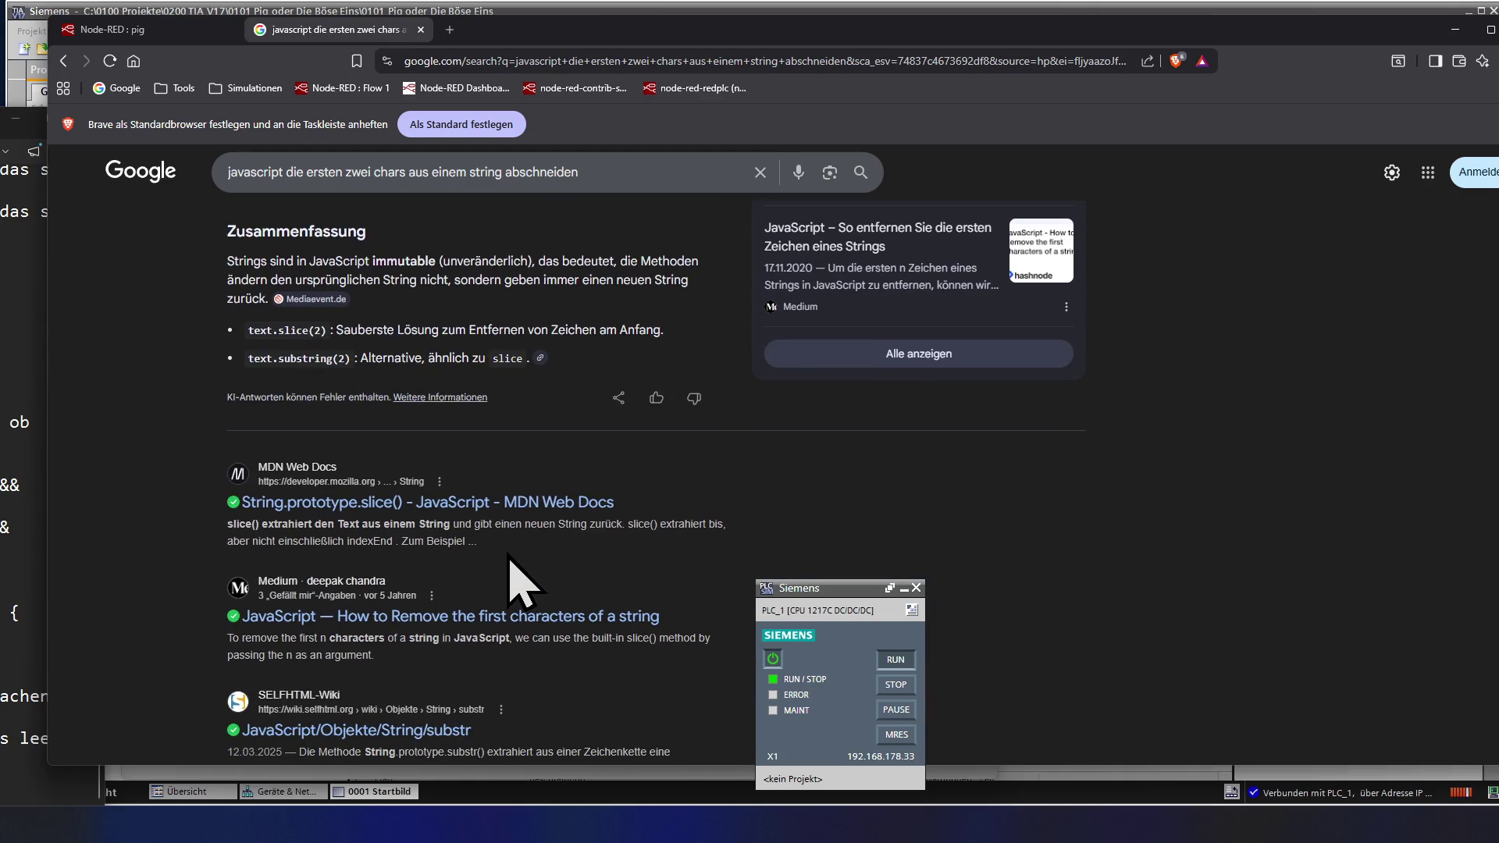
scroll(510, 576, up, 2)
scroll(511, 576, up, 3)
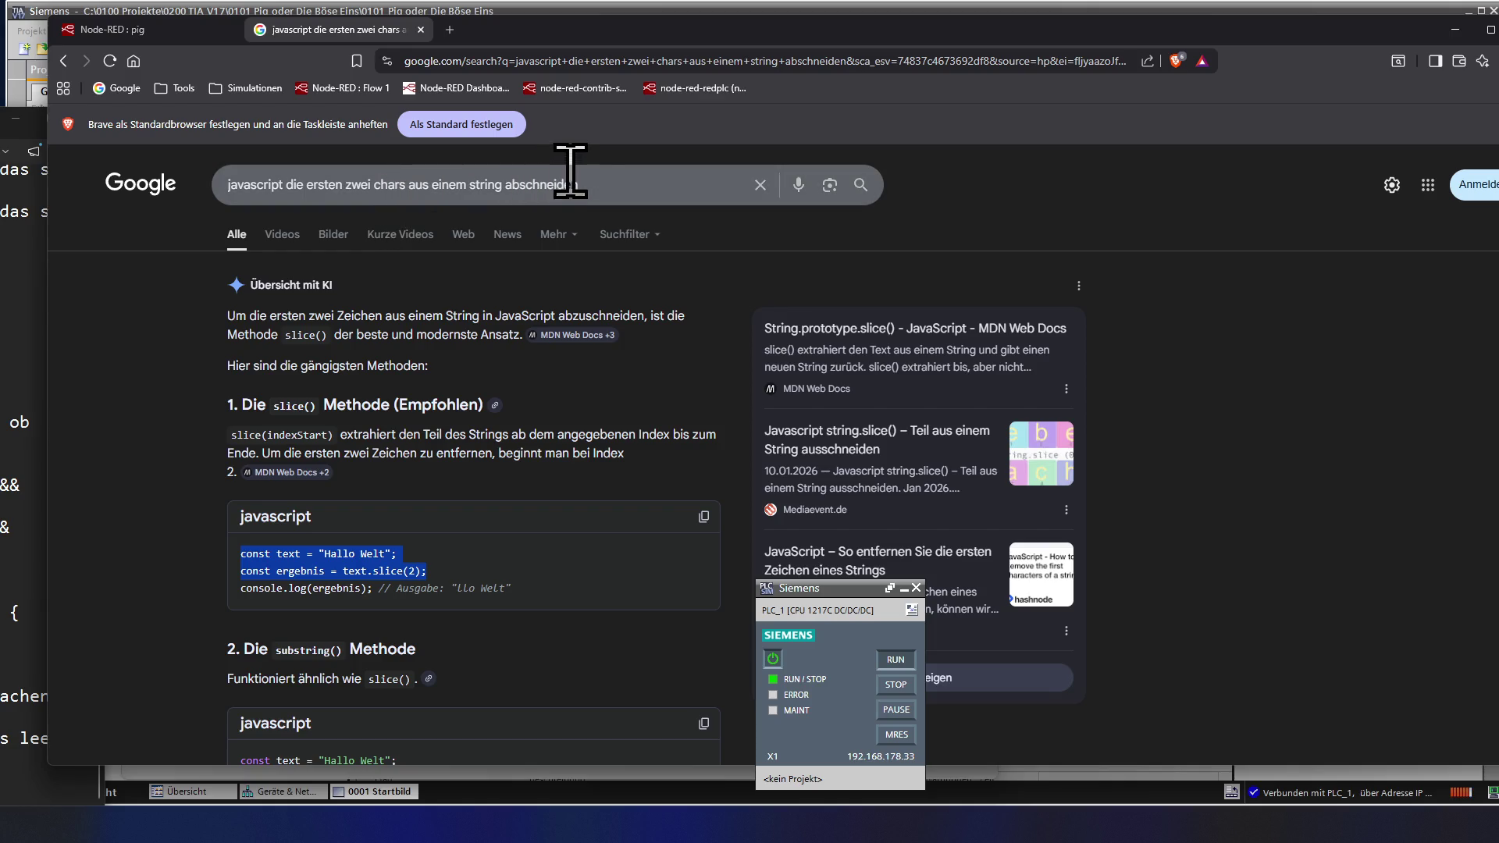
drag(612, 176, 181, 205)
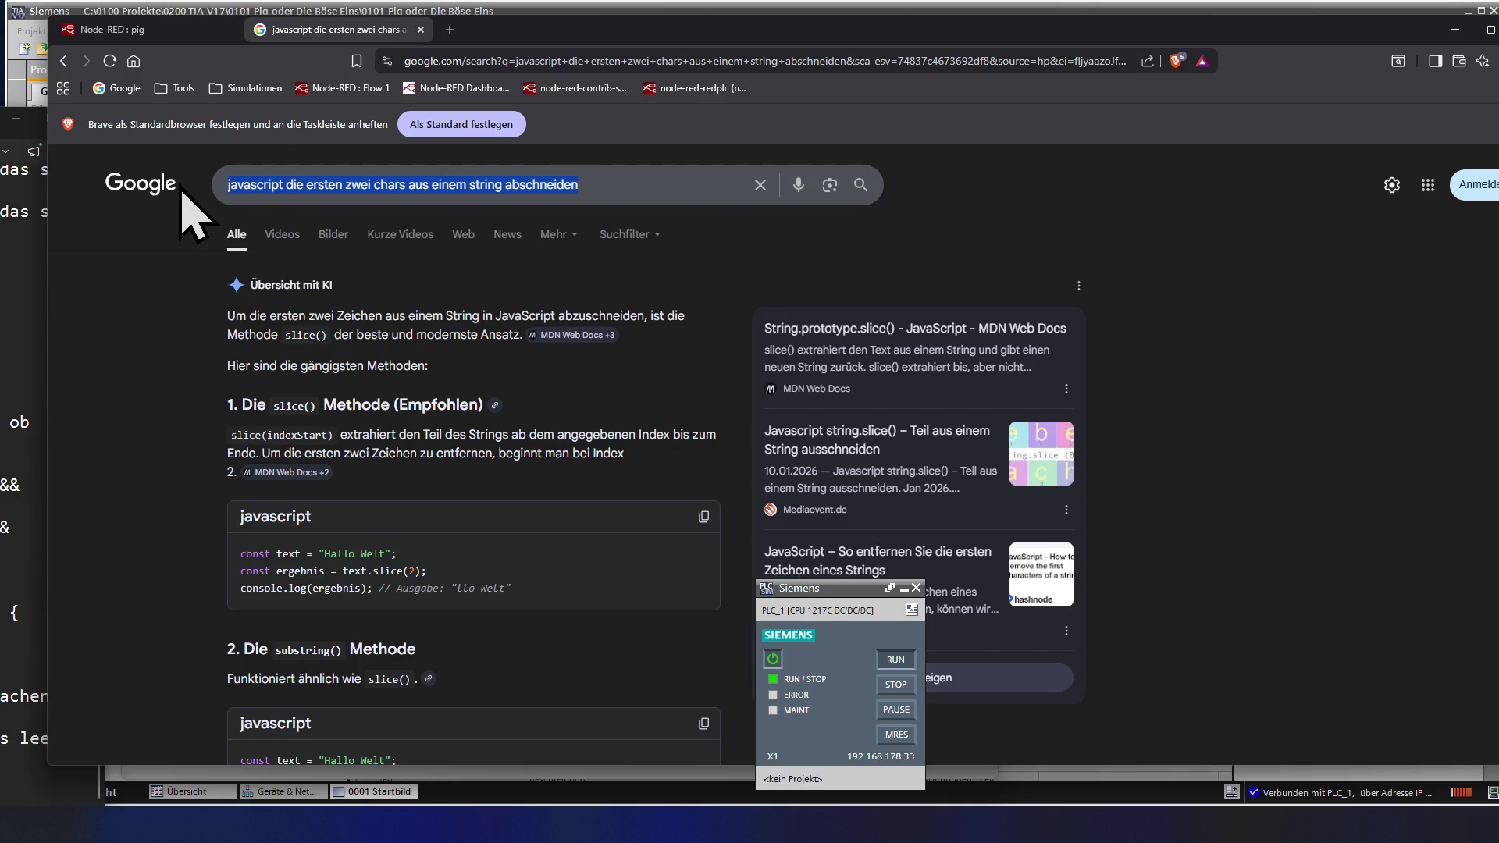
- Search Google for how to check whether tempData3.message starts with !w
key(BackSpace)
text(if tempData3.message === "!w")
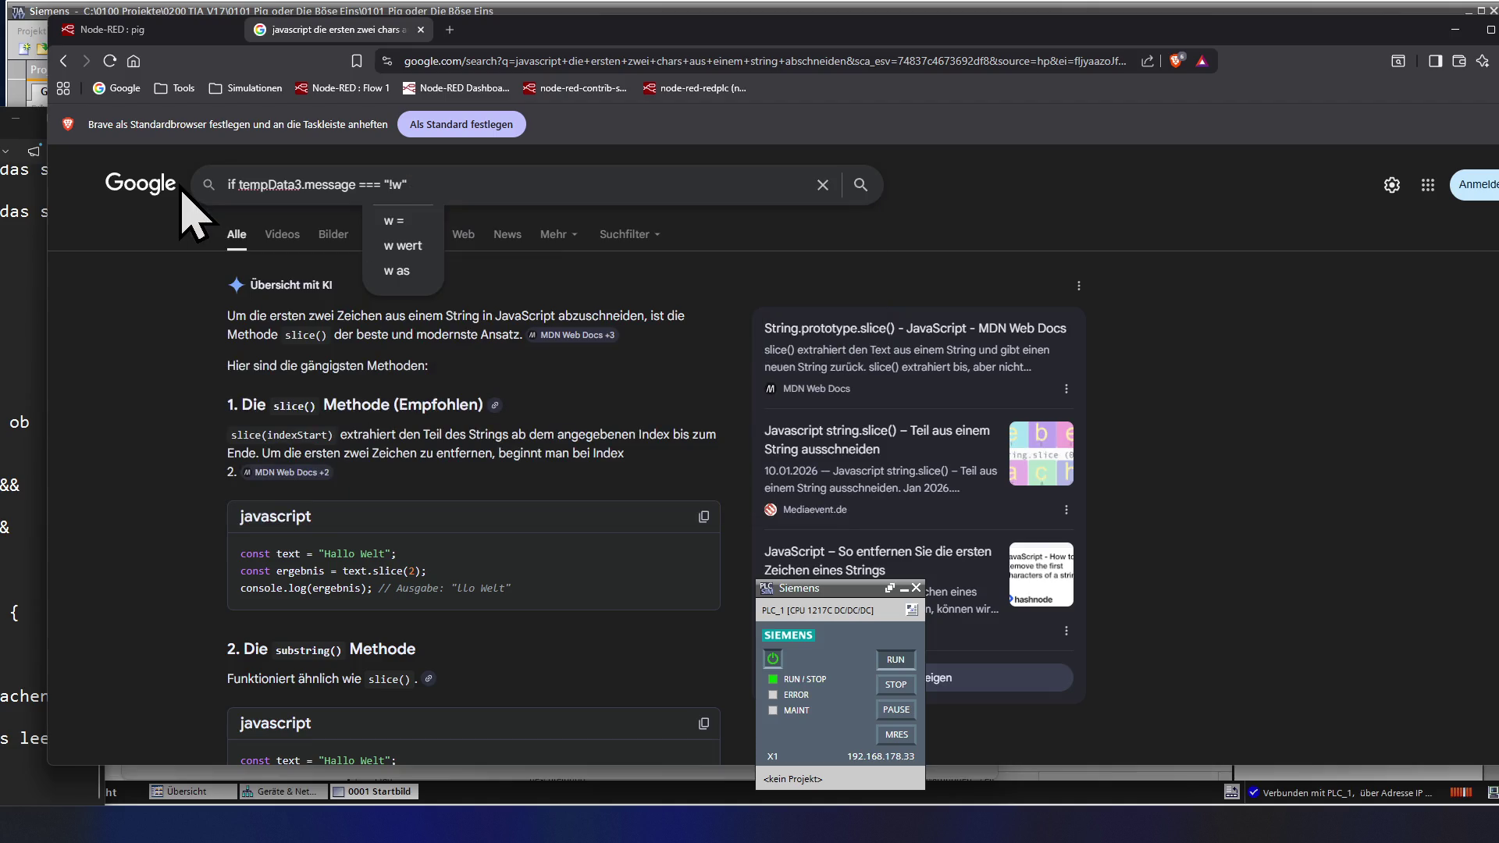
text( es soll ü)
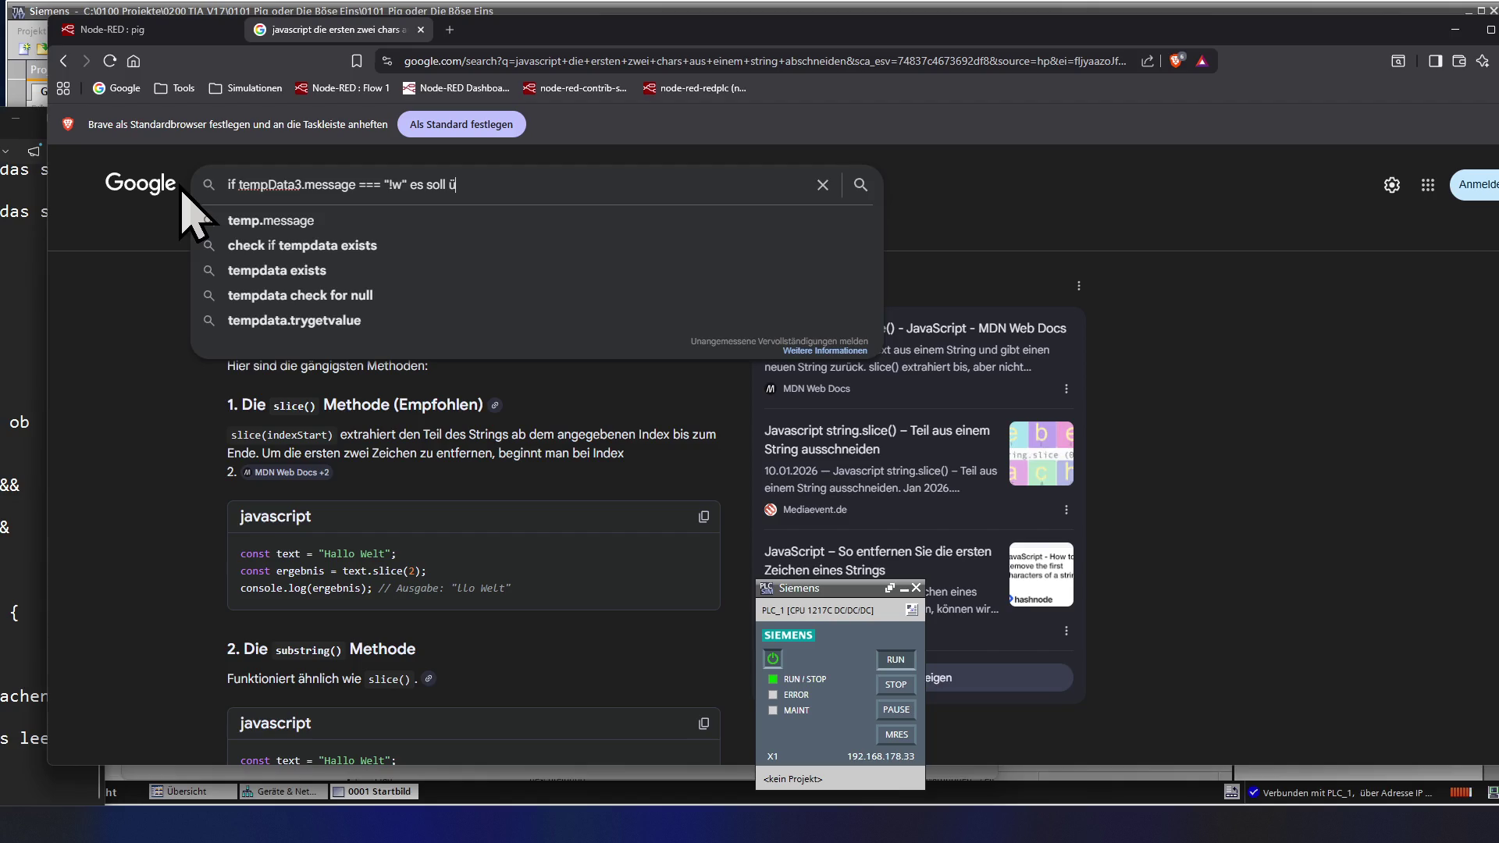
key(BackSpace)
key(BackSpace)
key(BackSpace)
key(BackSpace)
key(BackSpace)
key(BackSpace)
key(BackSpace)
key(BackSpace)
key(BackSpace)
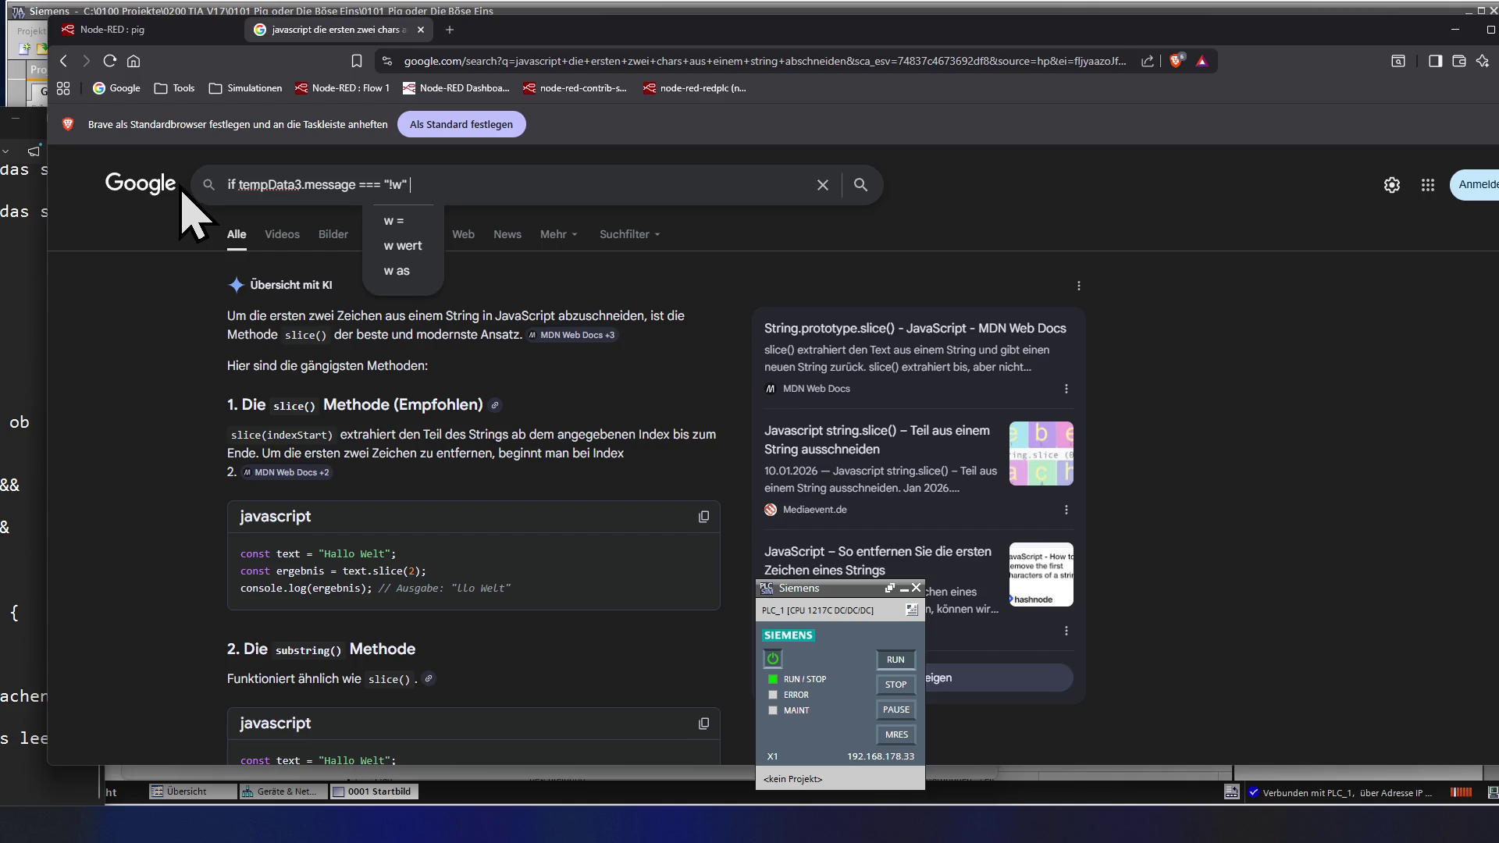
text(die if anweis)
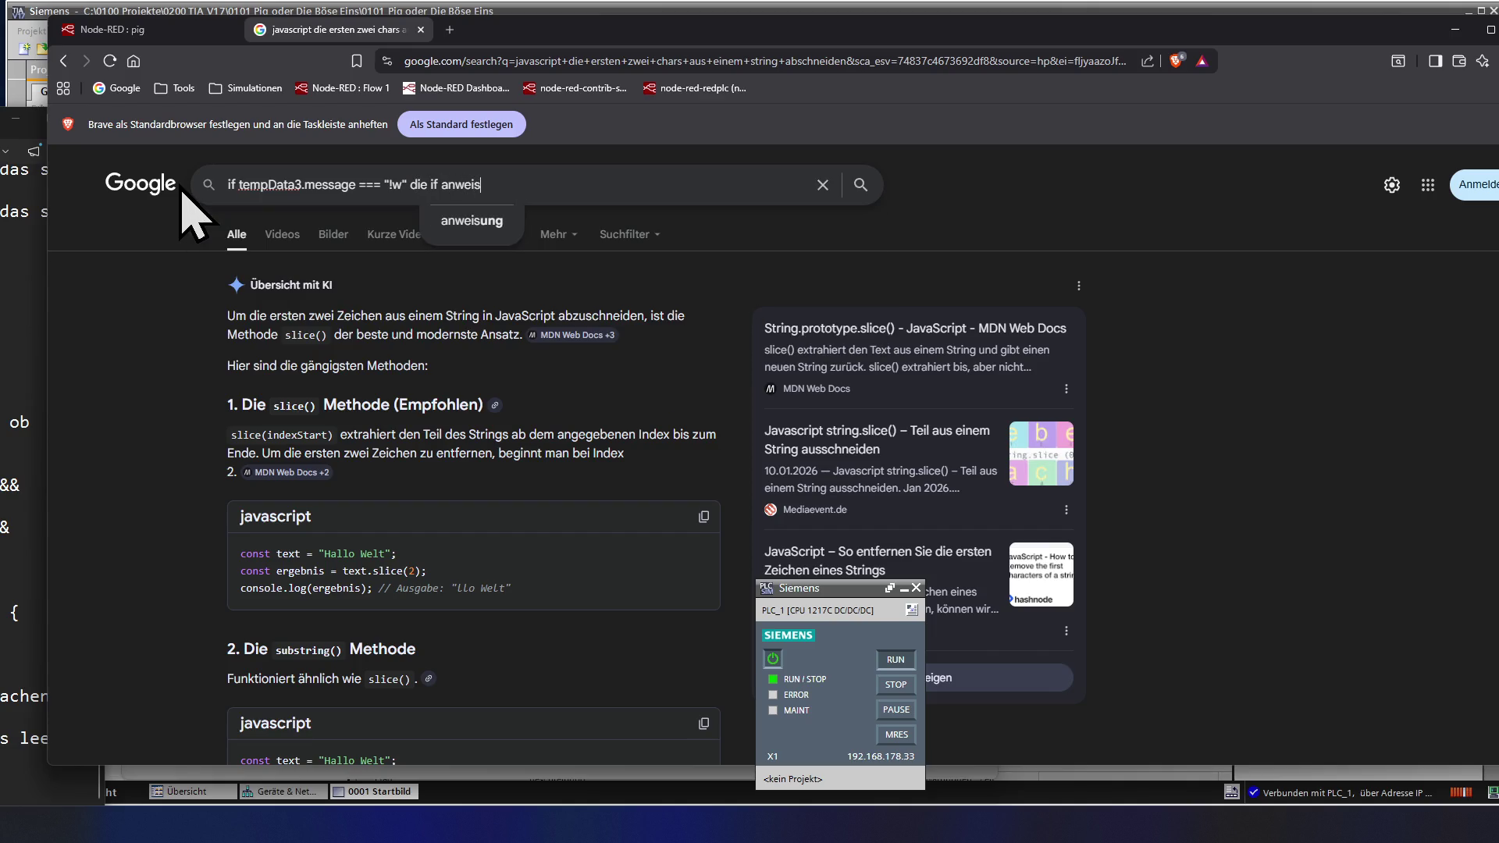
text(ung soll ausgeführt werden wenn)
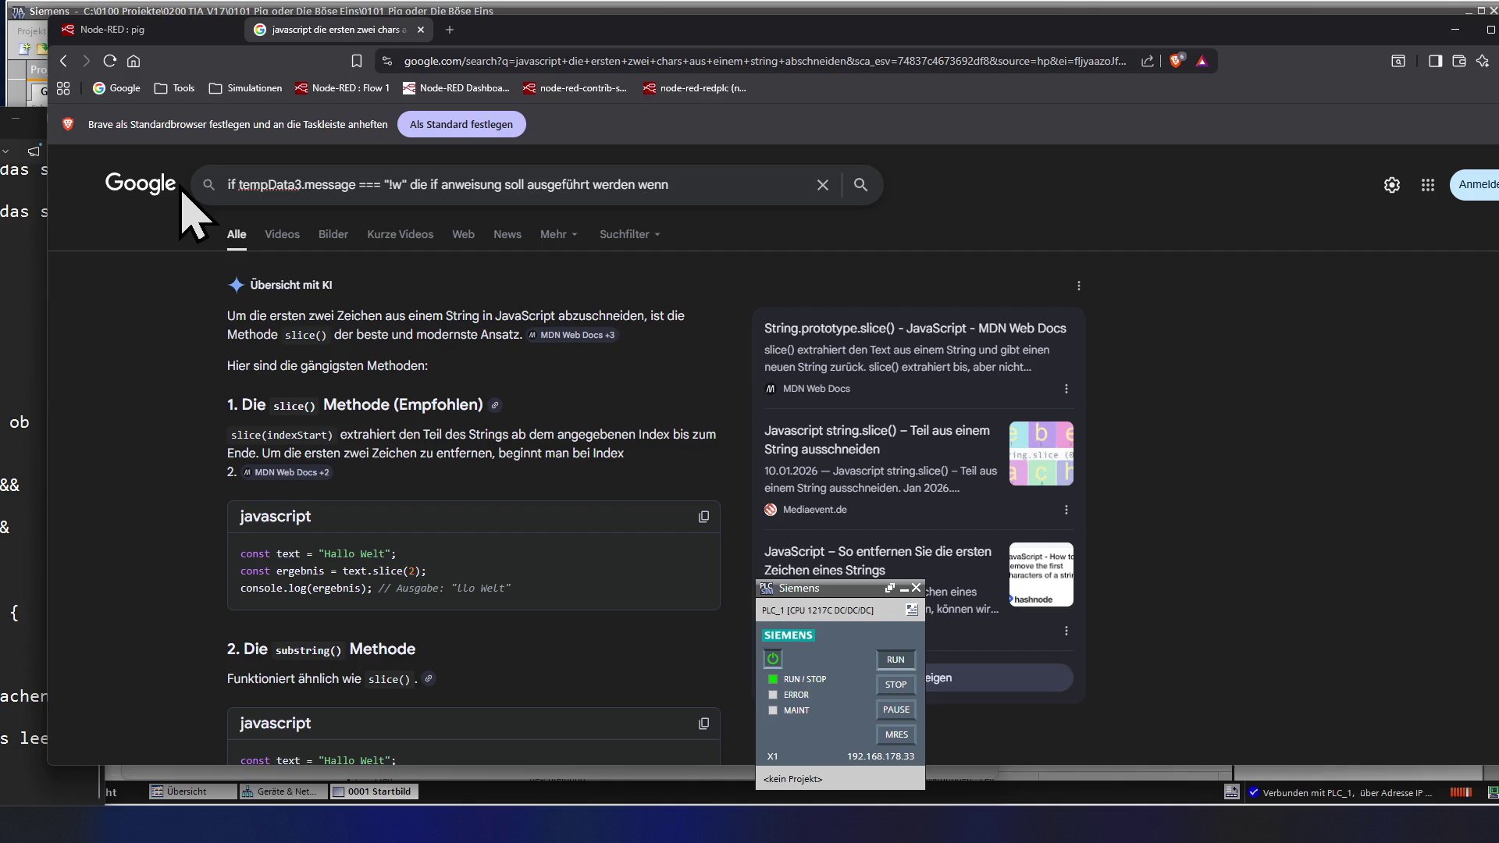
text( mindestens)
text( das )
text(!w)
text( o)
text(der )
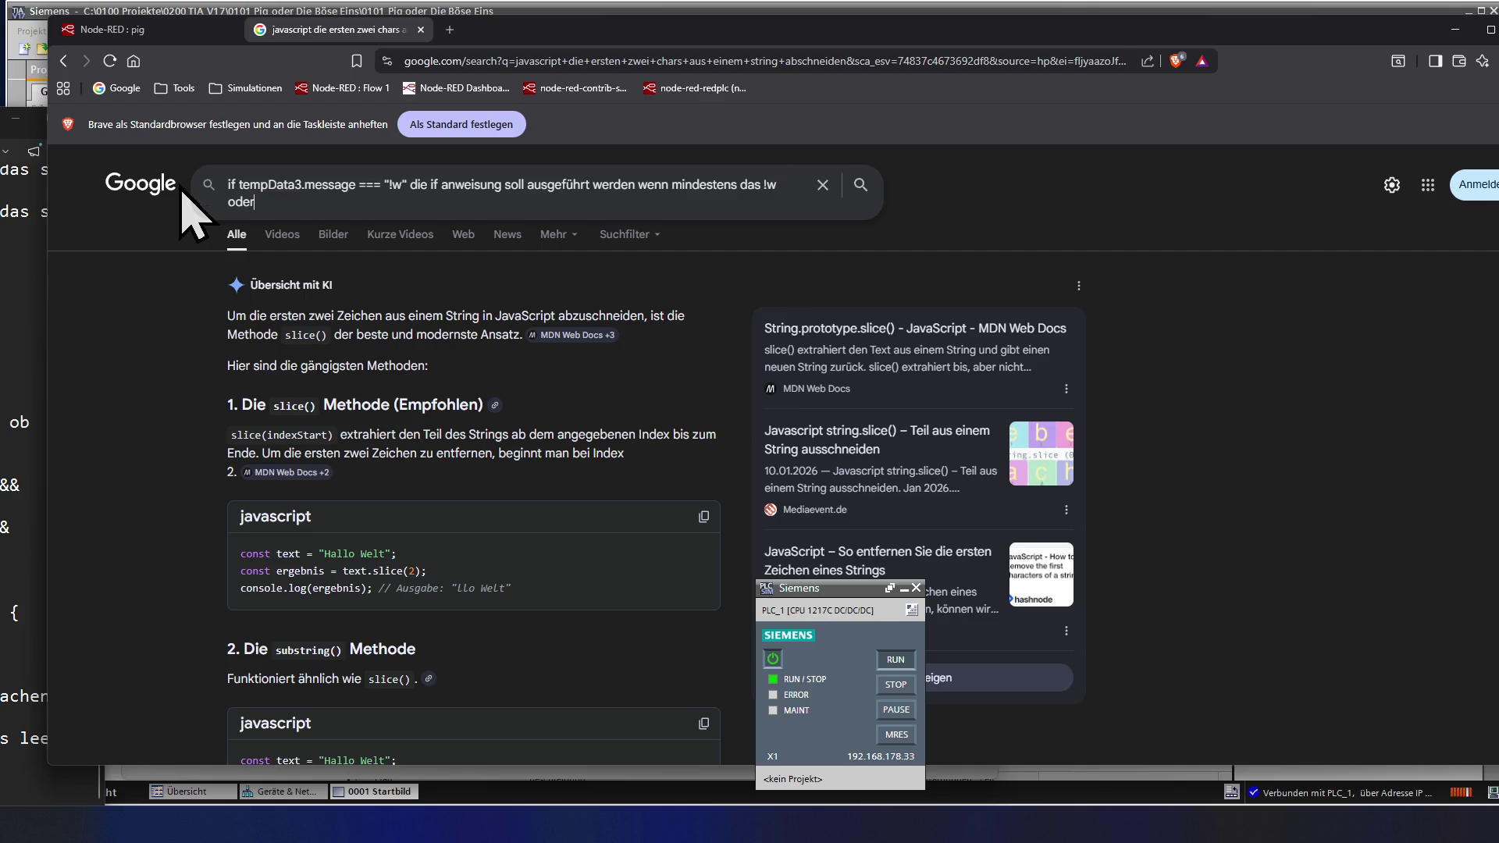
text(weiter chars)
key(Return)
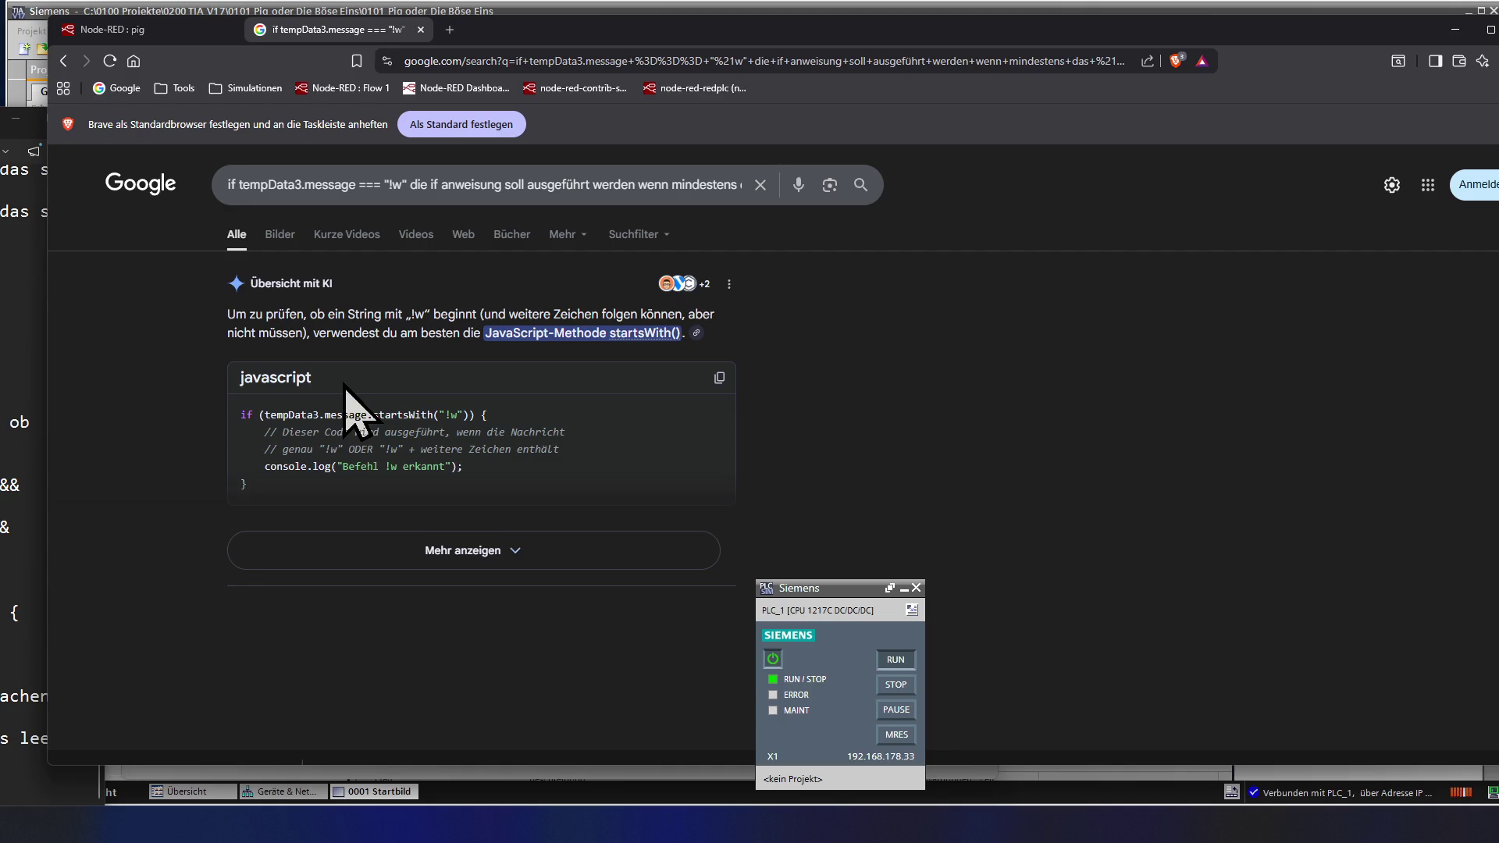
scroll(347, 404, down, 1)
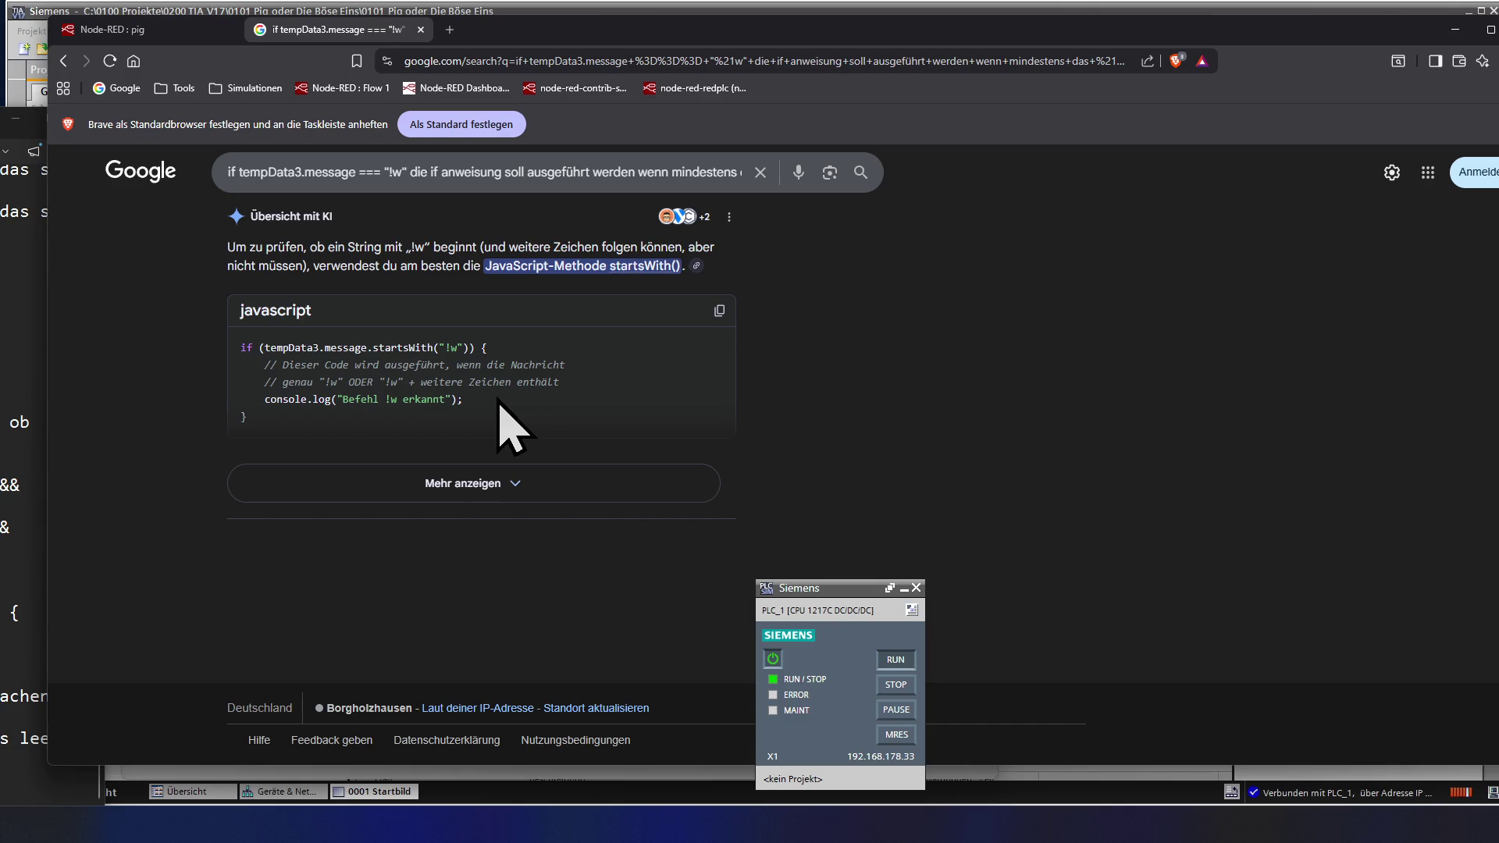
- Select the suggested startsWith code and return to the Node-RED editor
drag(247, 418, 225, 372)
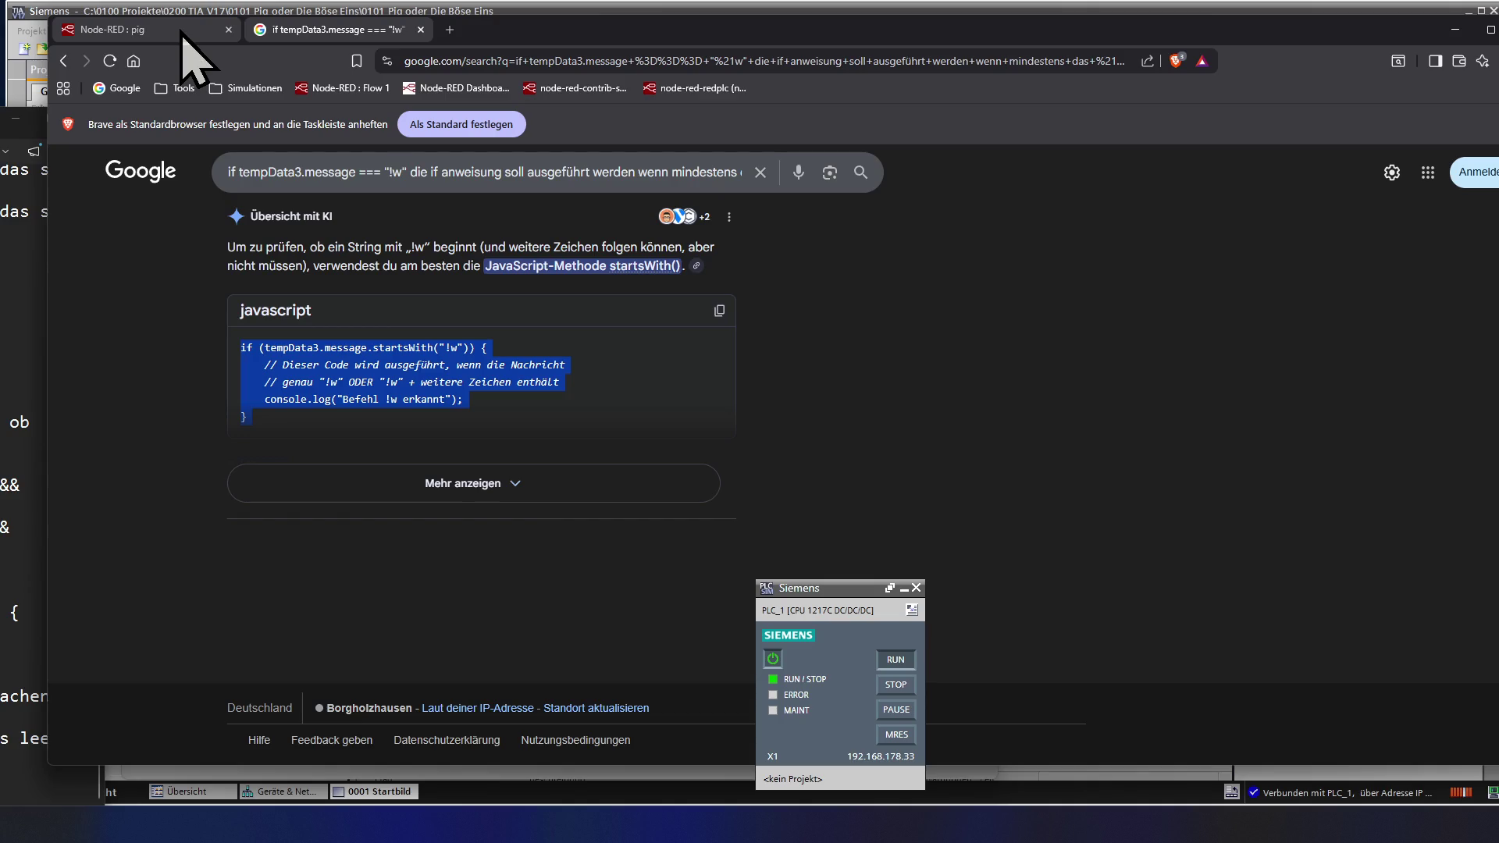
click(140, 30)
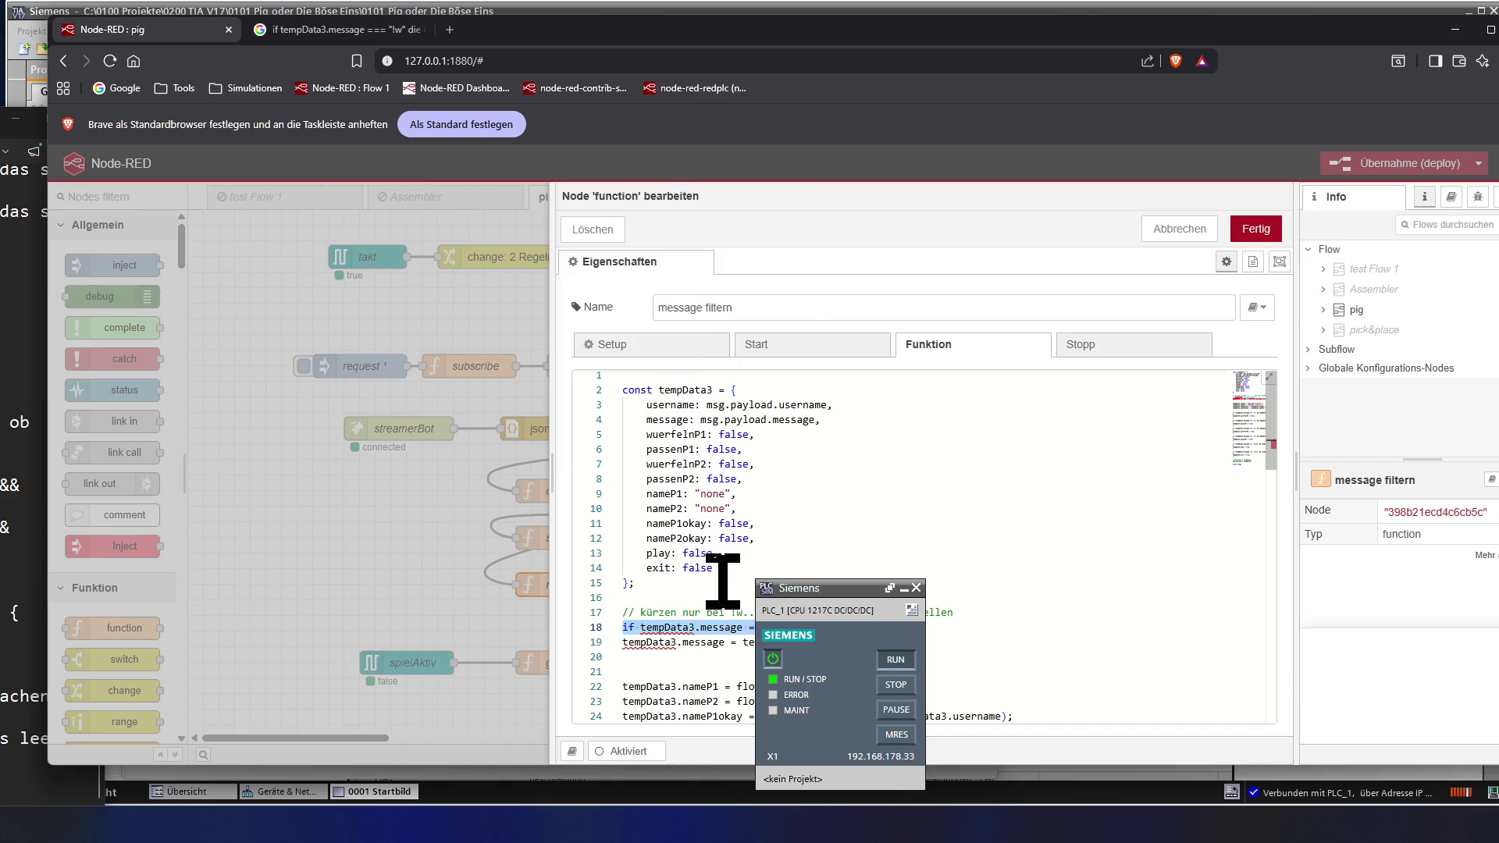
- Paste the copied search answer over the unfinished if line in message filtern
click(721, 640)
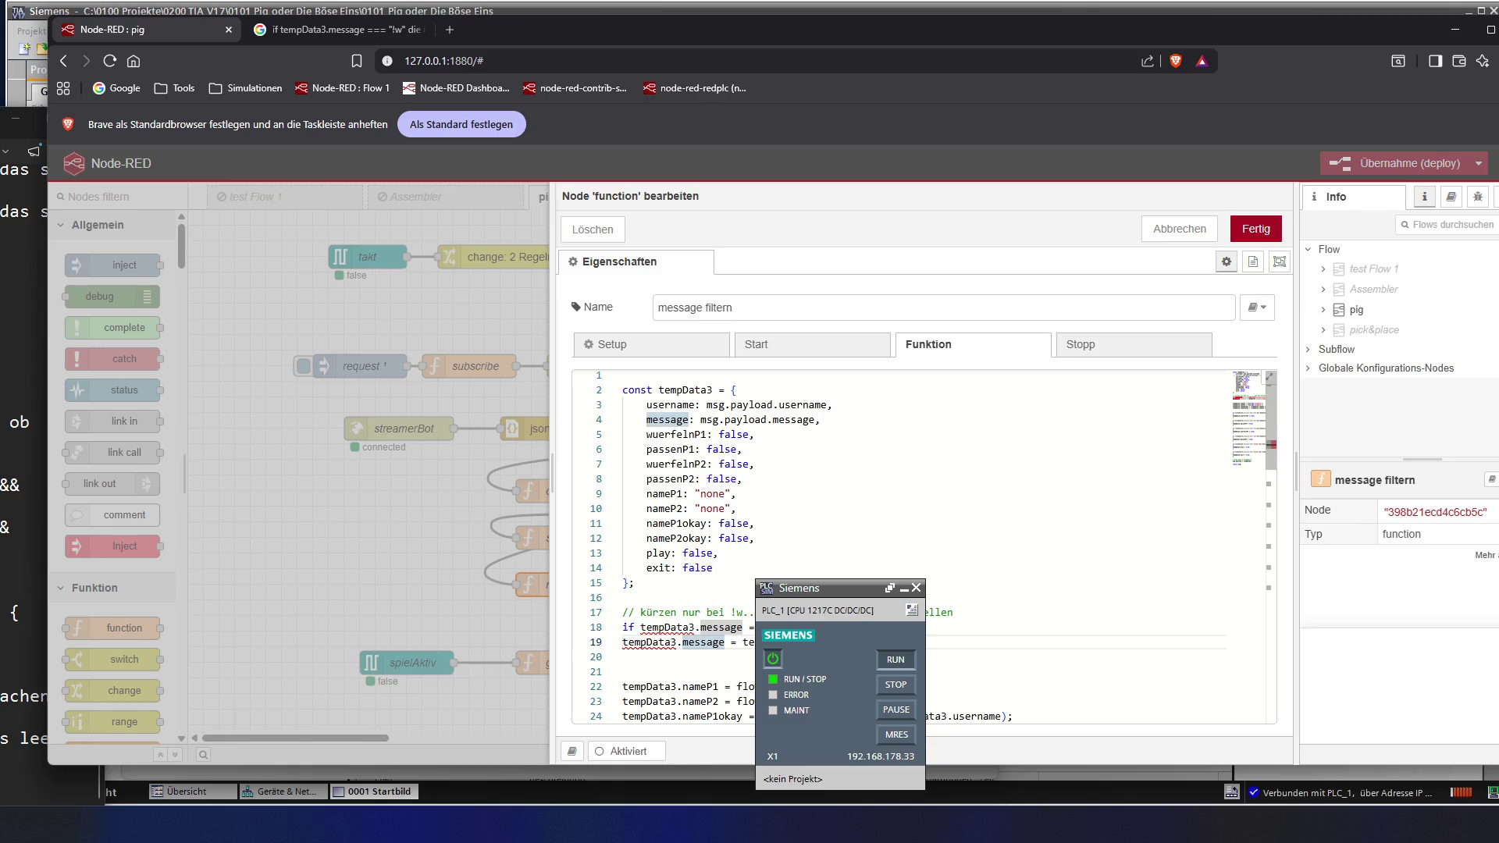
key(Up)
key(End)
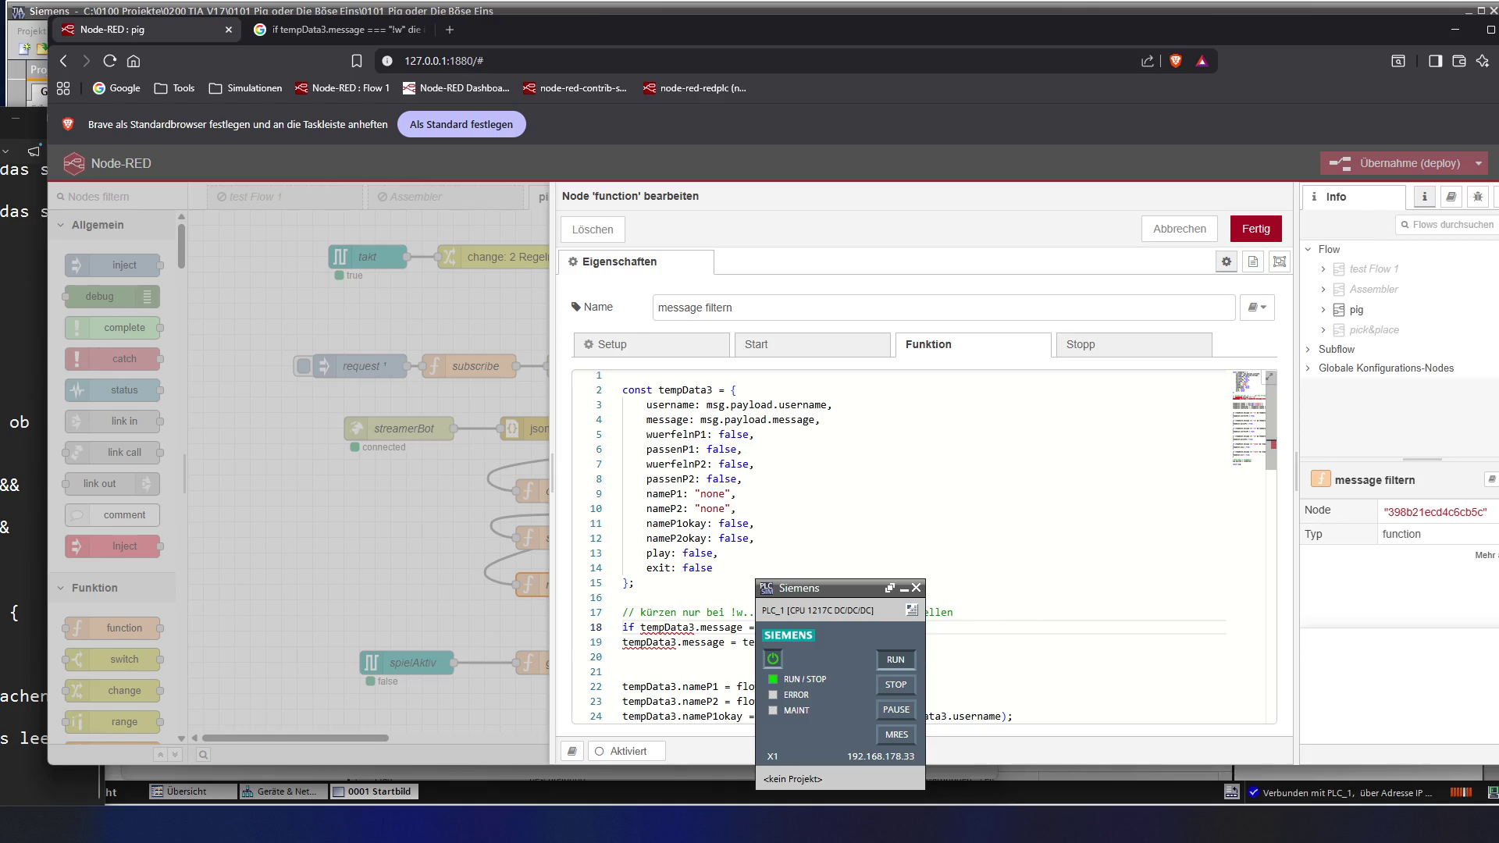
drag(749, 628, 619, 631)
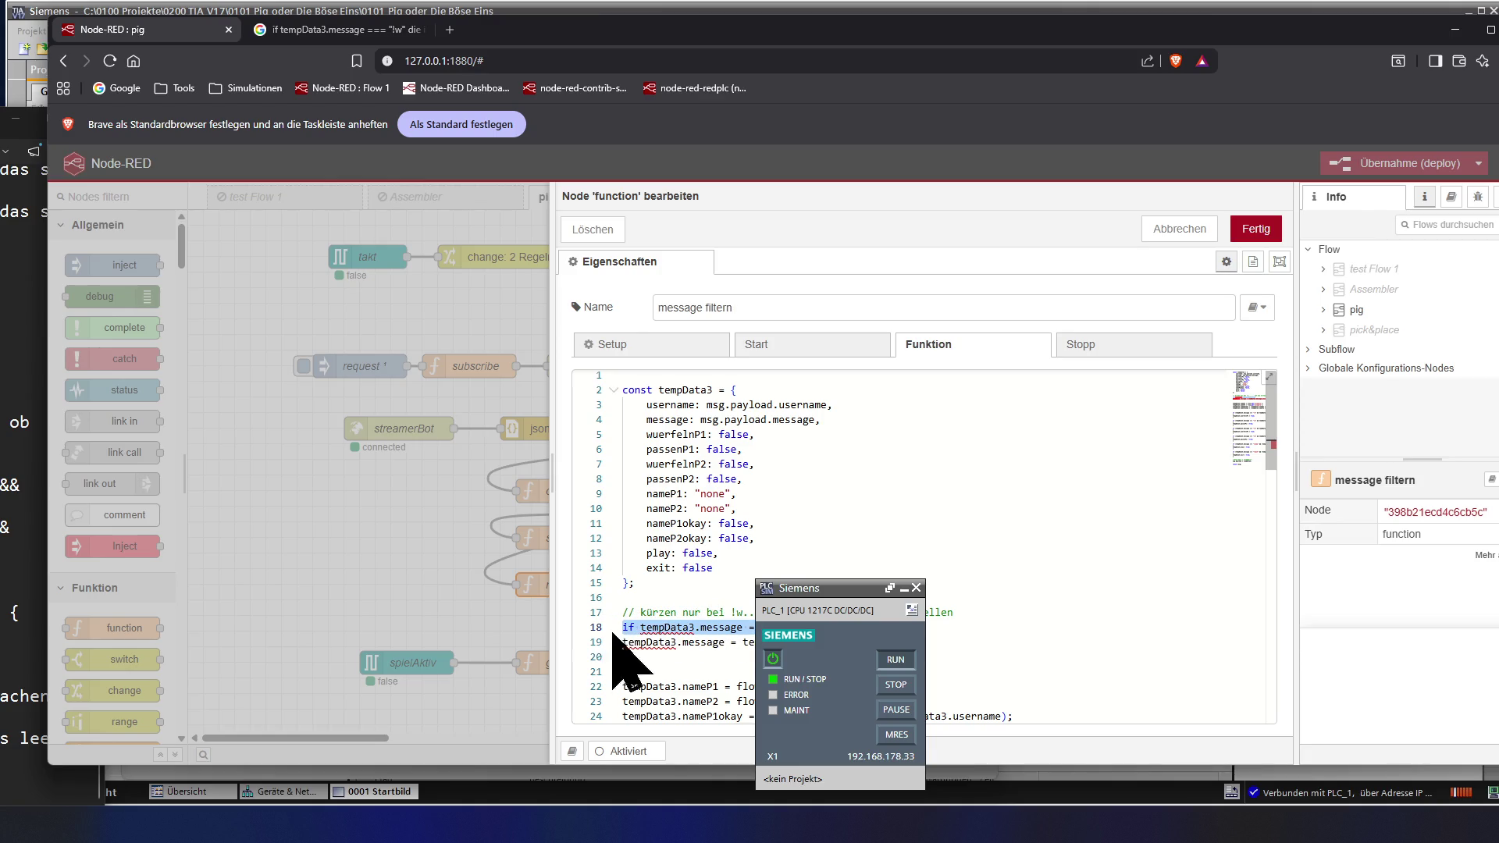
key(ctrl+v)
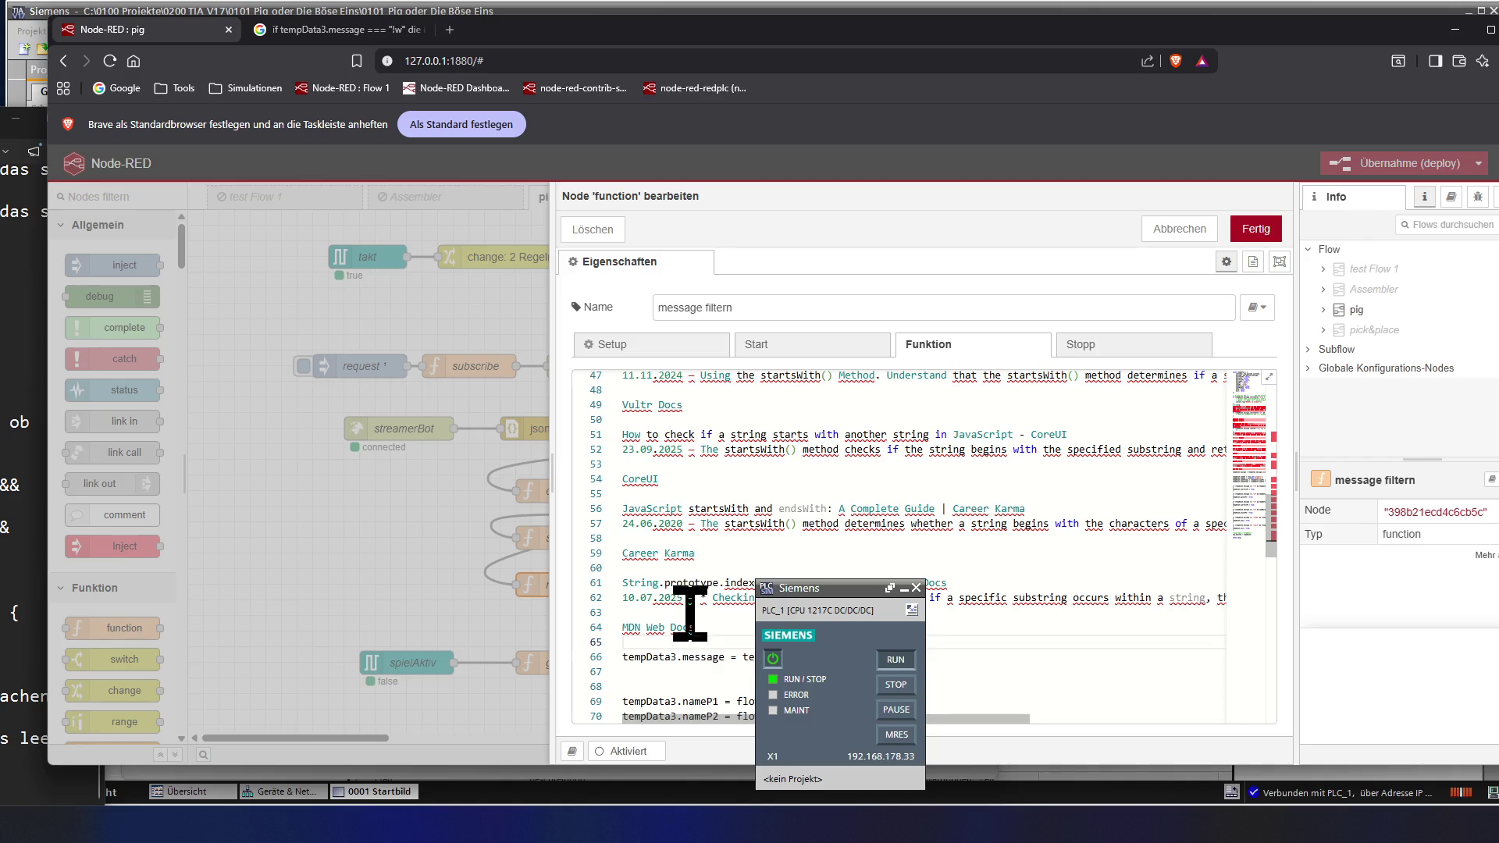
scroll(695, 582, up, 1)
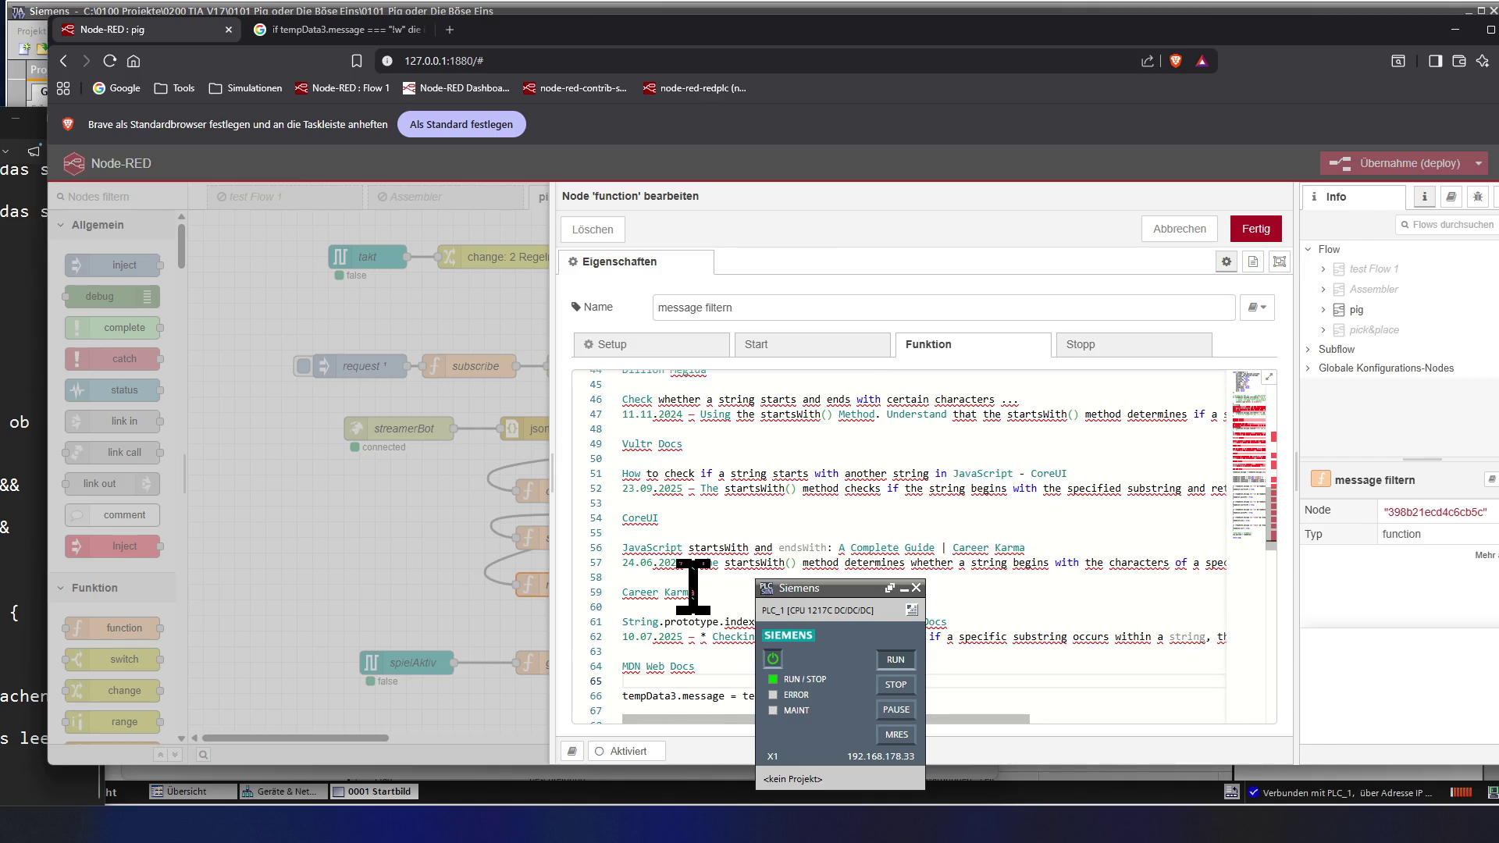
scroll(694, 582, up, 1)
scroll(693, 582, up, 1)
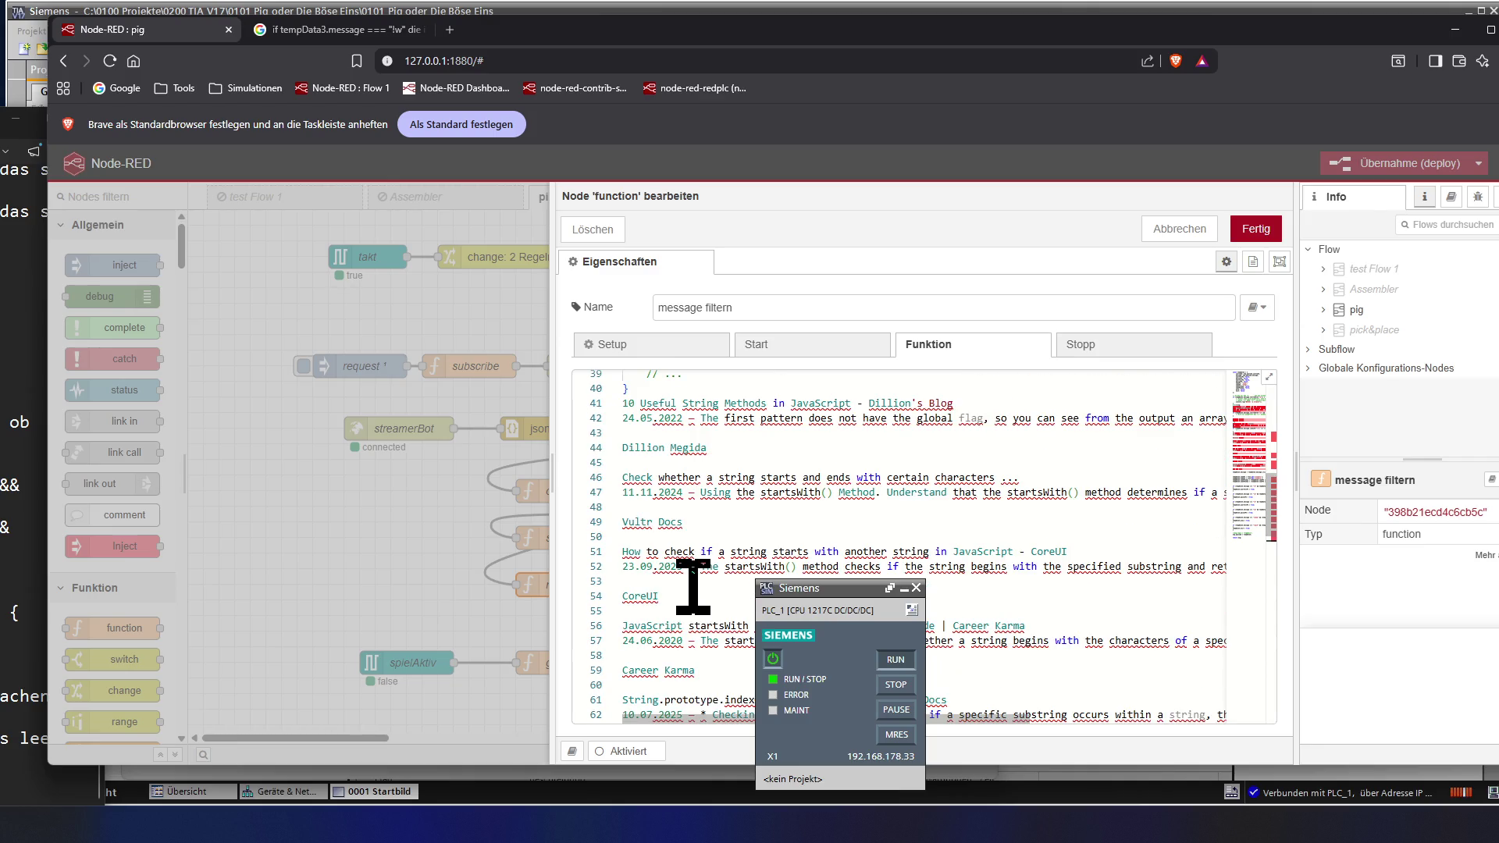
scroll(693, 582, up, 3)
scroll(693, 582, up, 3)
scroll(694, 582, up, 3)
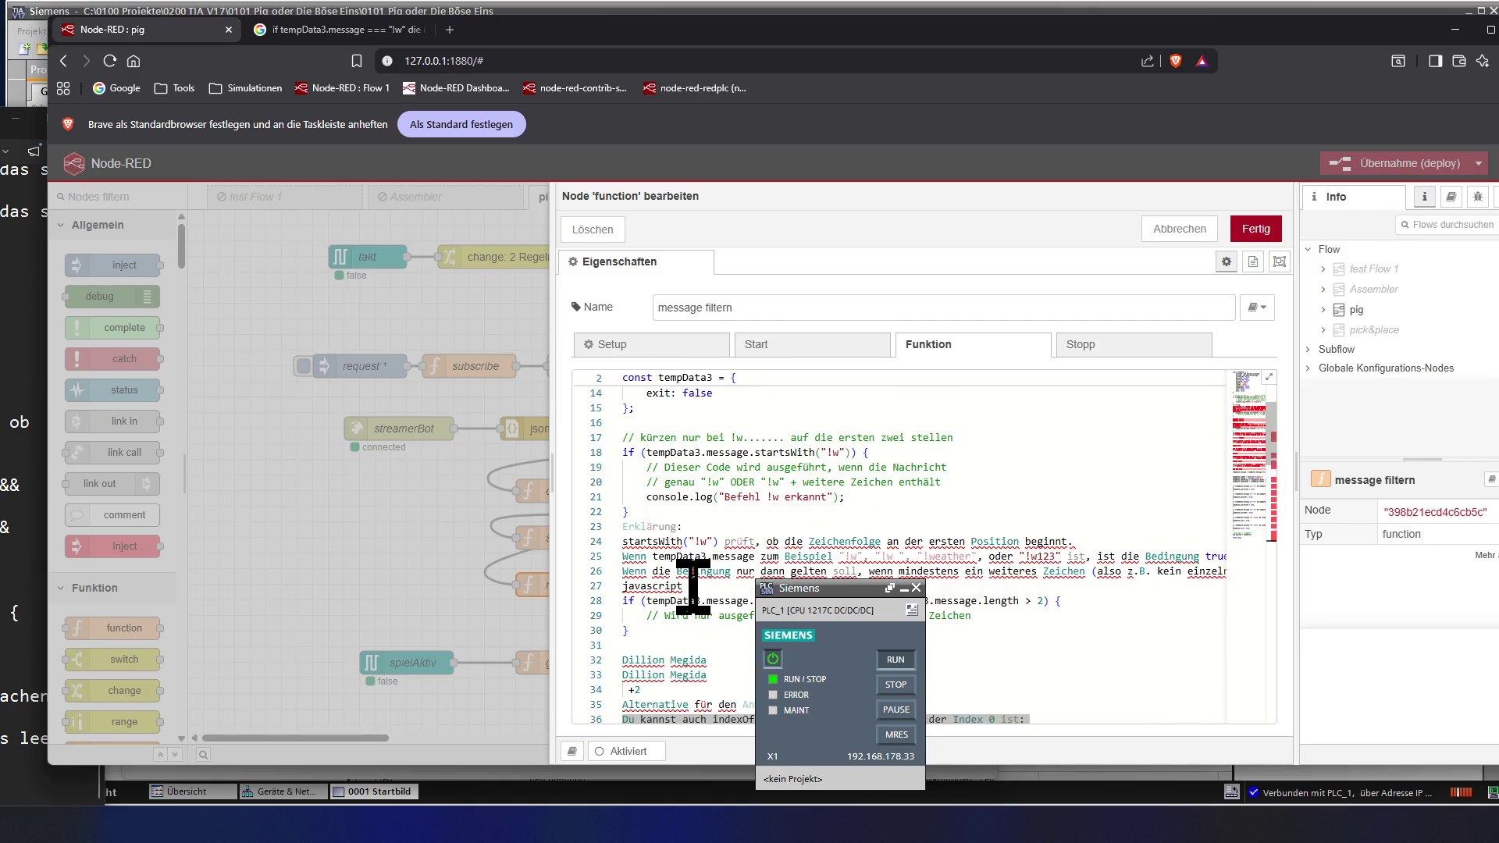
scroll(693, 582, up, 3)
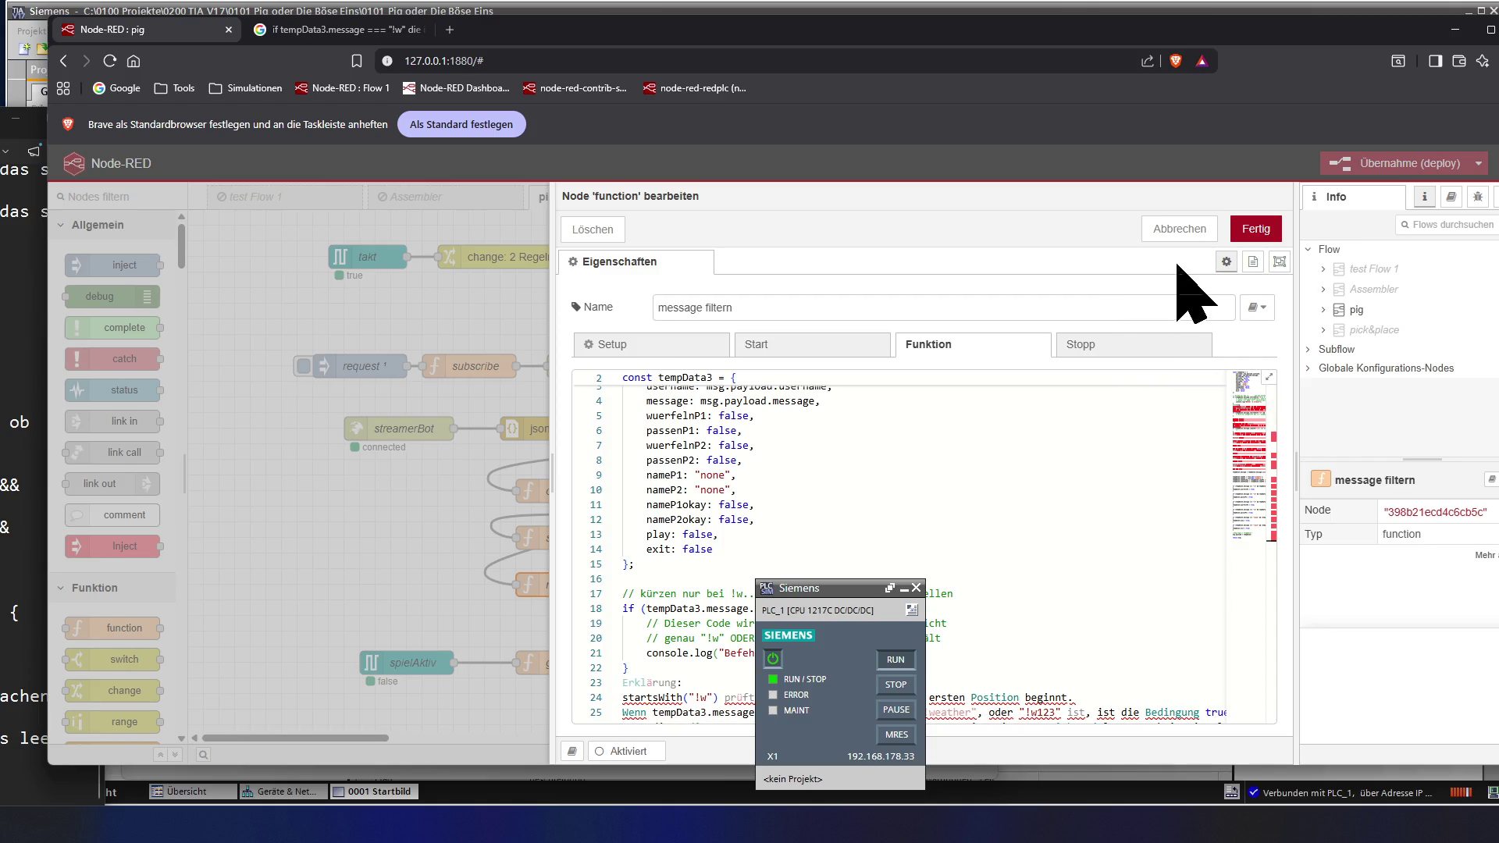
- Discard the unsaved changes via Abbrechen, reopen message filtern, and return to Google
click(1178, 229)
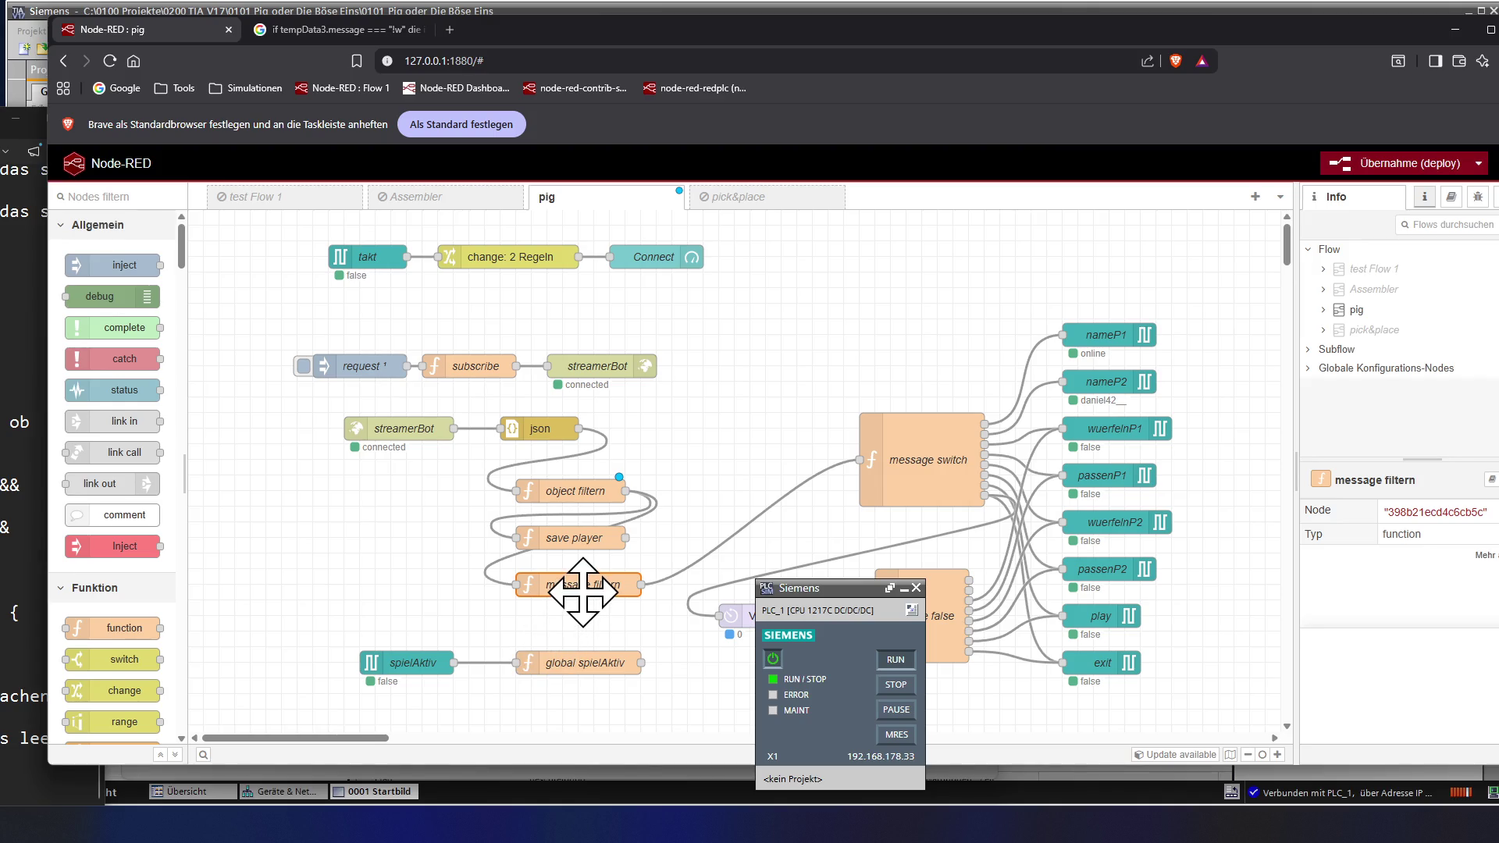
double_click(582, 594)
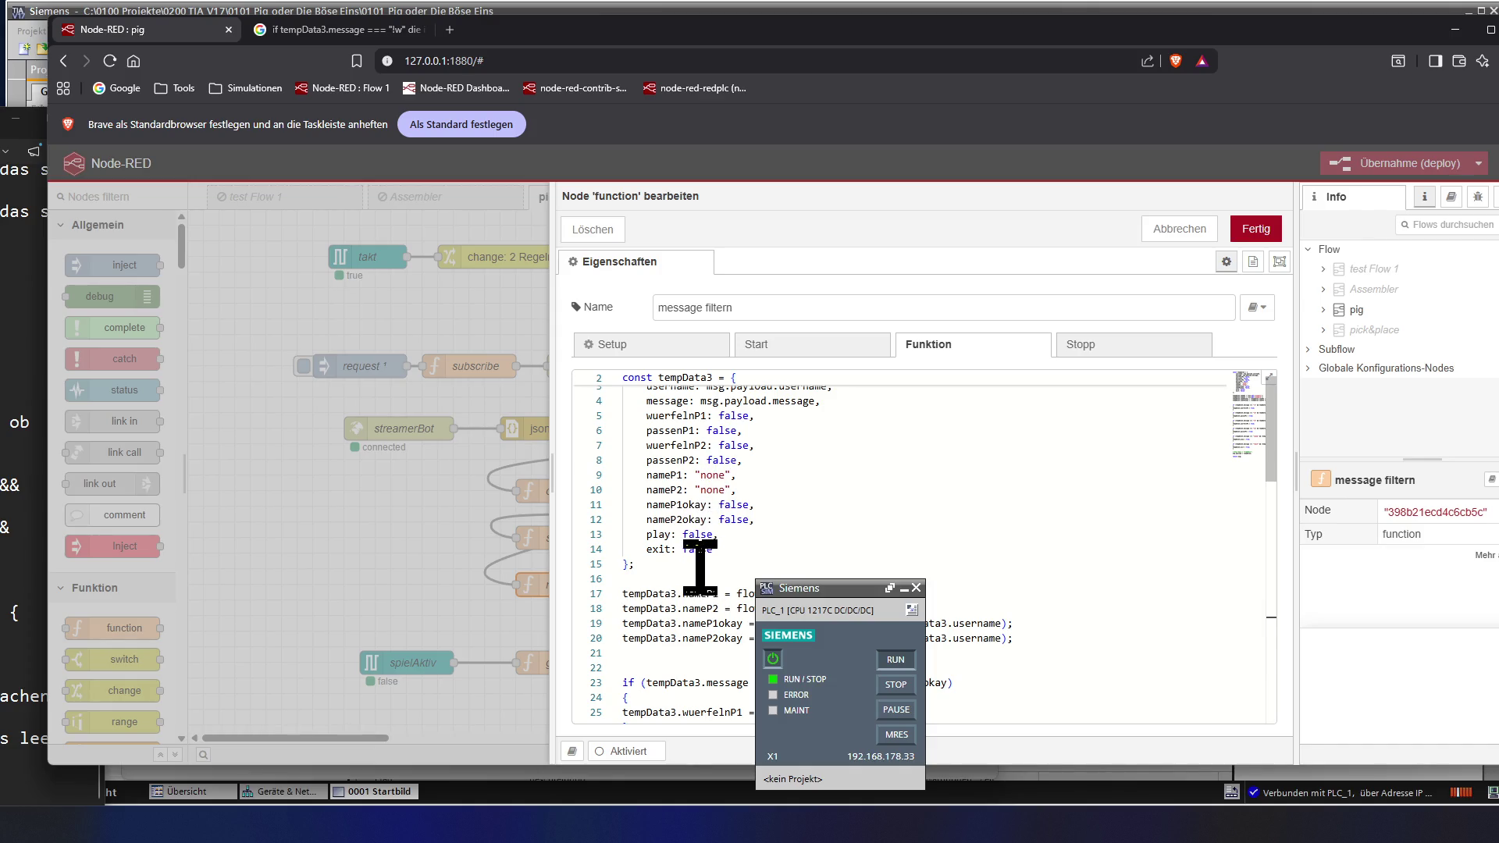
click(6, 504)
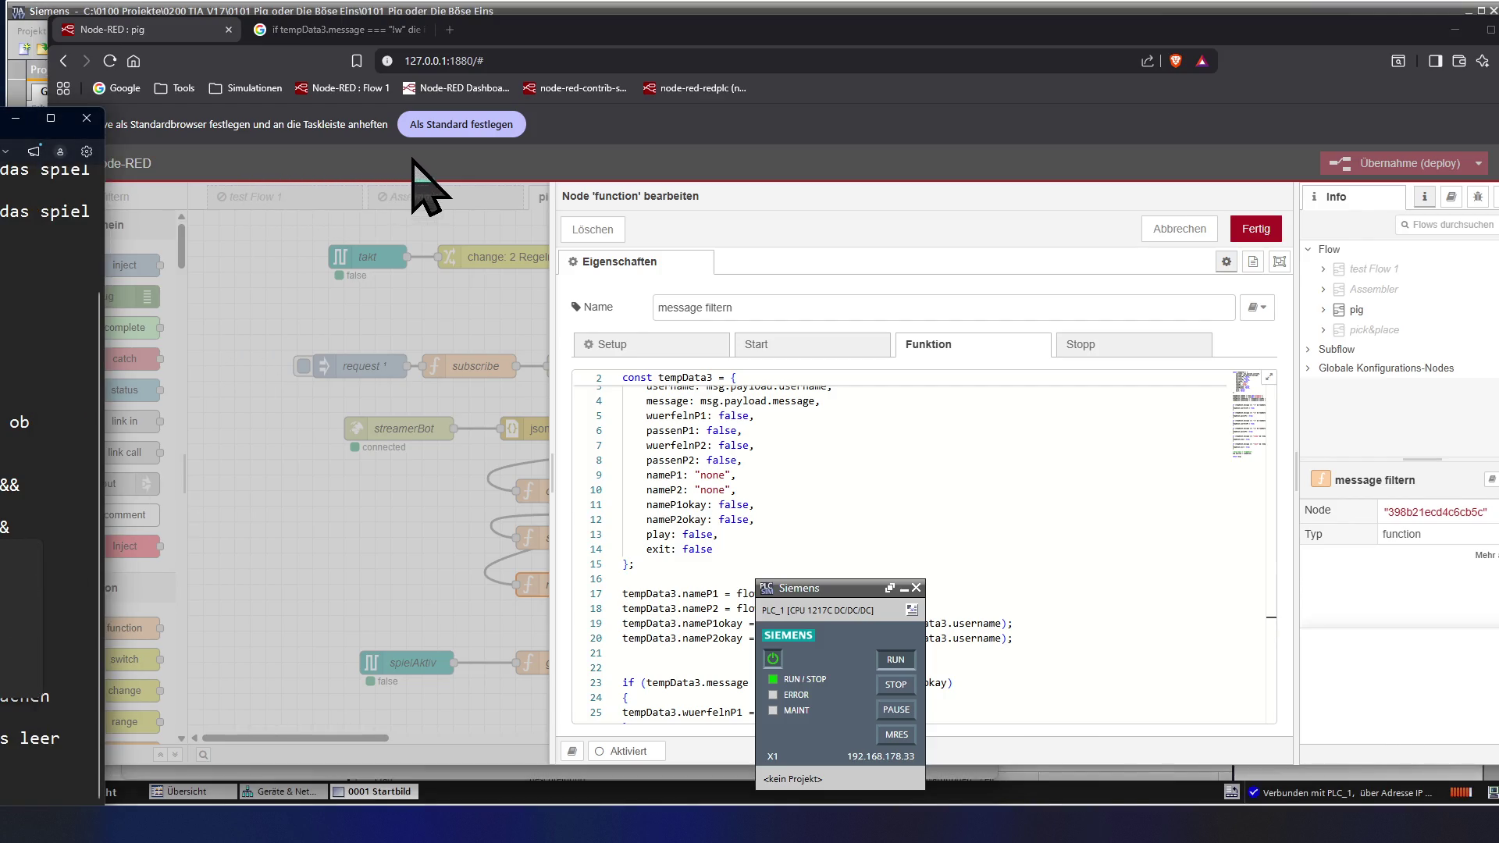
click(320, 28)
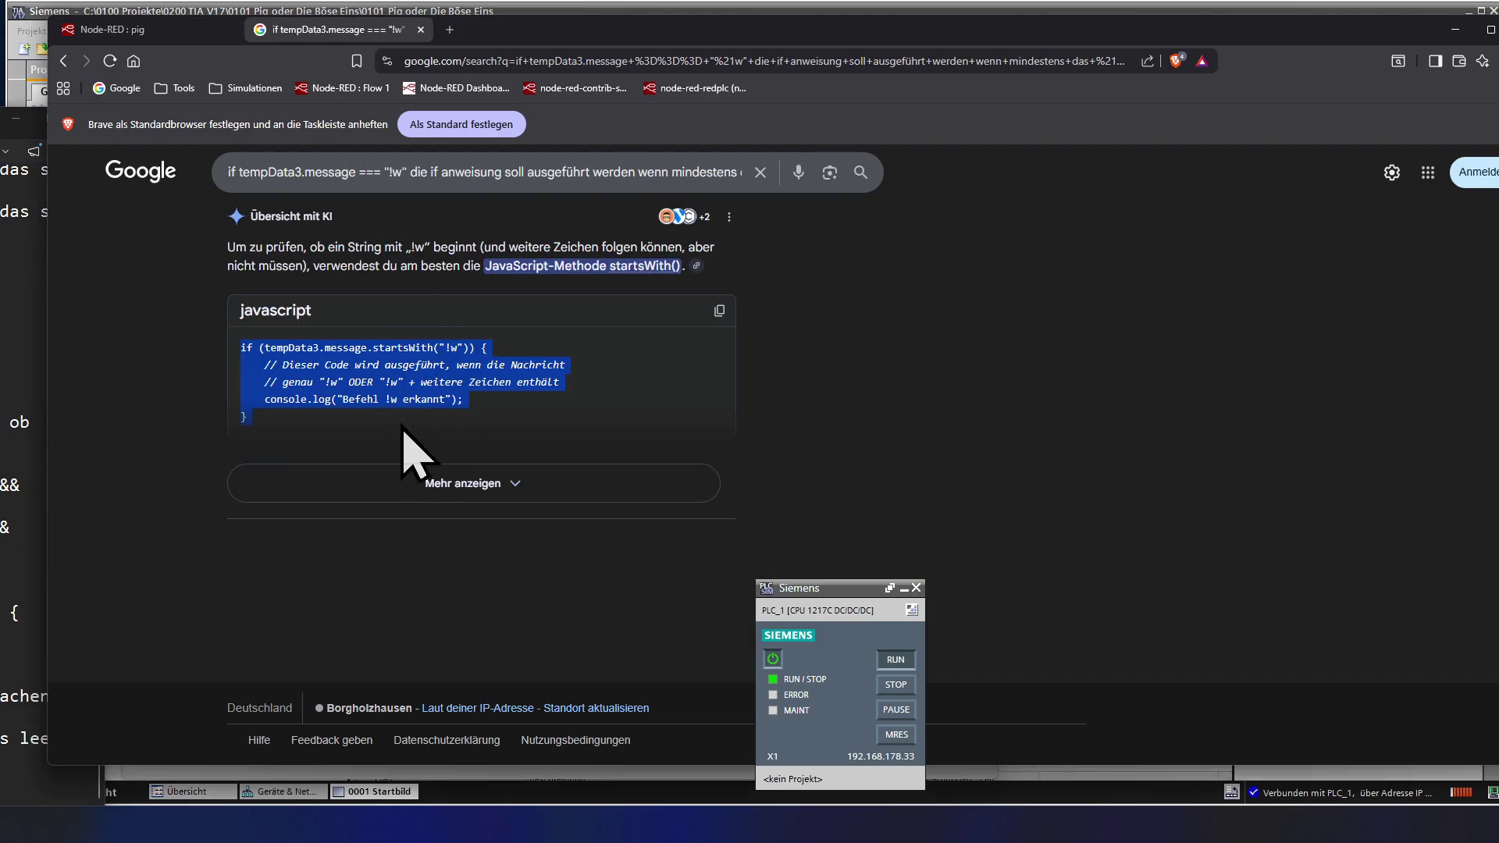
- Copy the startsWith if-block from the expanded answer and go to the line below tempData3
click(365, 469)
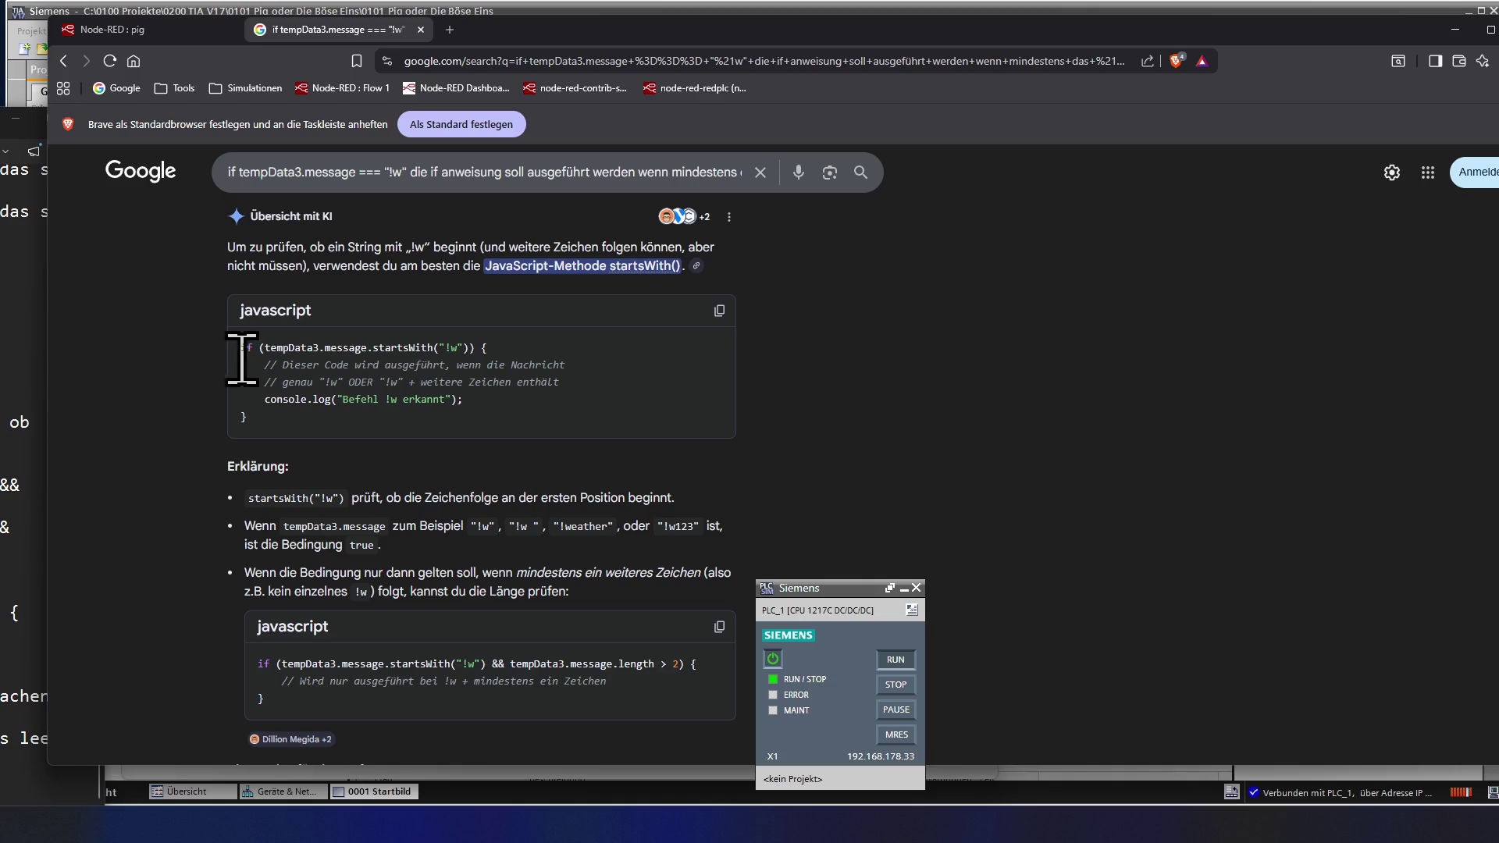
drag(241, 346, 274, 418)
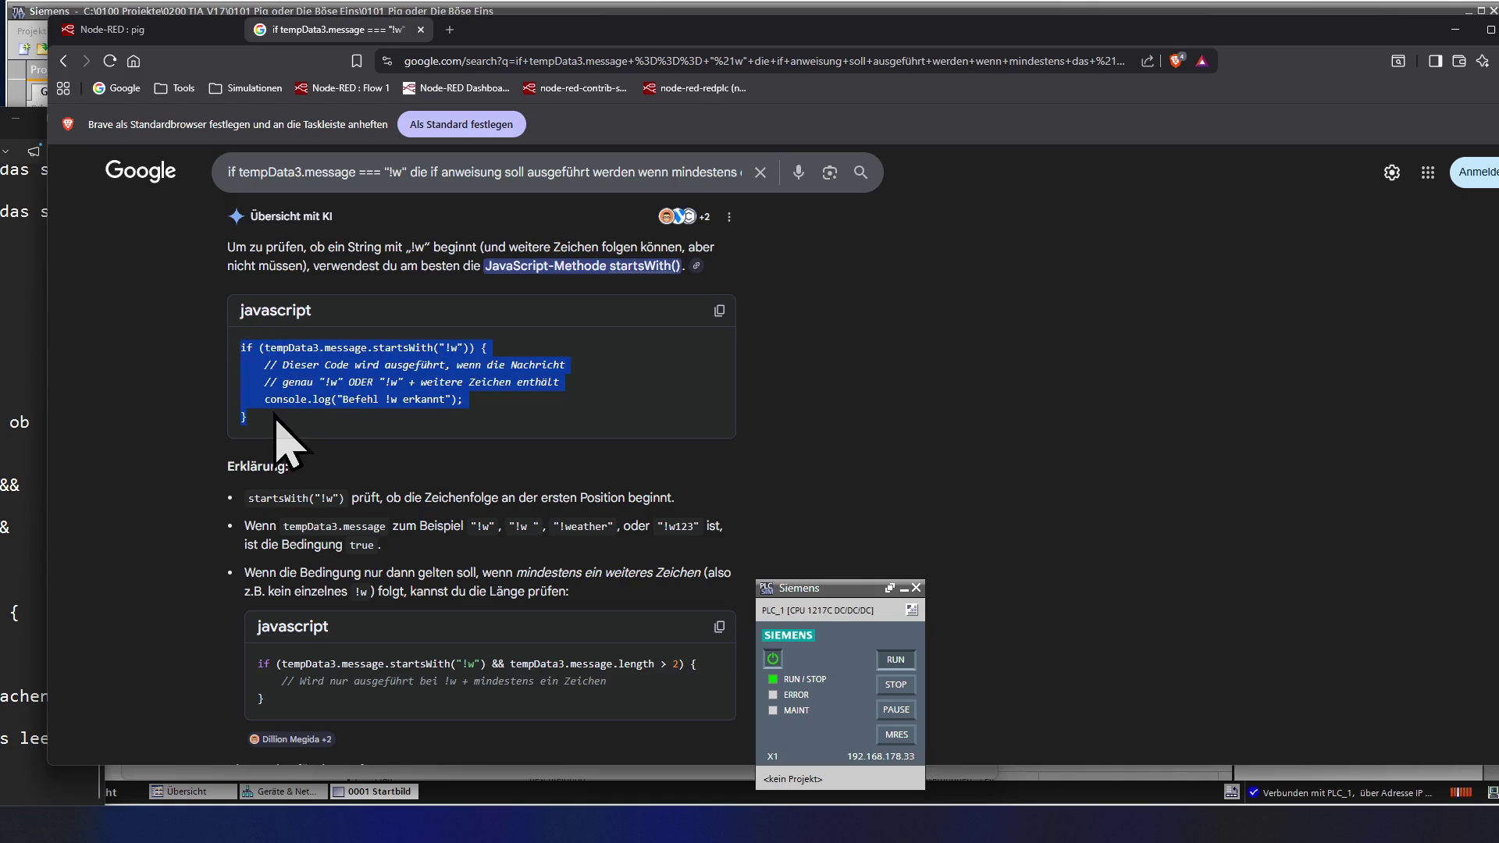
click(99, 33)
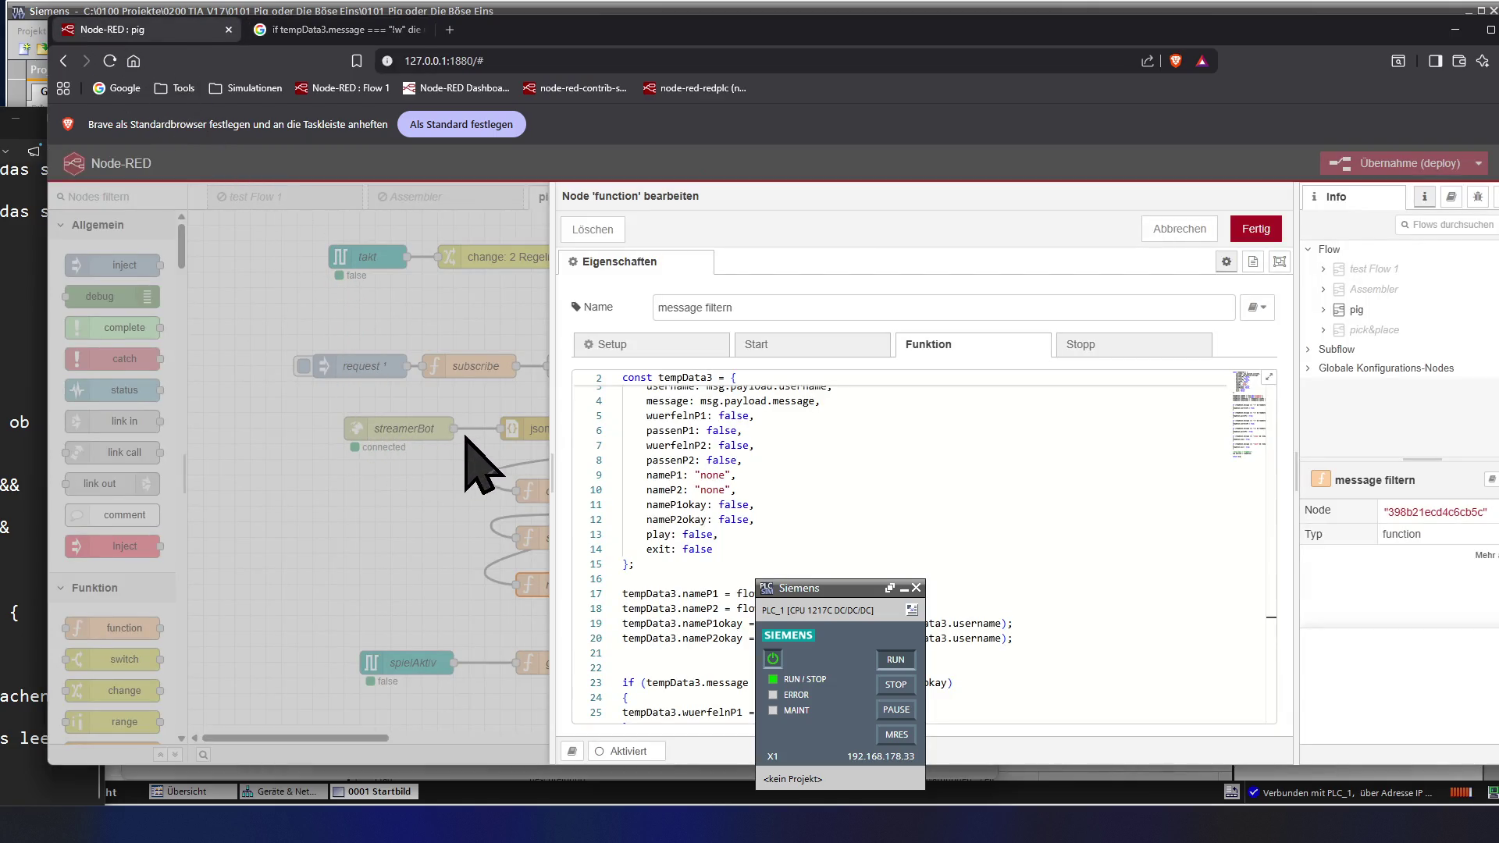
click(693, 574)
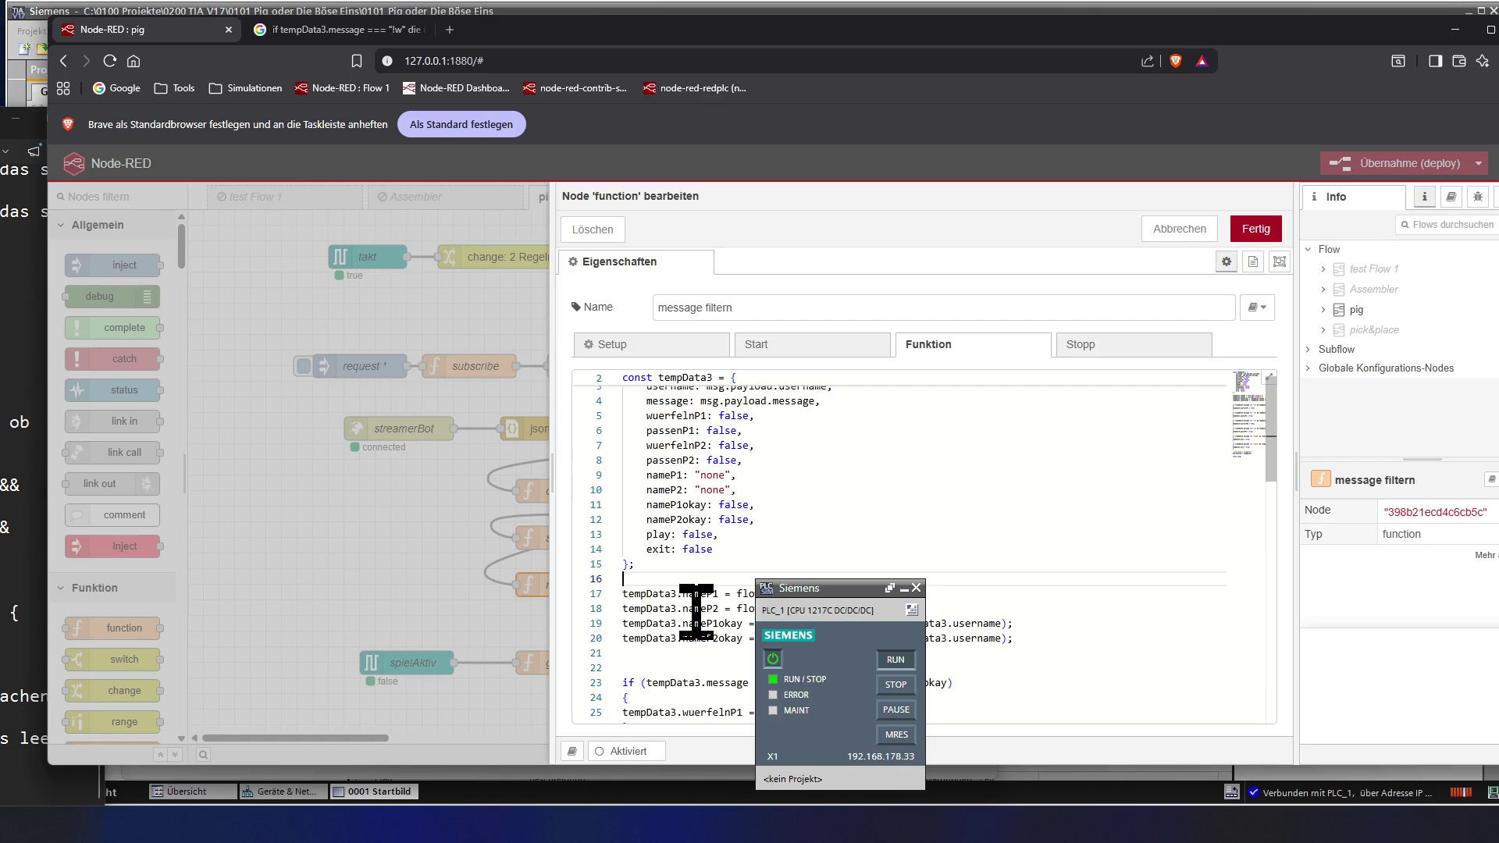
- Make room with blank lines and paste the startsWith if-block above the existing conditions
click(691, 665)
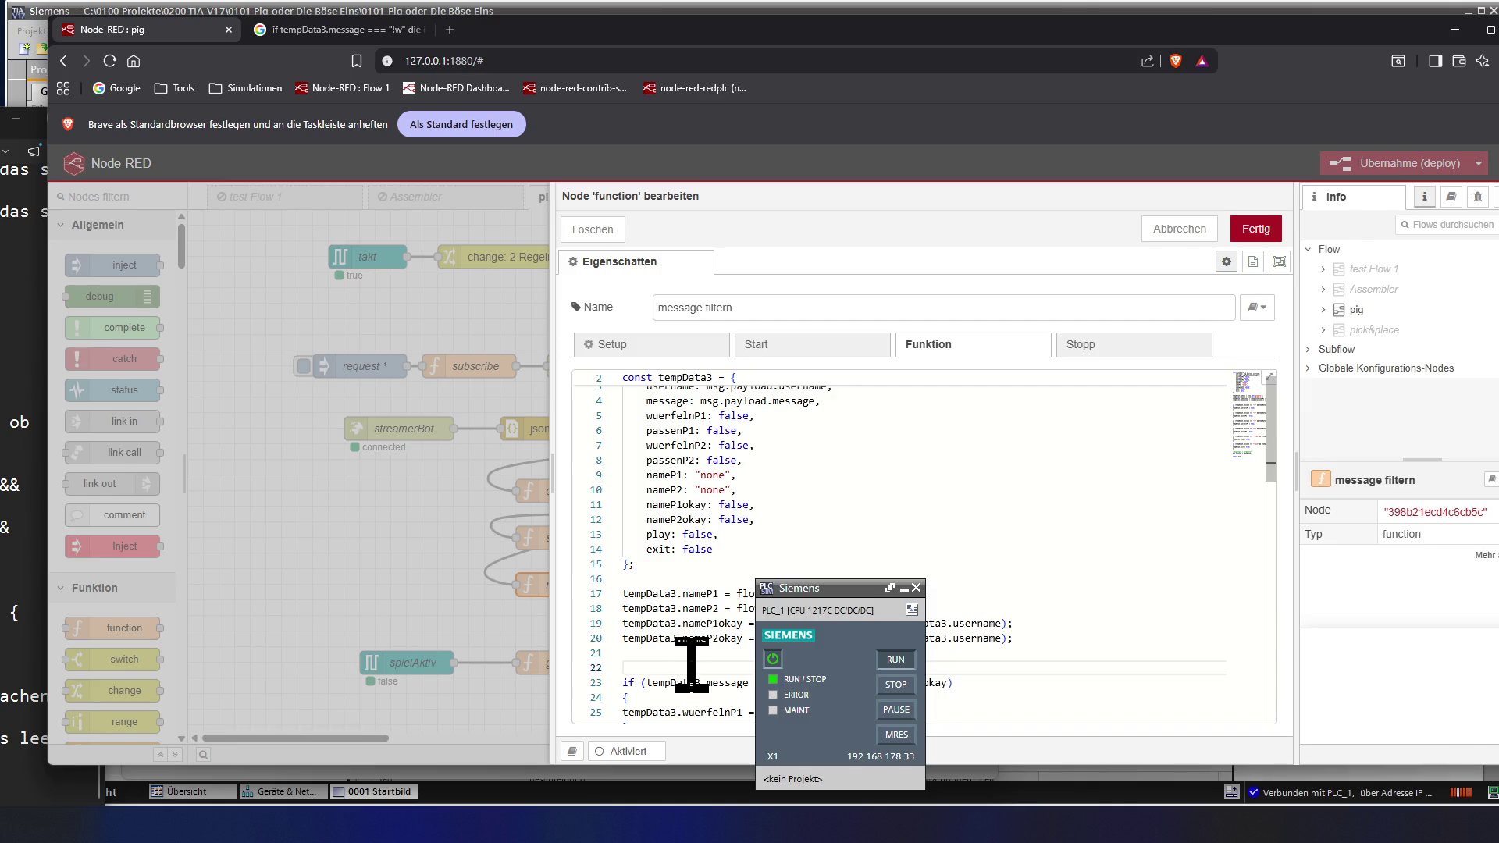
key(Up)
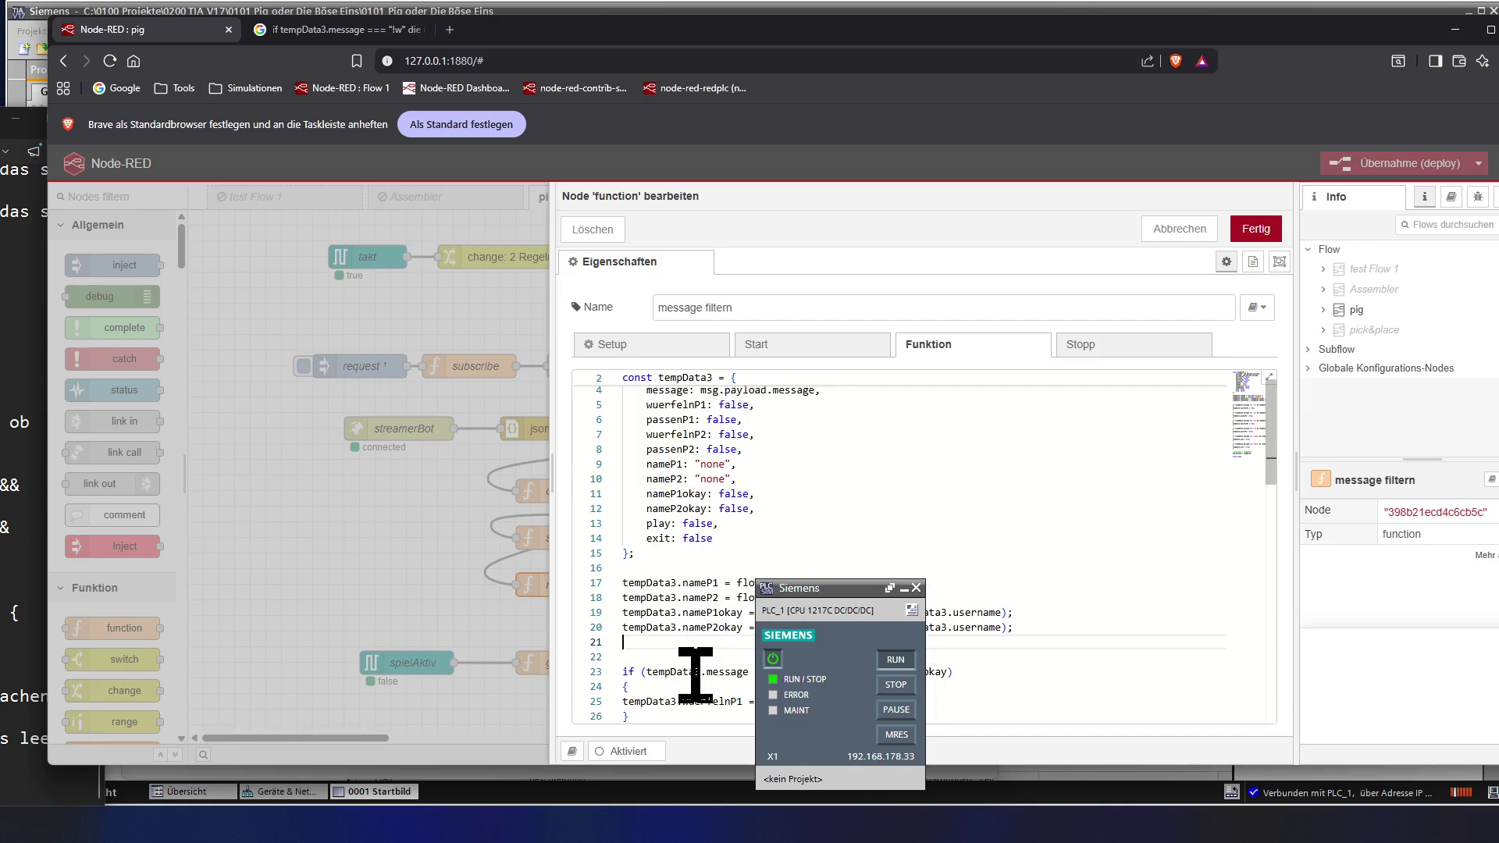
key(Return)
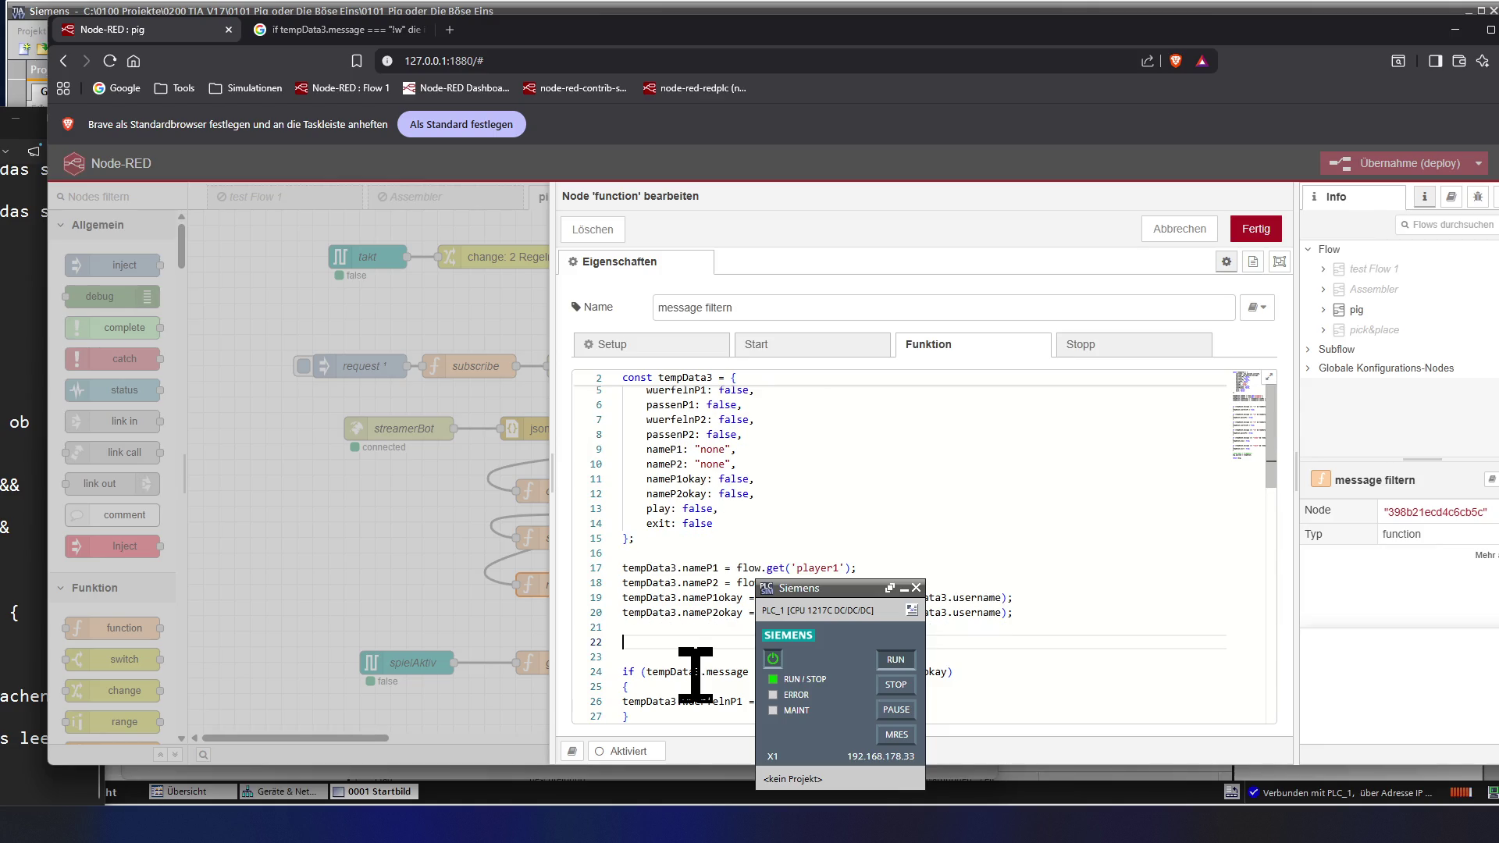
key(Return)
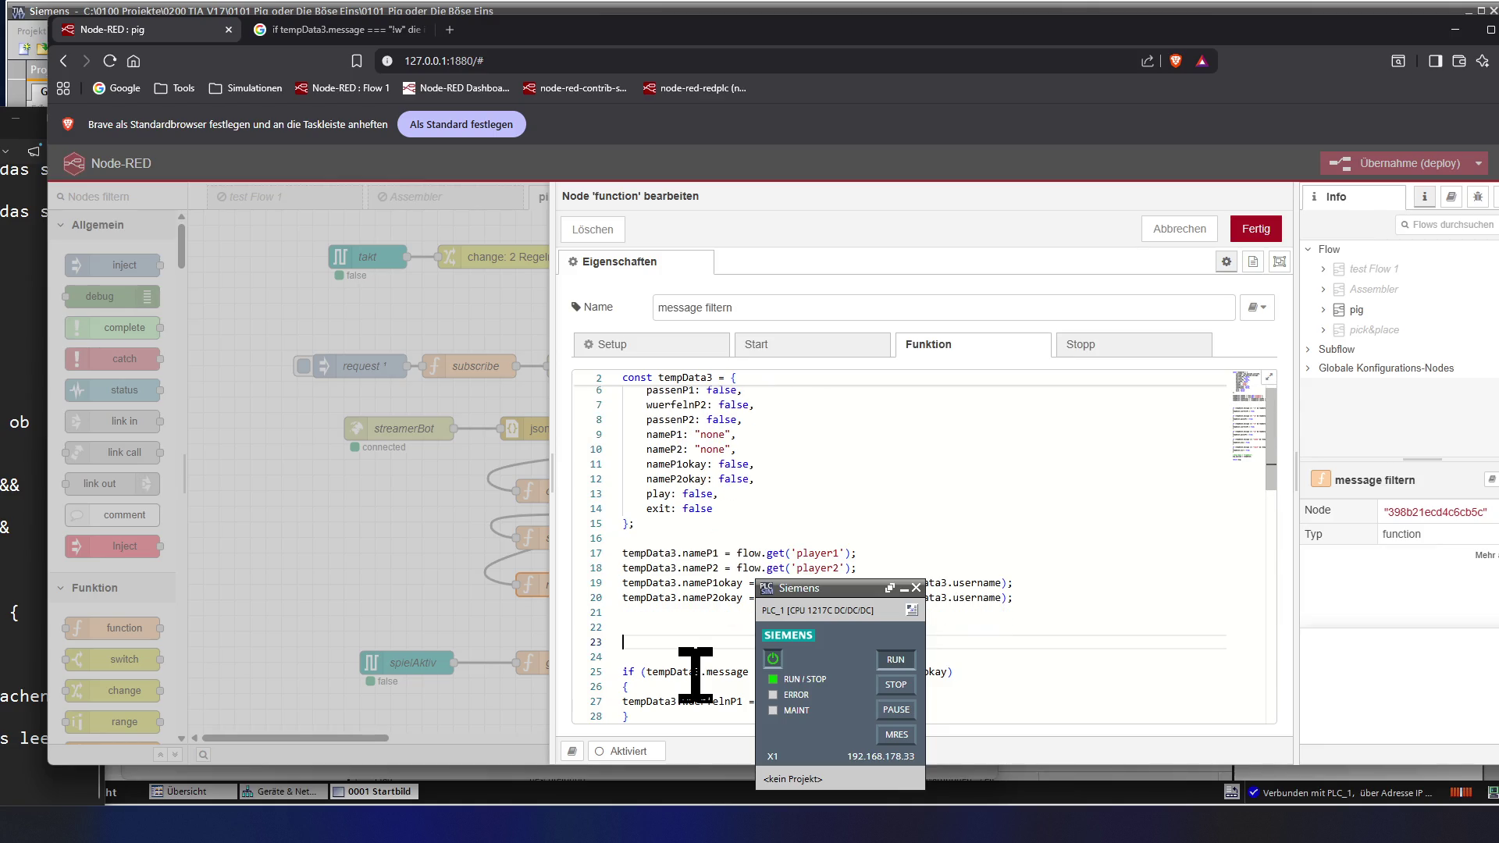
key(Return)
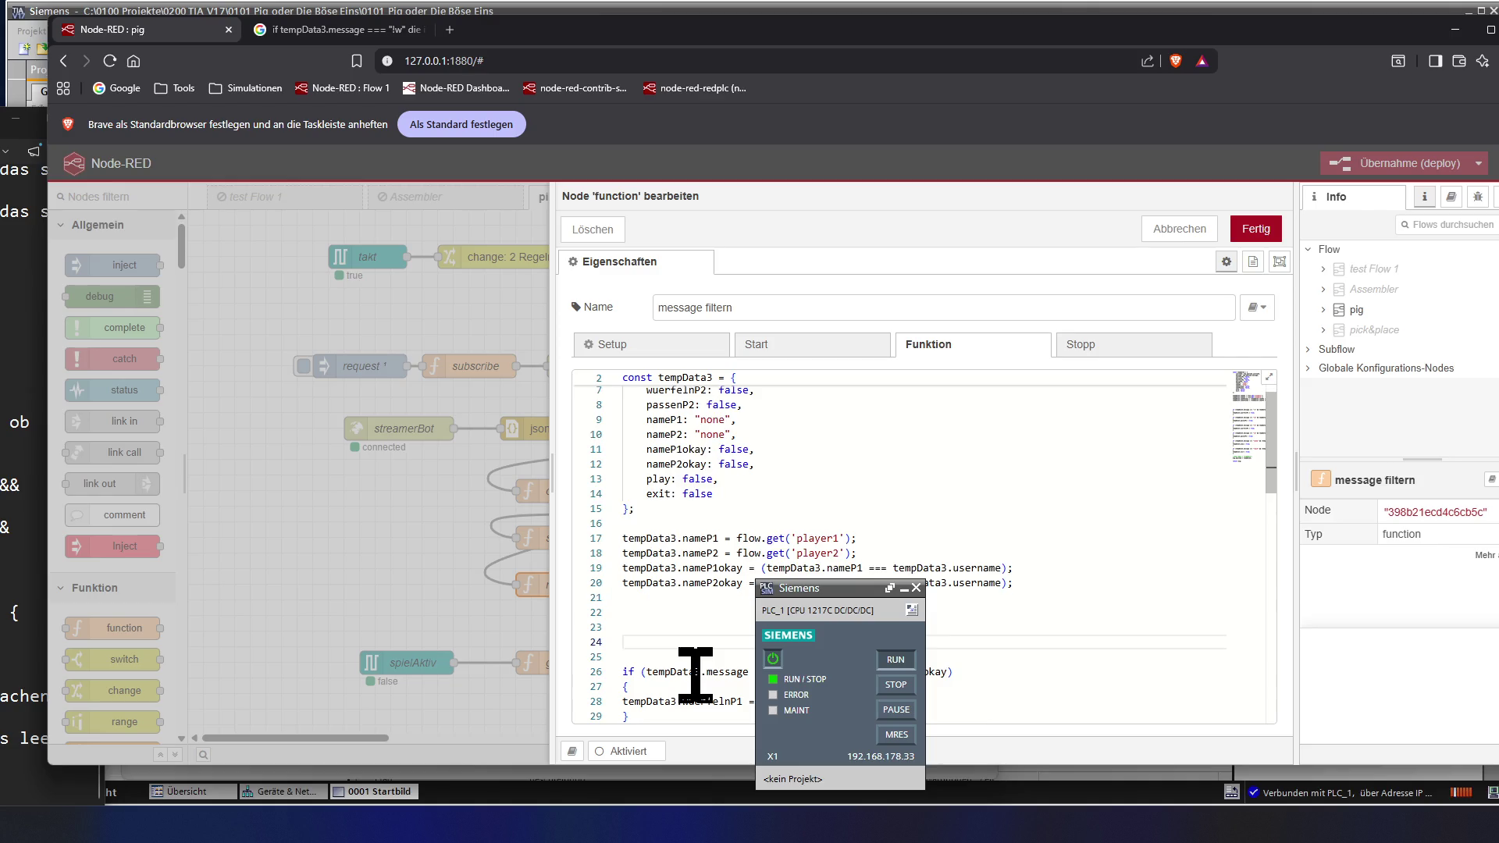
key(Return)
key(Up)
key(Up)
key(ctrl+v)
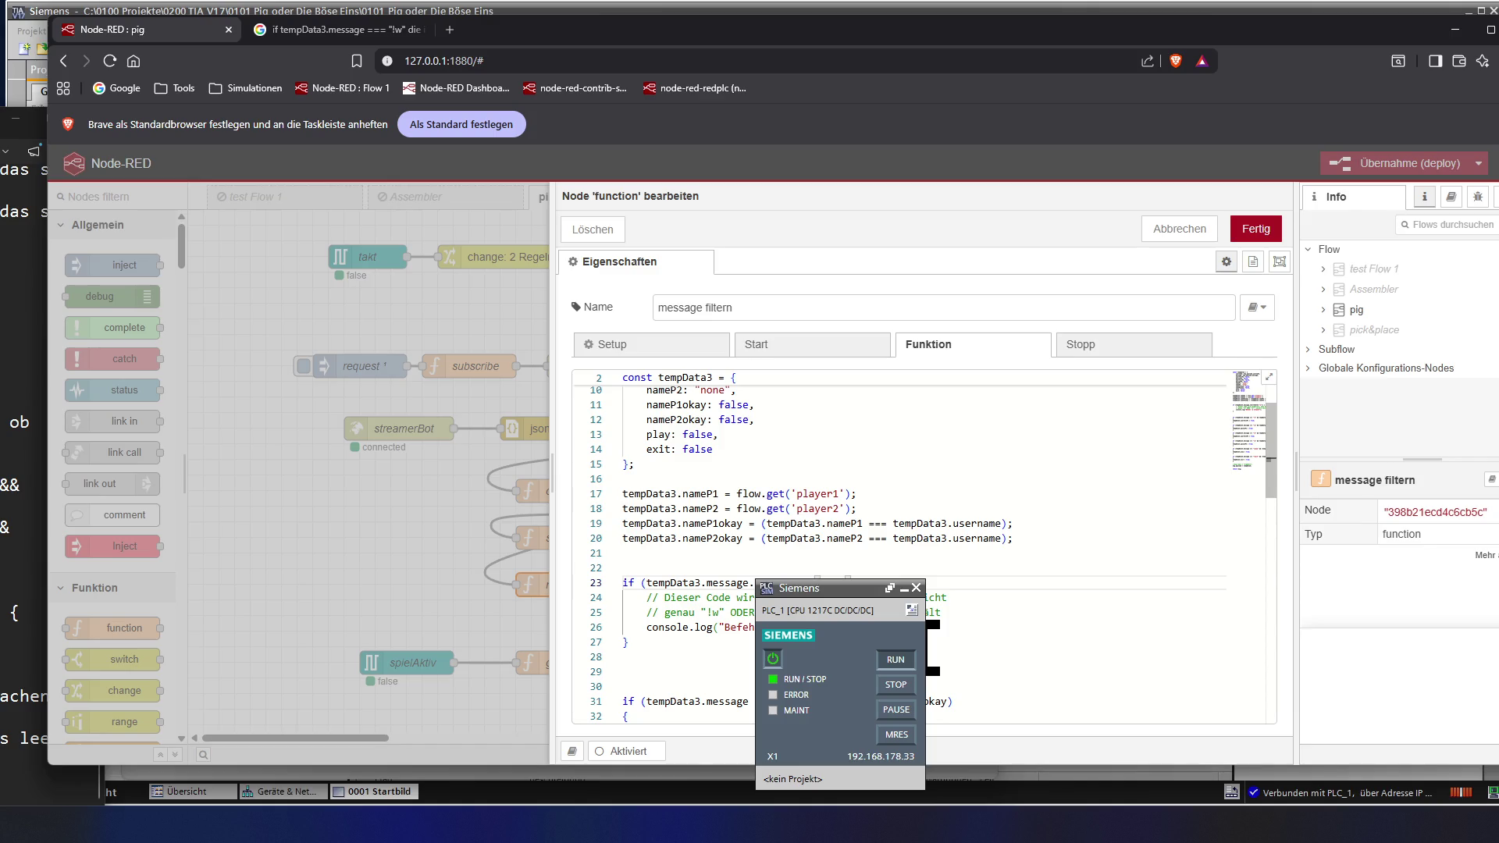
- Delete the console.log statement to leave the if-block body empty, then return to Google
key(Down)
key(Down)
key(Down)
key(shift+End)
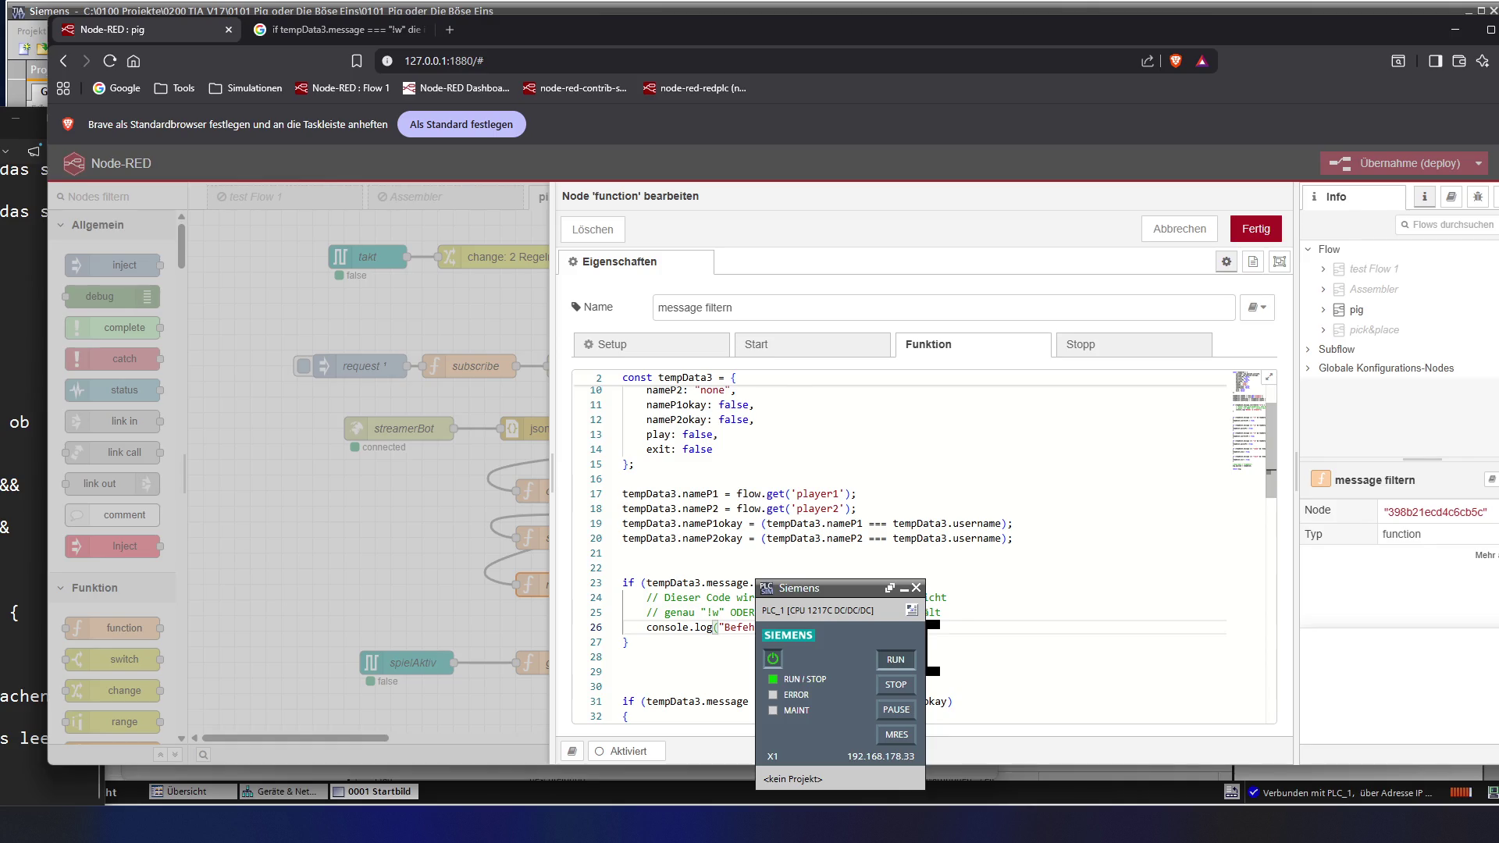
key(BackSpace)
key(BackSpace)
key(BackSpace)
key(BackSpace)
key(BackSpace)
key(BackSpace)
key(BackSpace)
key(BackSpace)
key(BackSpace)
key(BackSpace)
key(BackSpace)
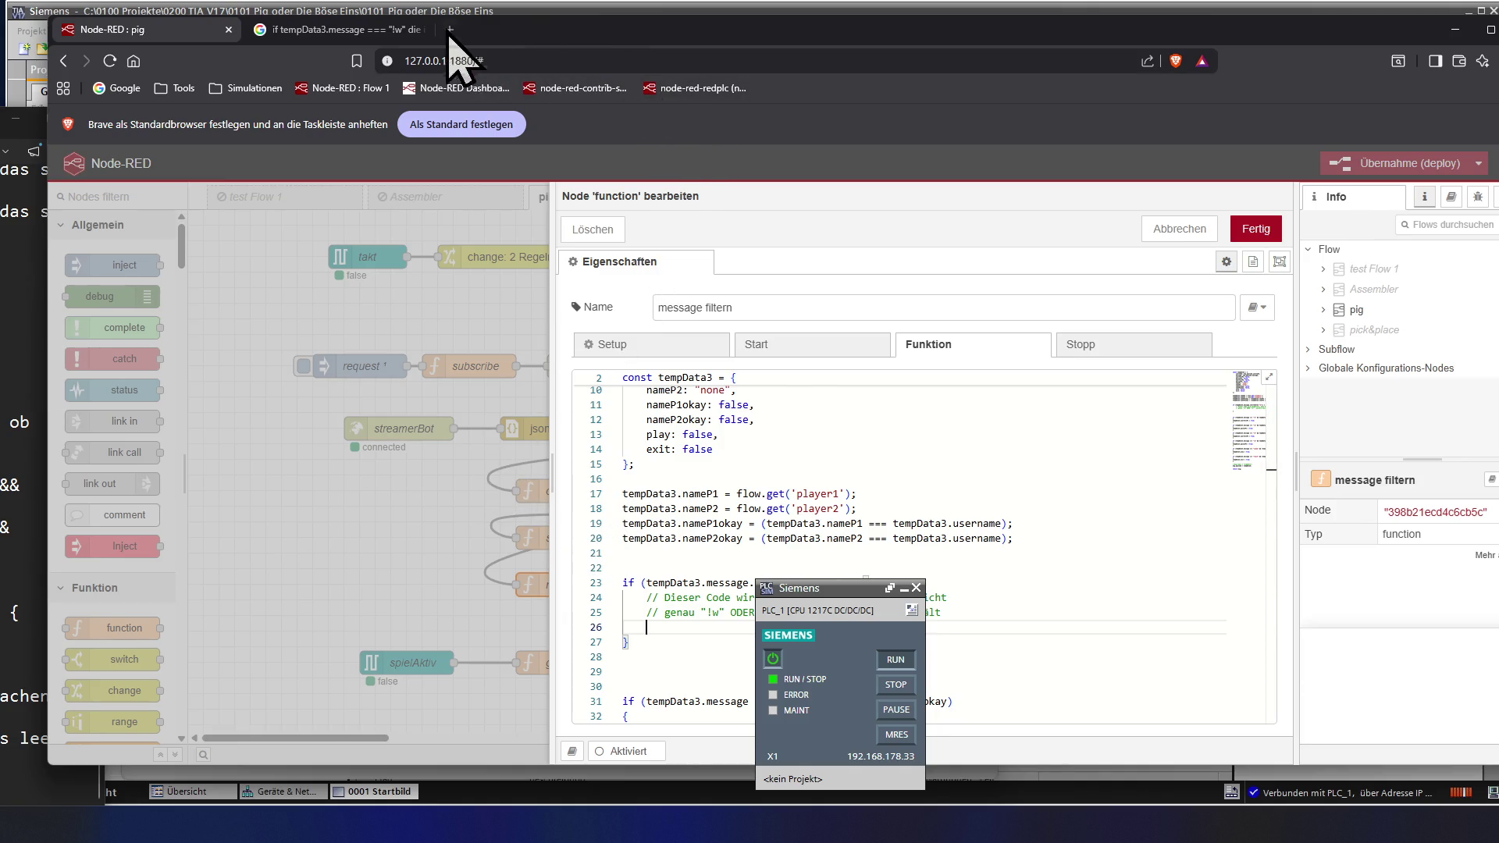
click(314, 28)
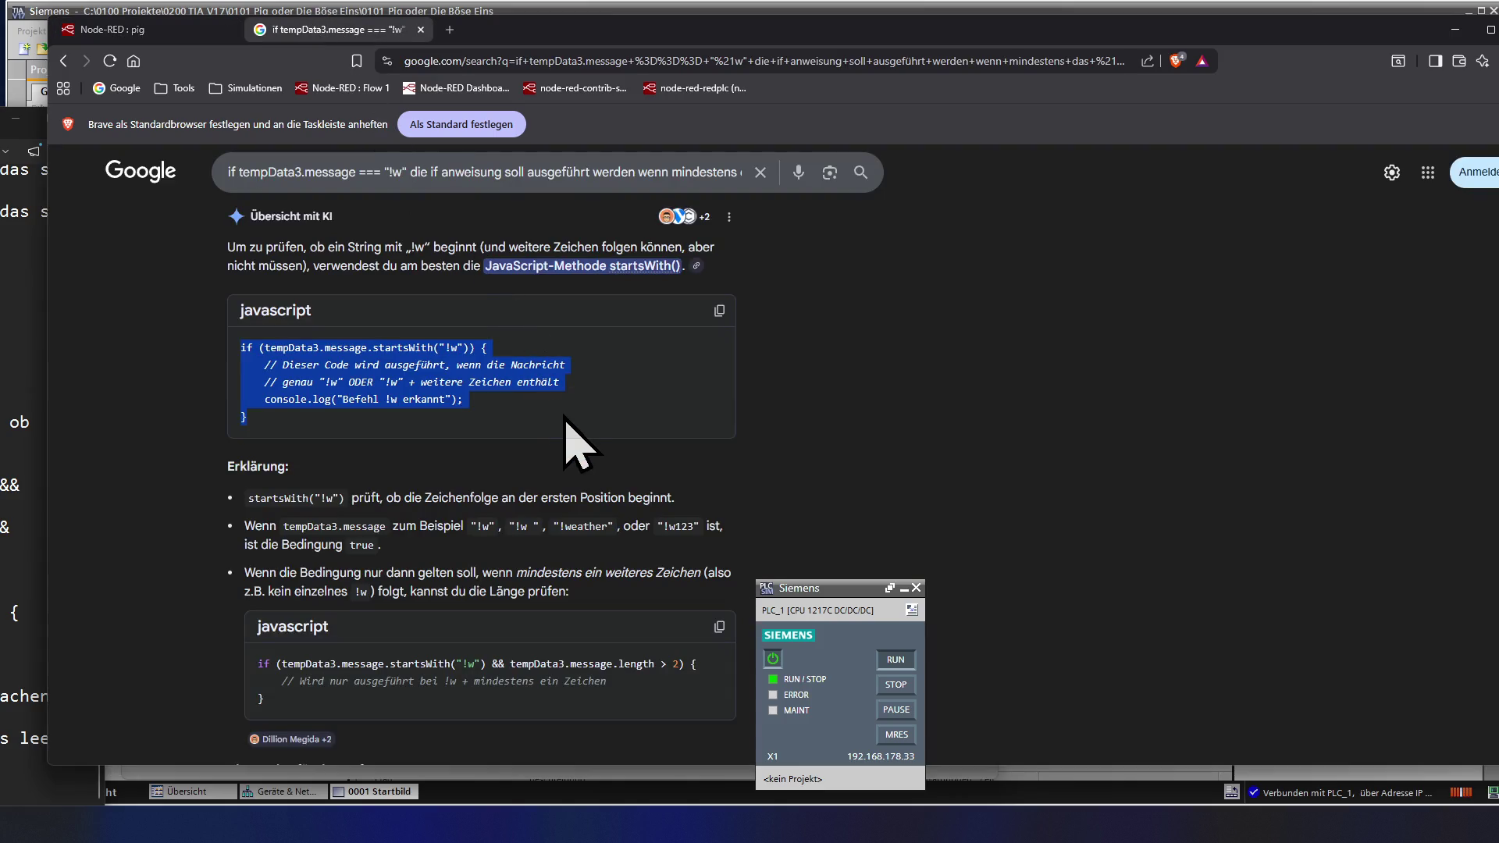
scroll(567, 443, down, 3)
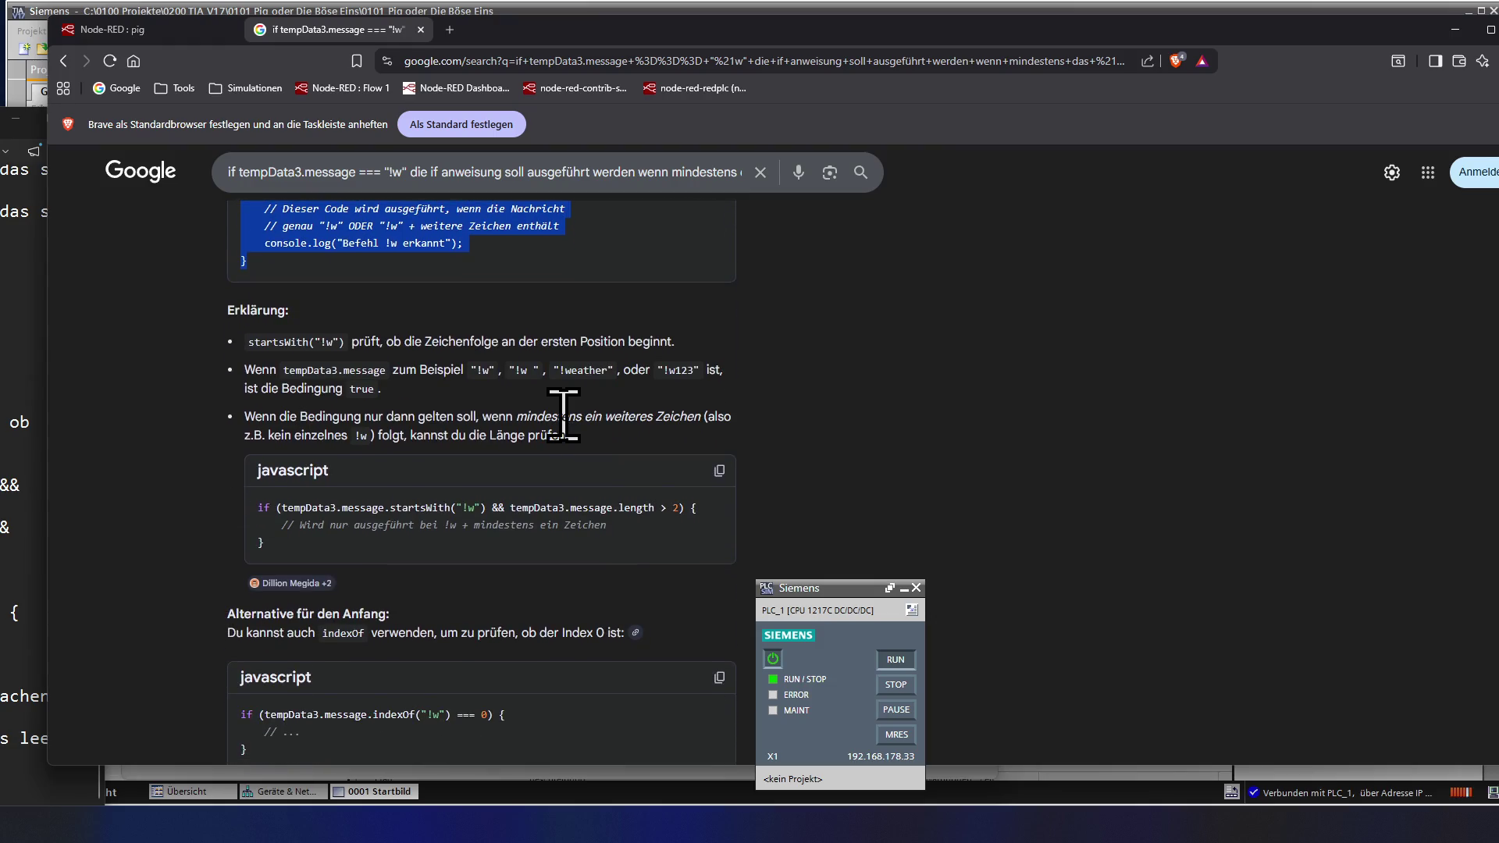
scroll(564, 413, down, 3)
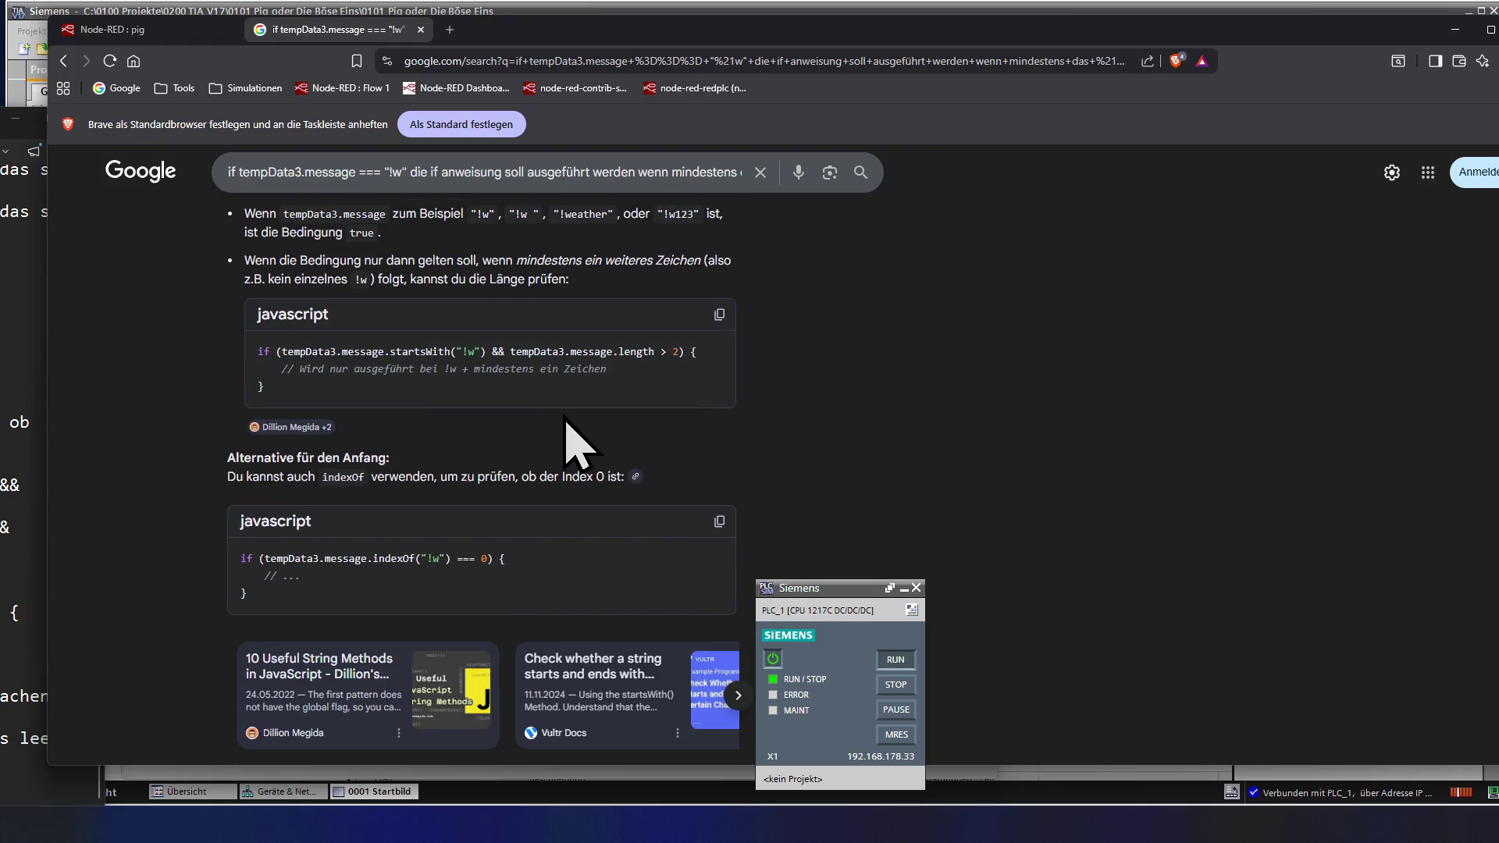
scroll(573, 443, down, 3)
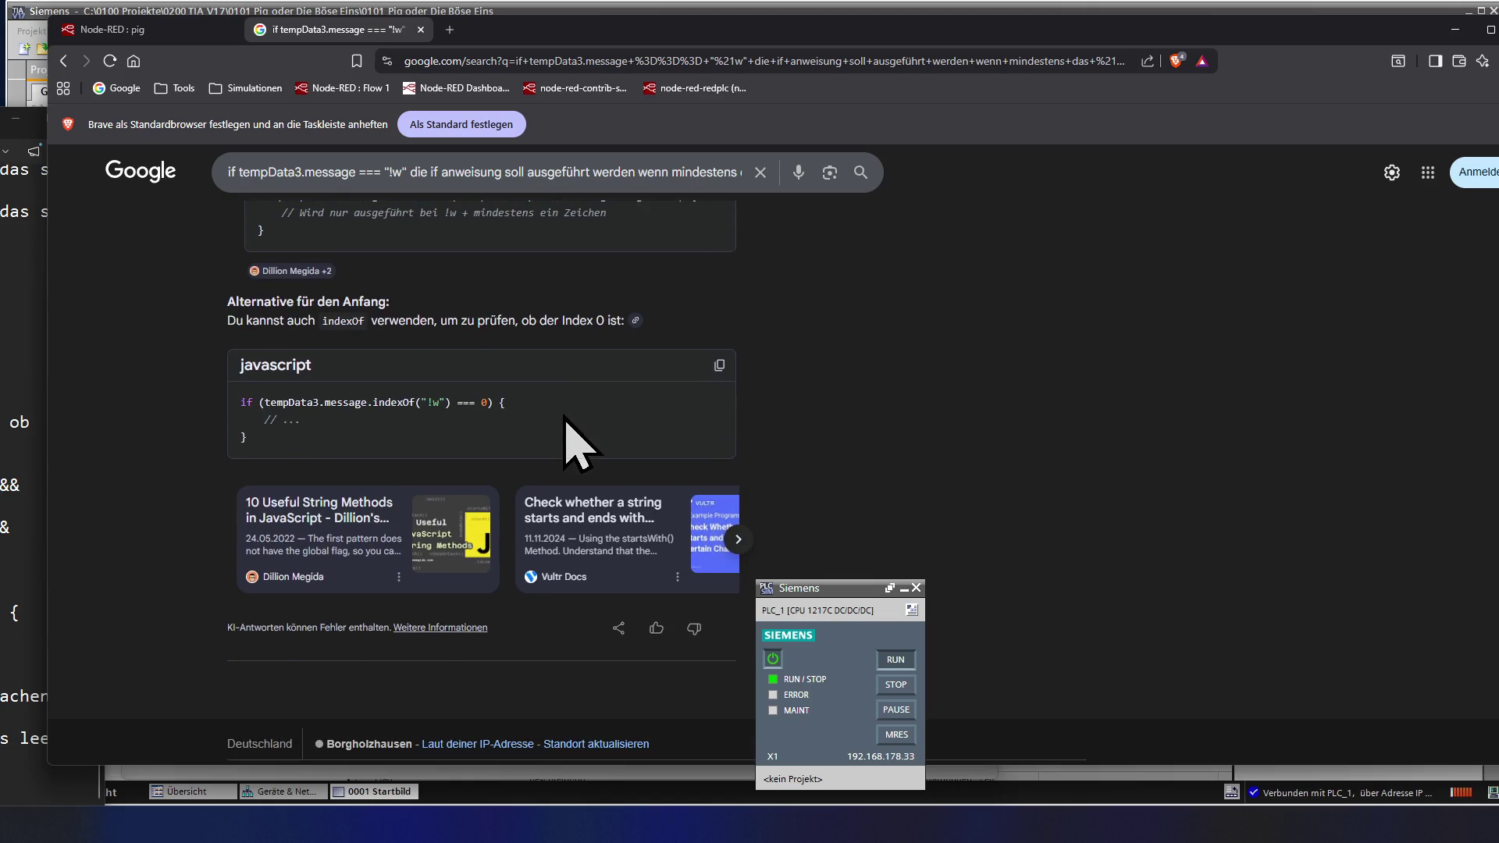
scroll(573, 443, down, 1)
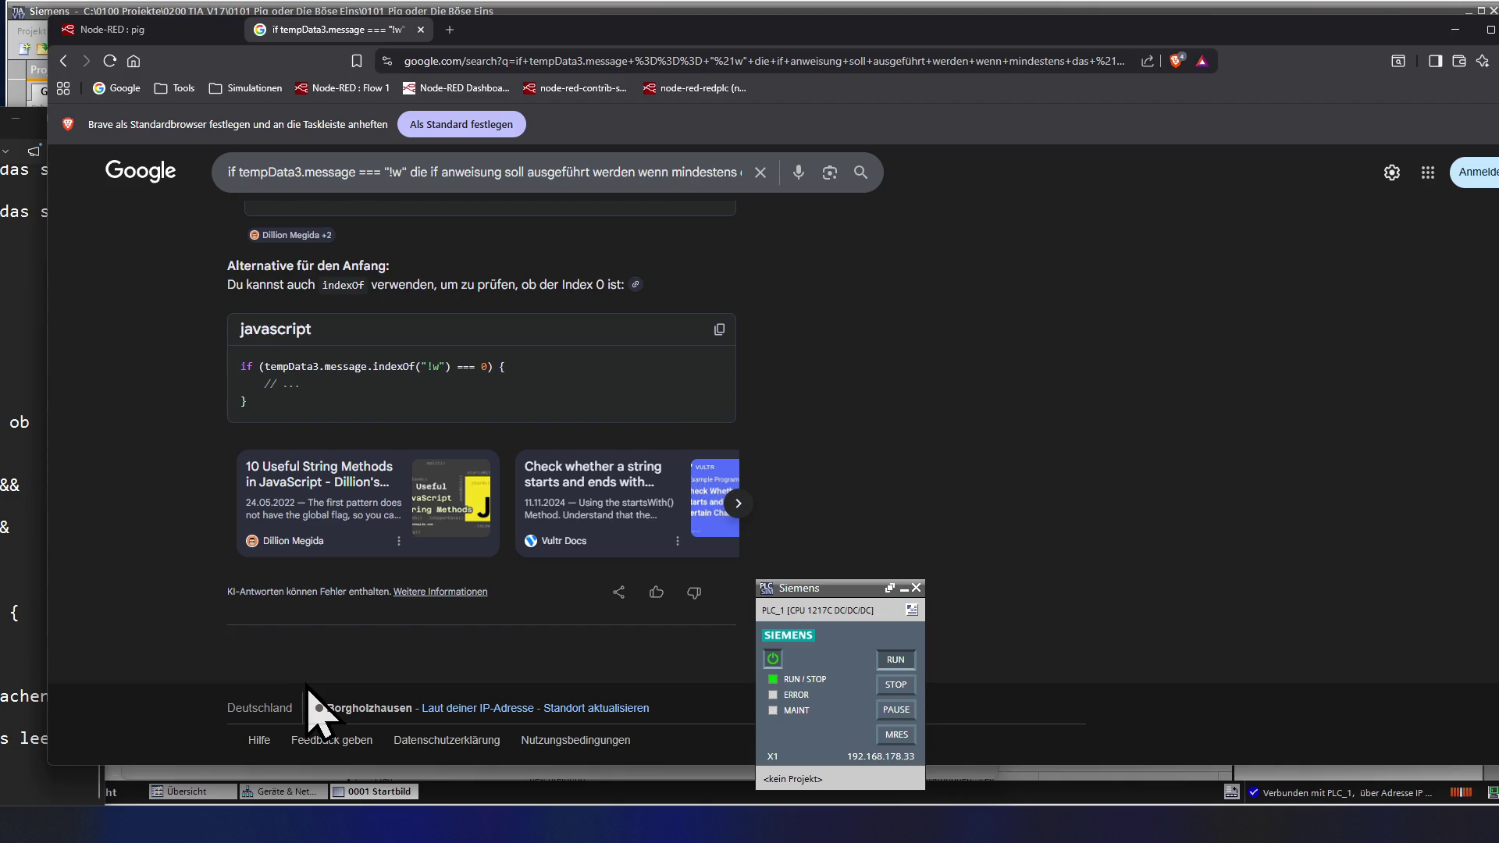
scroll(375, 351, up, 3)
scroll(363, 372, up, 5)
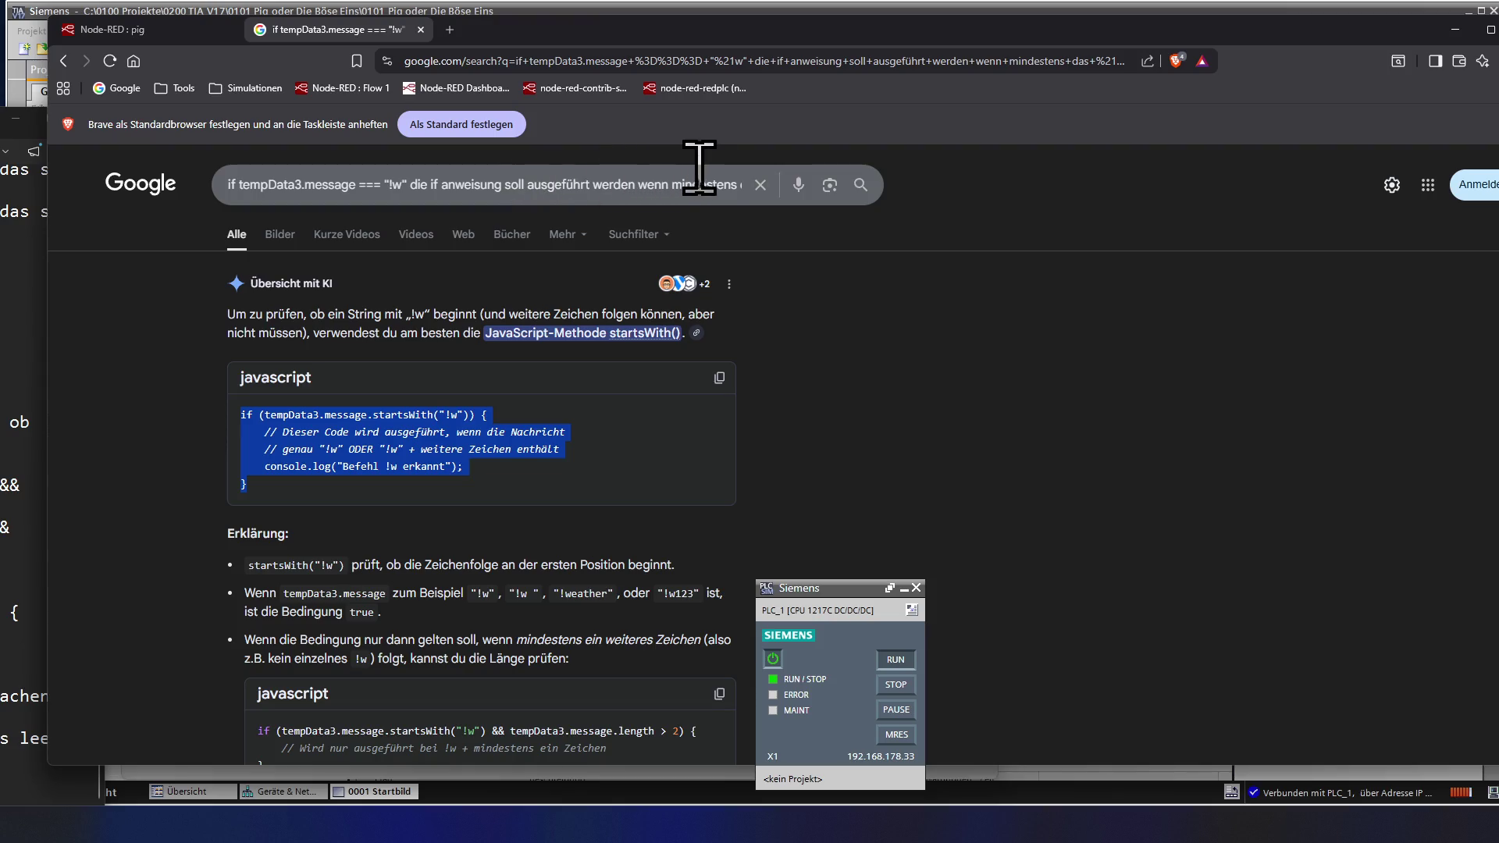
- Place the cursor at the end of the Google query to start extending it
click(718, 186)
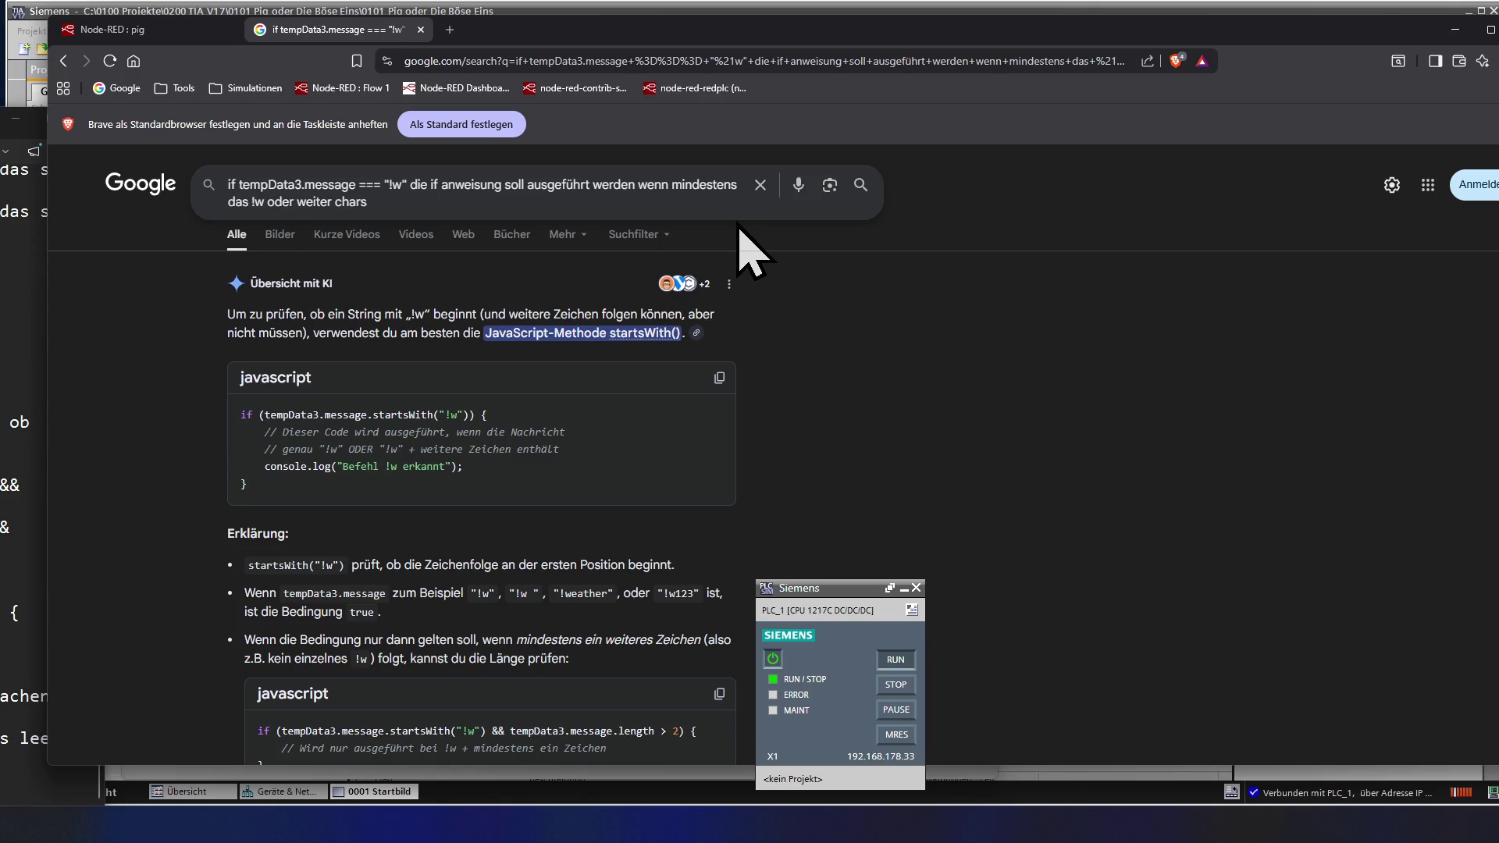
text(, )
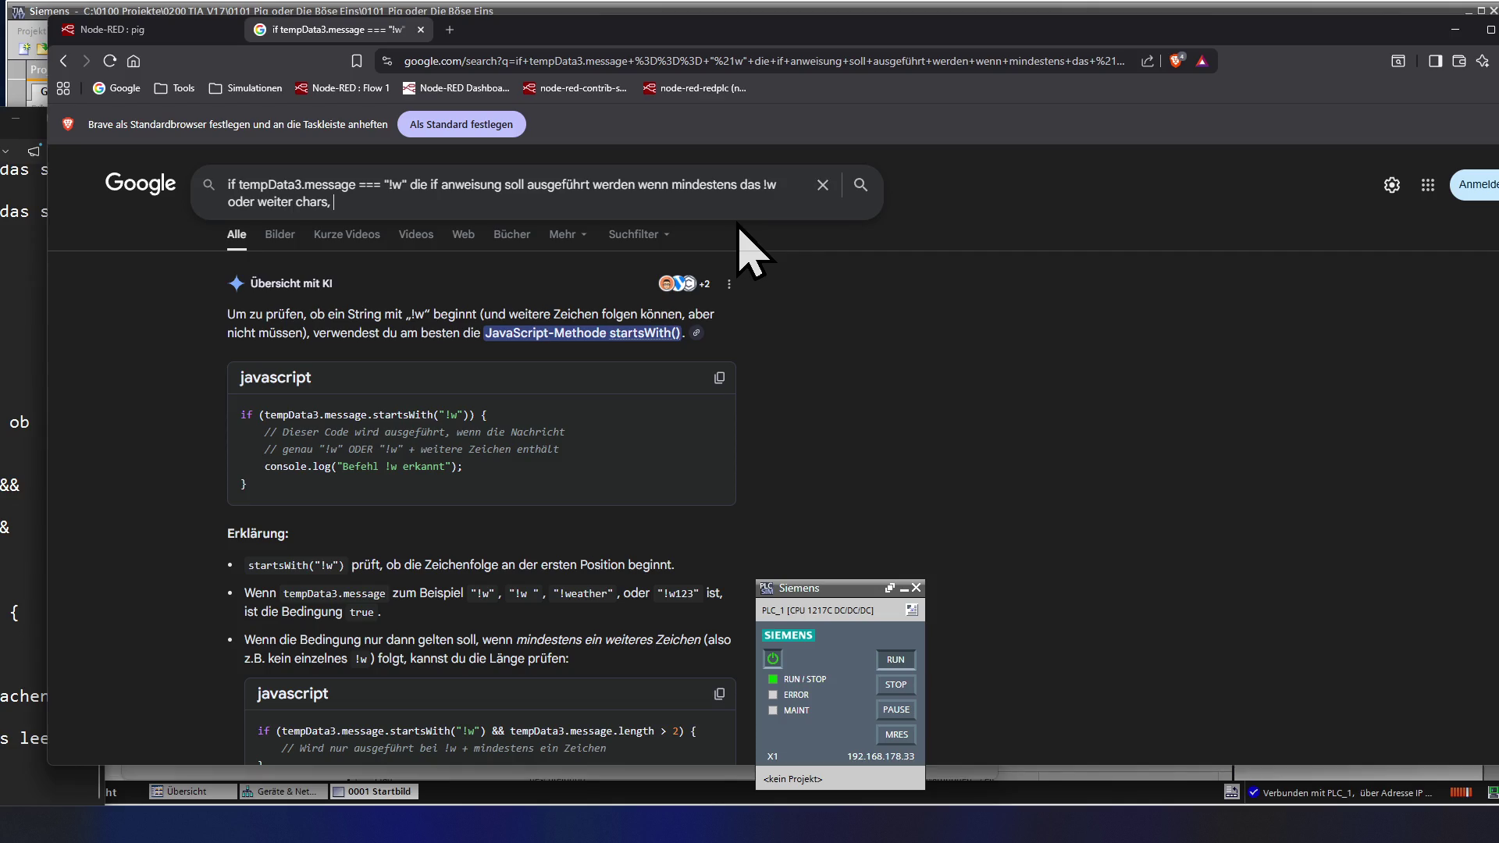
text(dann soll der slic)
text(e befhl)
text( ausgeführt werden und die ersten beiden chr)
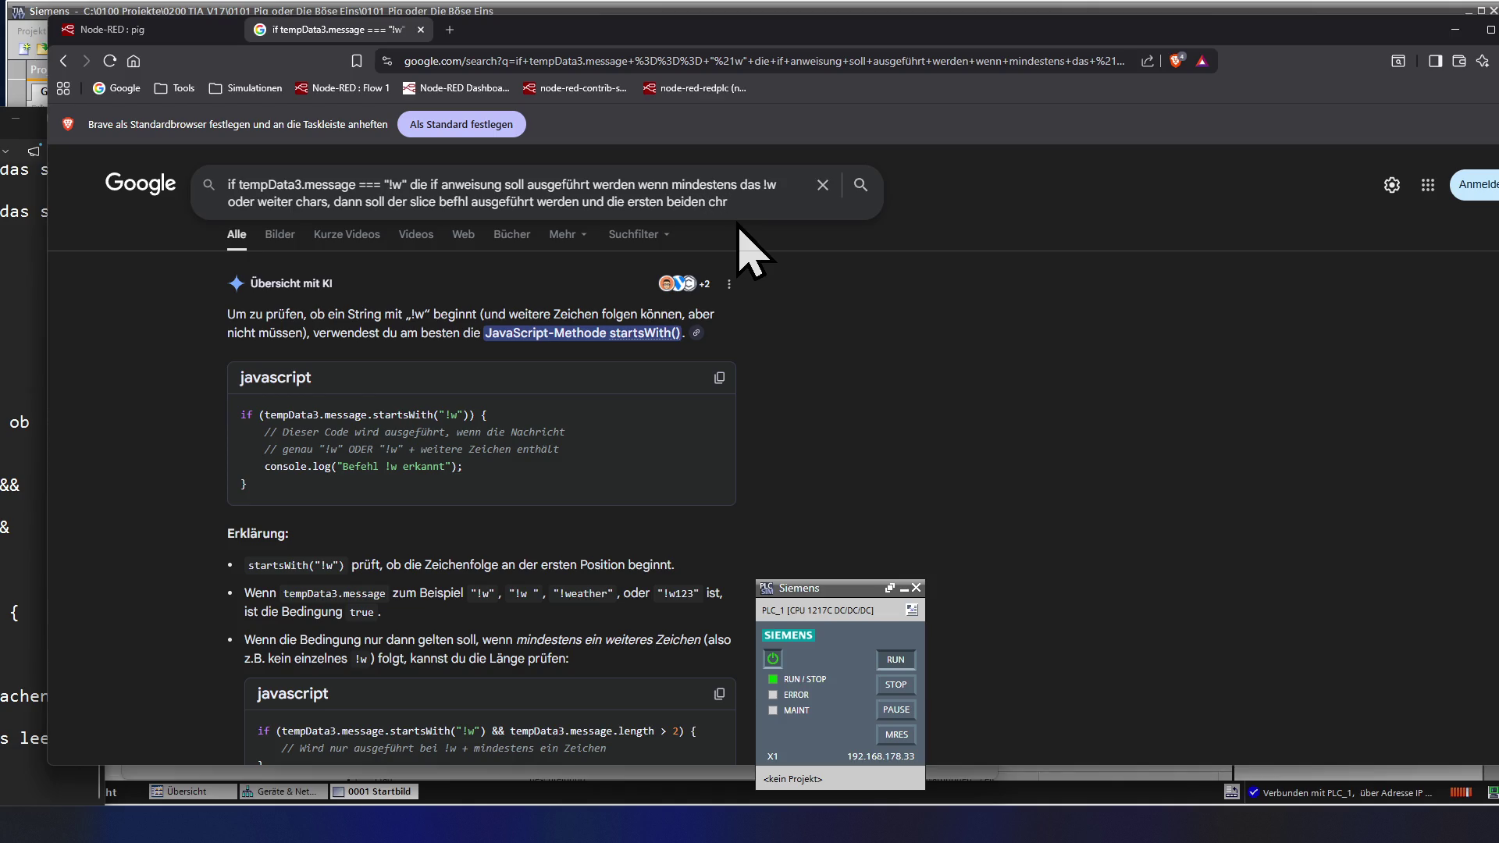
- Search the extended query asking to keep the first two chars after slicing
key(BackSpace)
key(BackSpace)
text(as)
key(BackSpace)
text(rs sollen e)
text(rhalten bleiben)
key(Return)
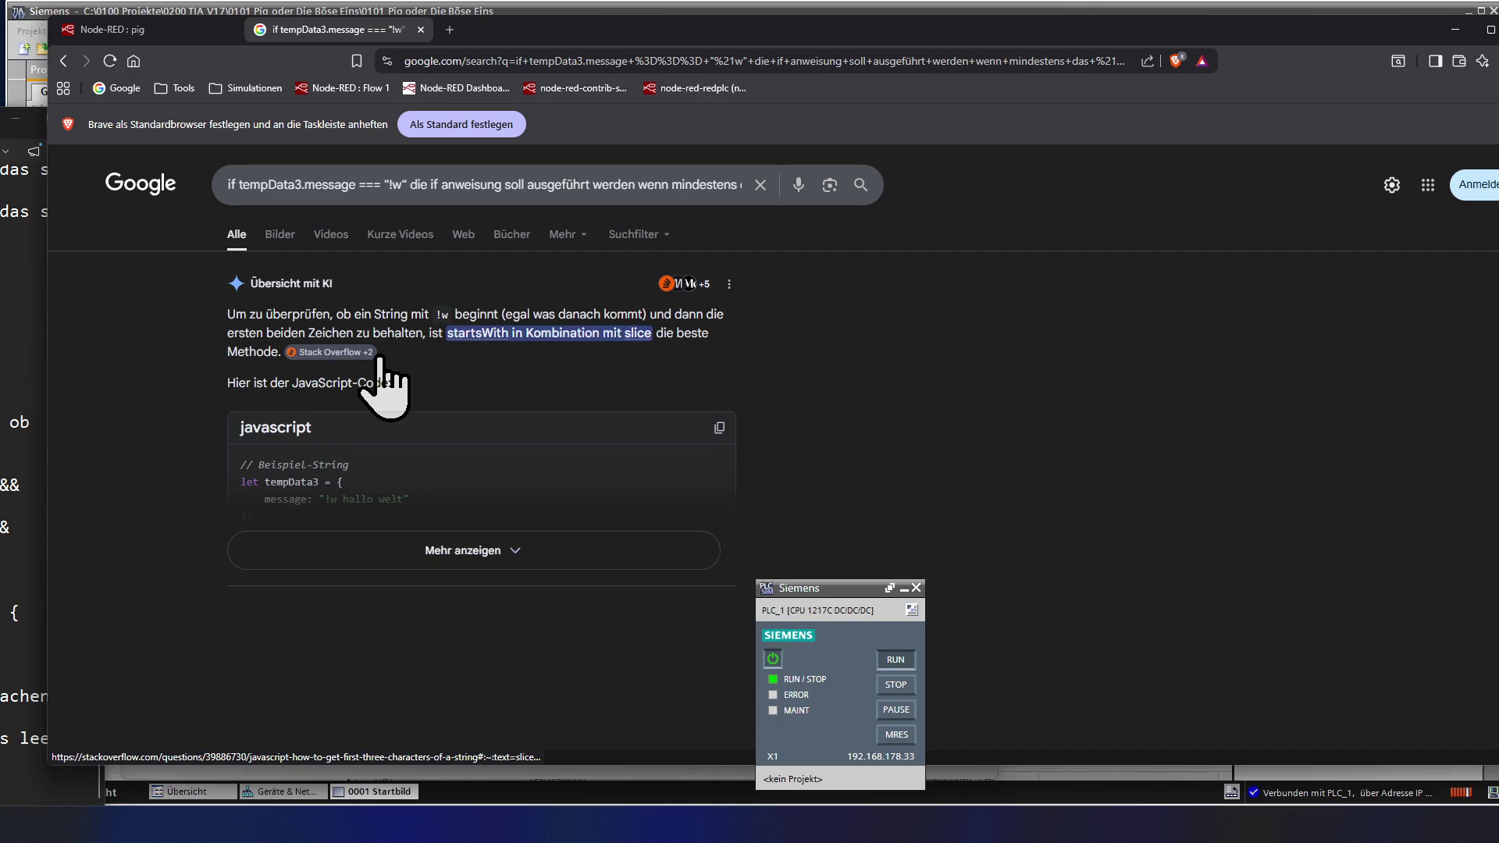
scroll(387, 387, down, 2)
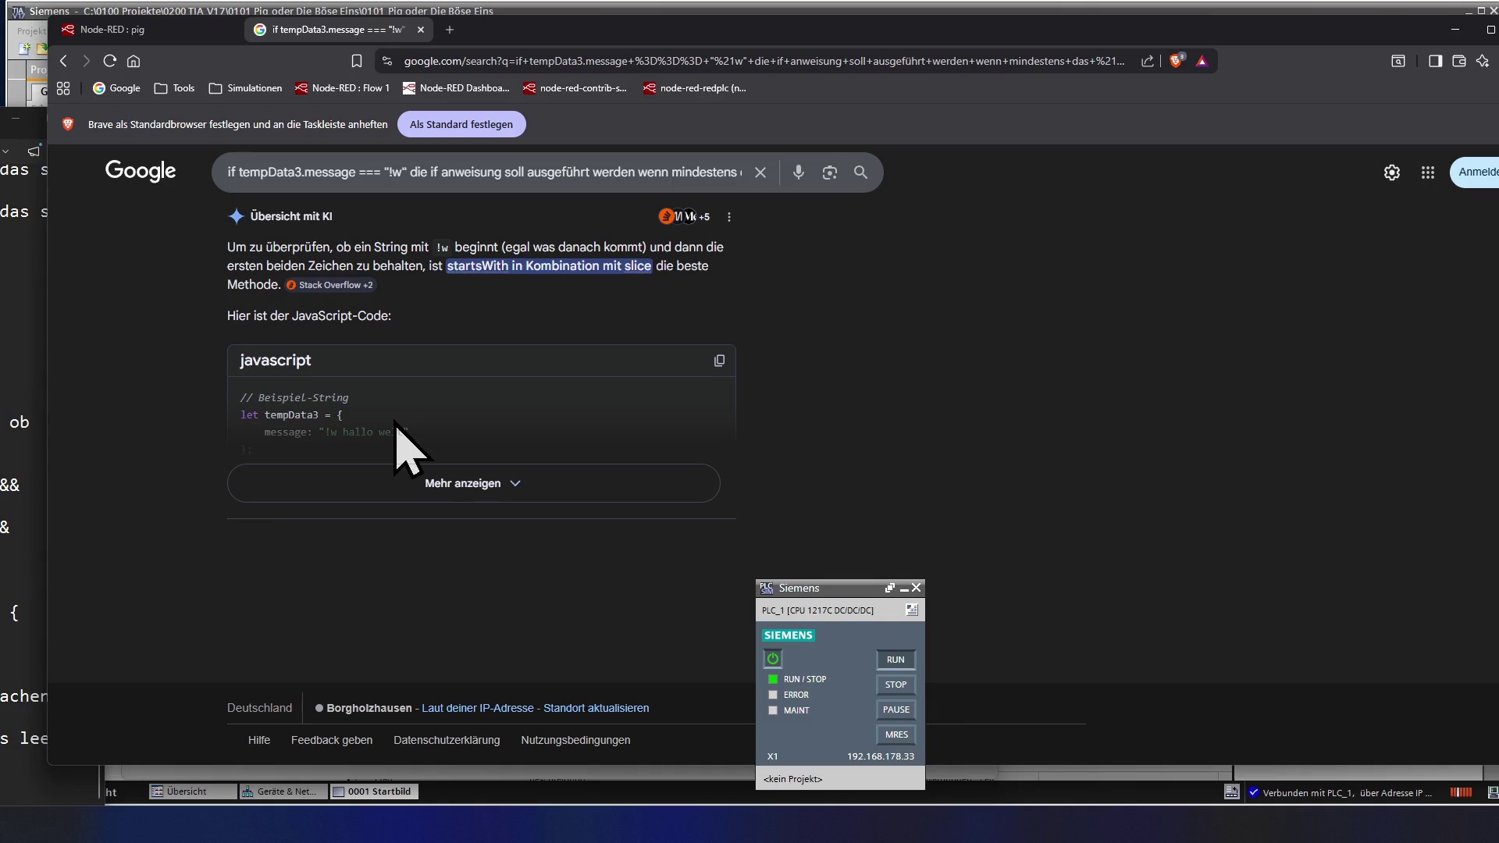
- Expand the AI overview and mark the 'let ergebnis = tempData3.message.slice(0, 2);' line
click(396, 423)
scroll(396, 433, down, 2)
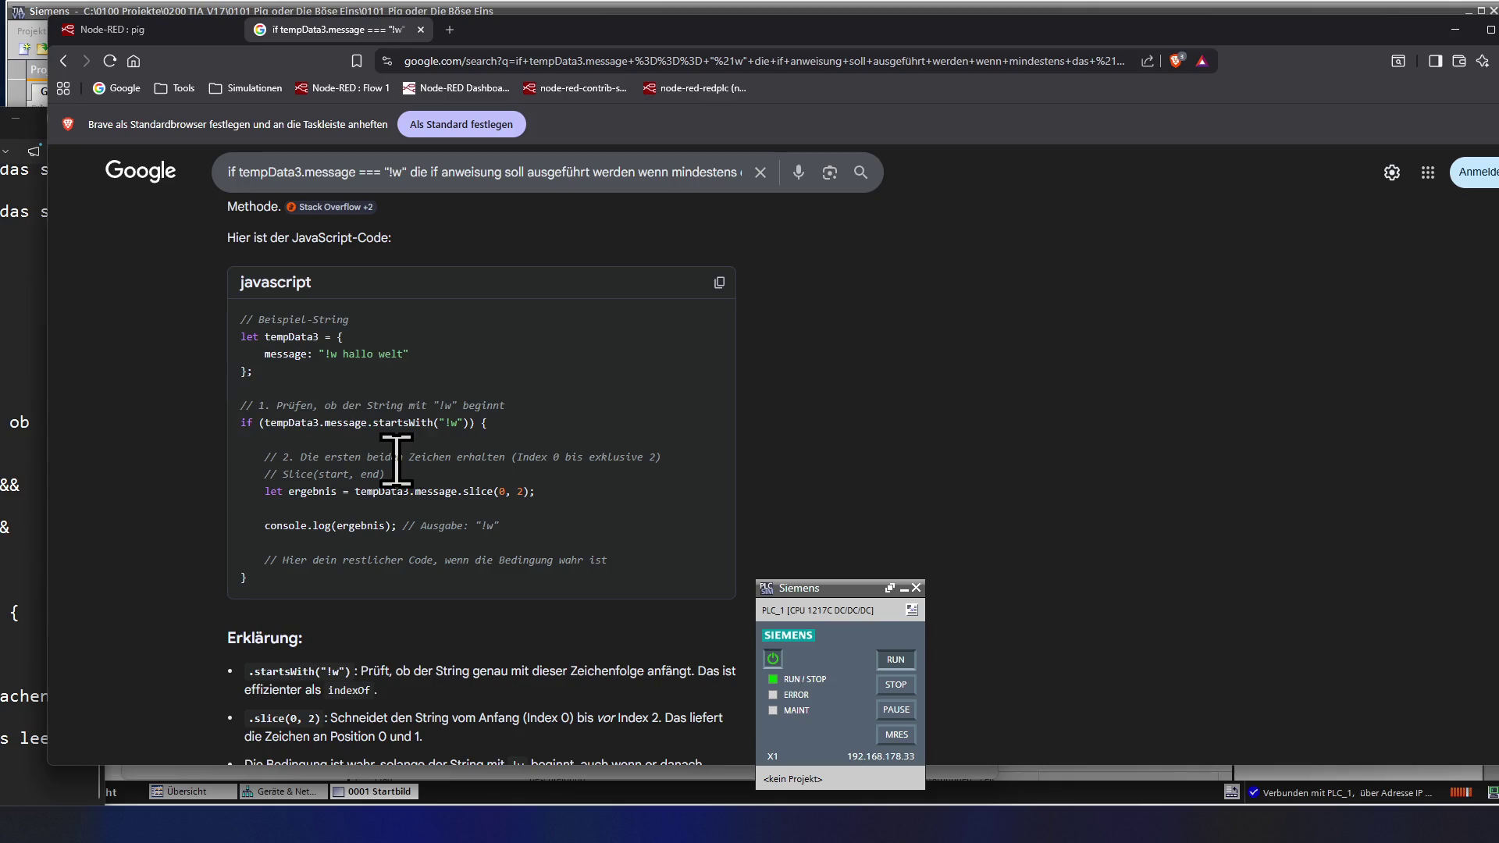
scroll(398, 459, down, 1)
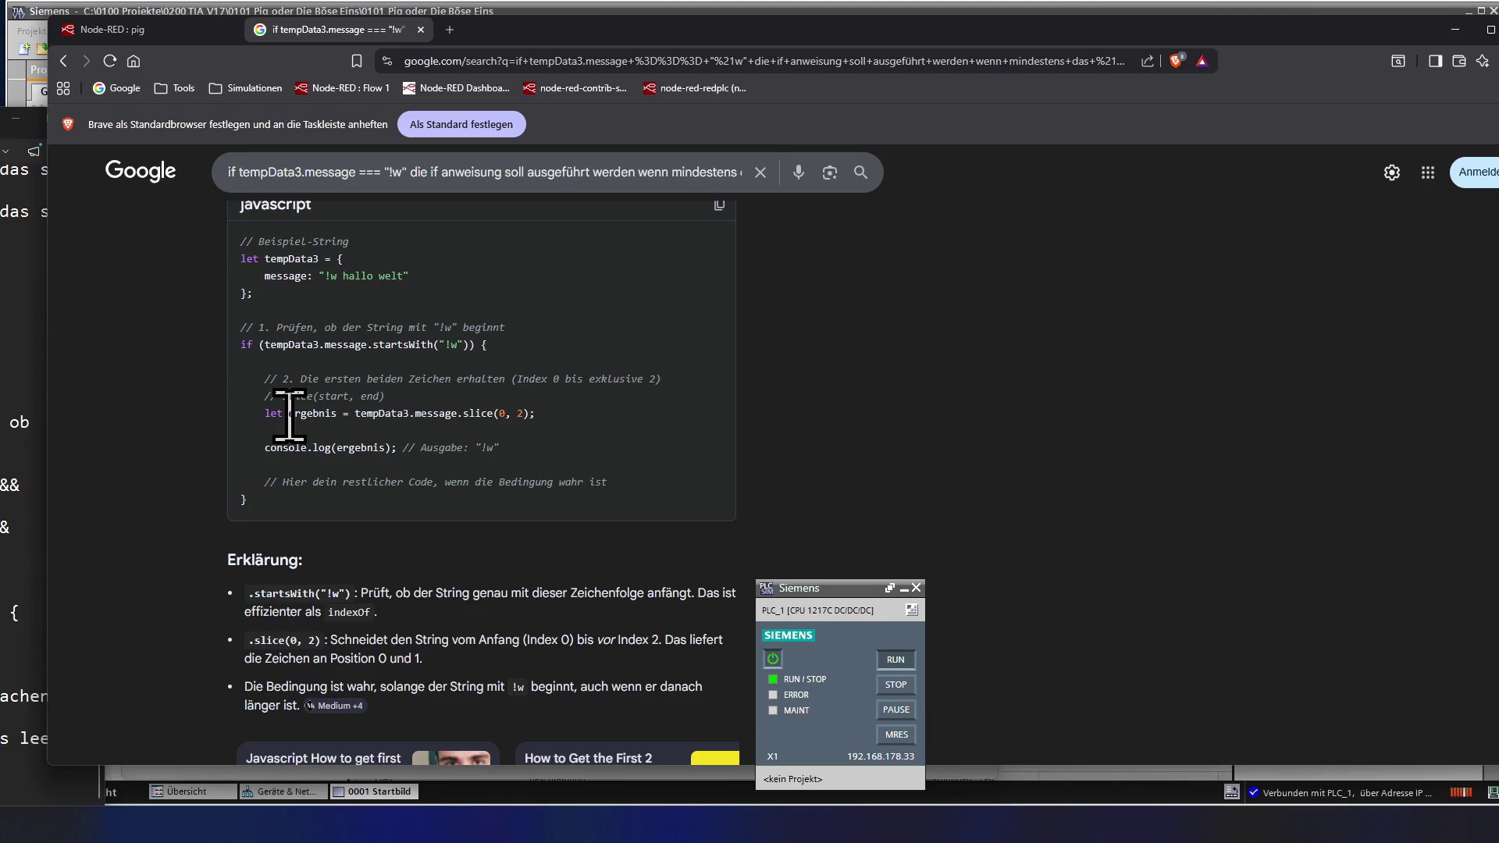
drag(289, 413, 542, 430)
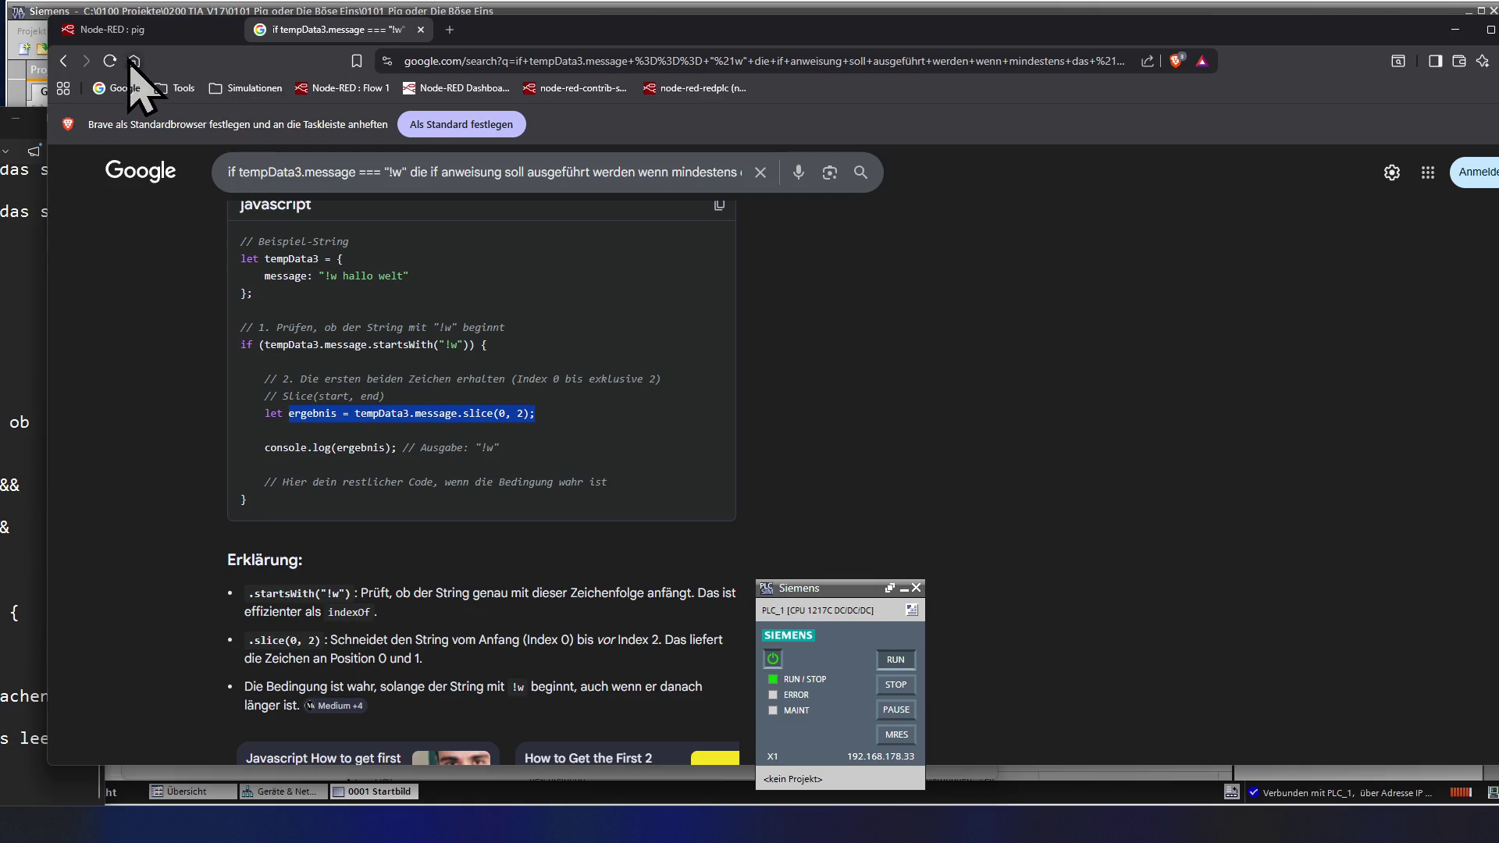
- Fix line 26 so it reads tempData3.message = tempData3.message.slice(0, 2), removing the ergebnis prefix
click(117, 30)
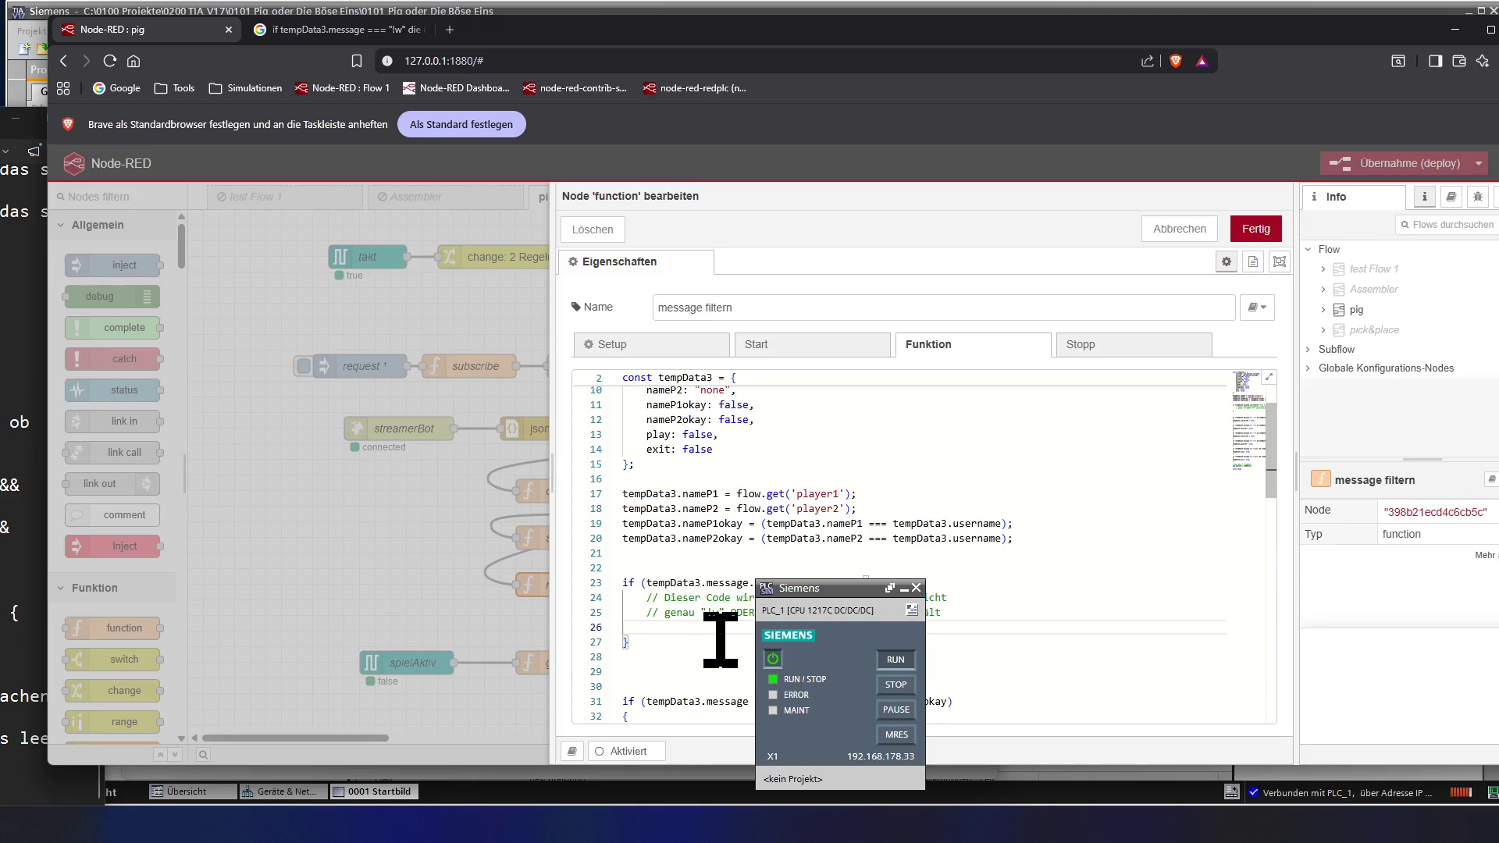
text(ergebnis = tempDat)
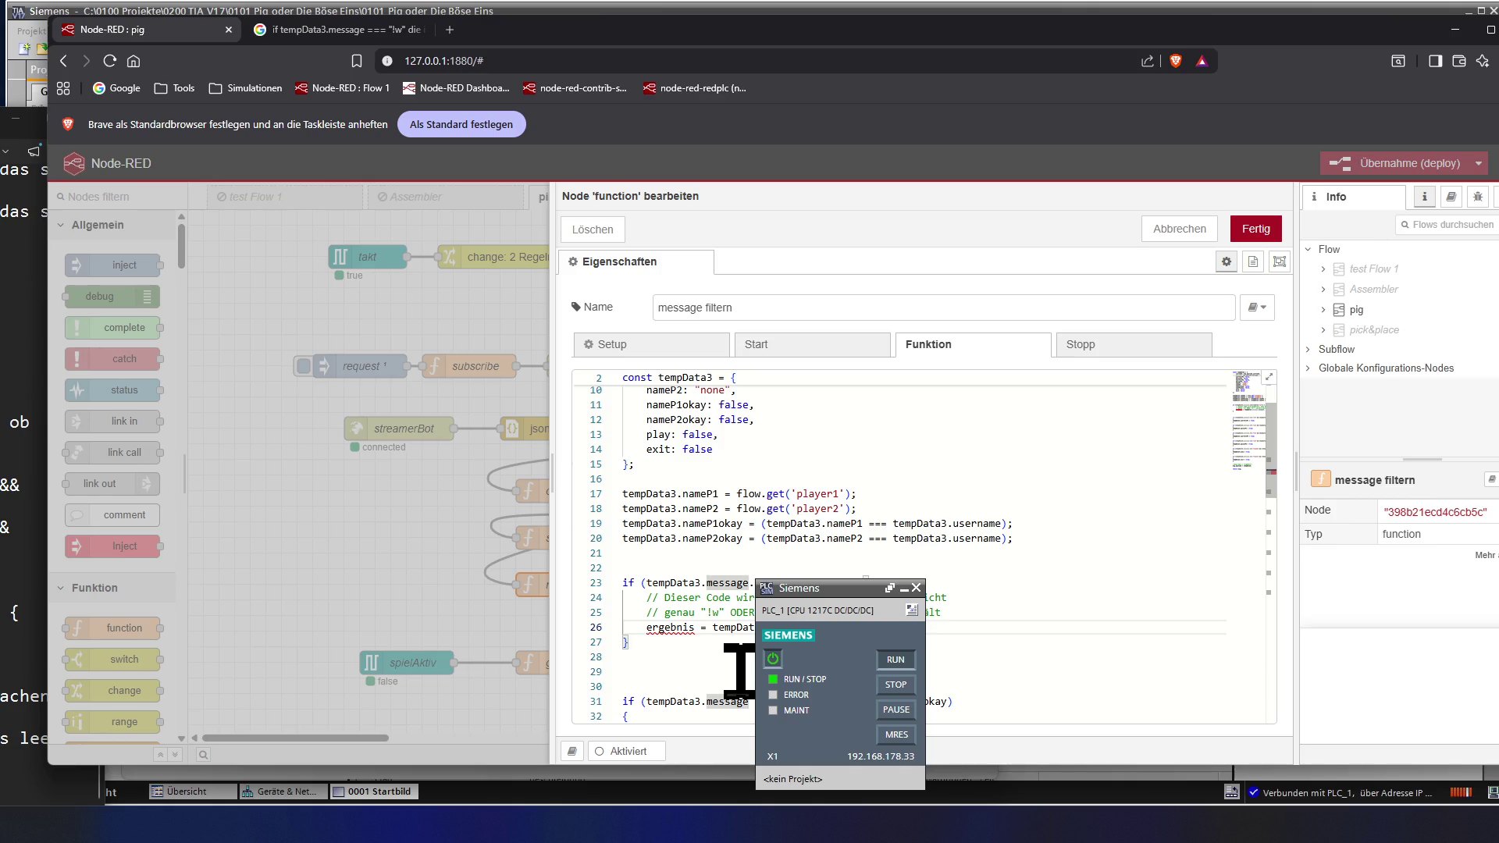
key(ctrl+shift+Left)
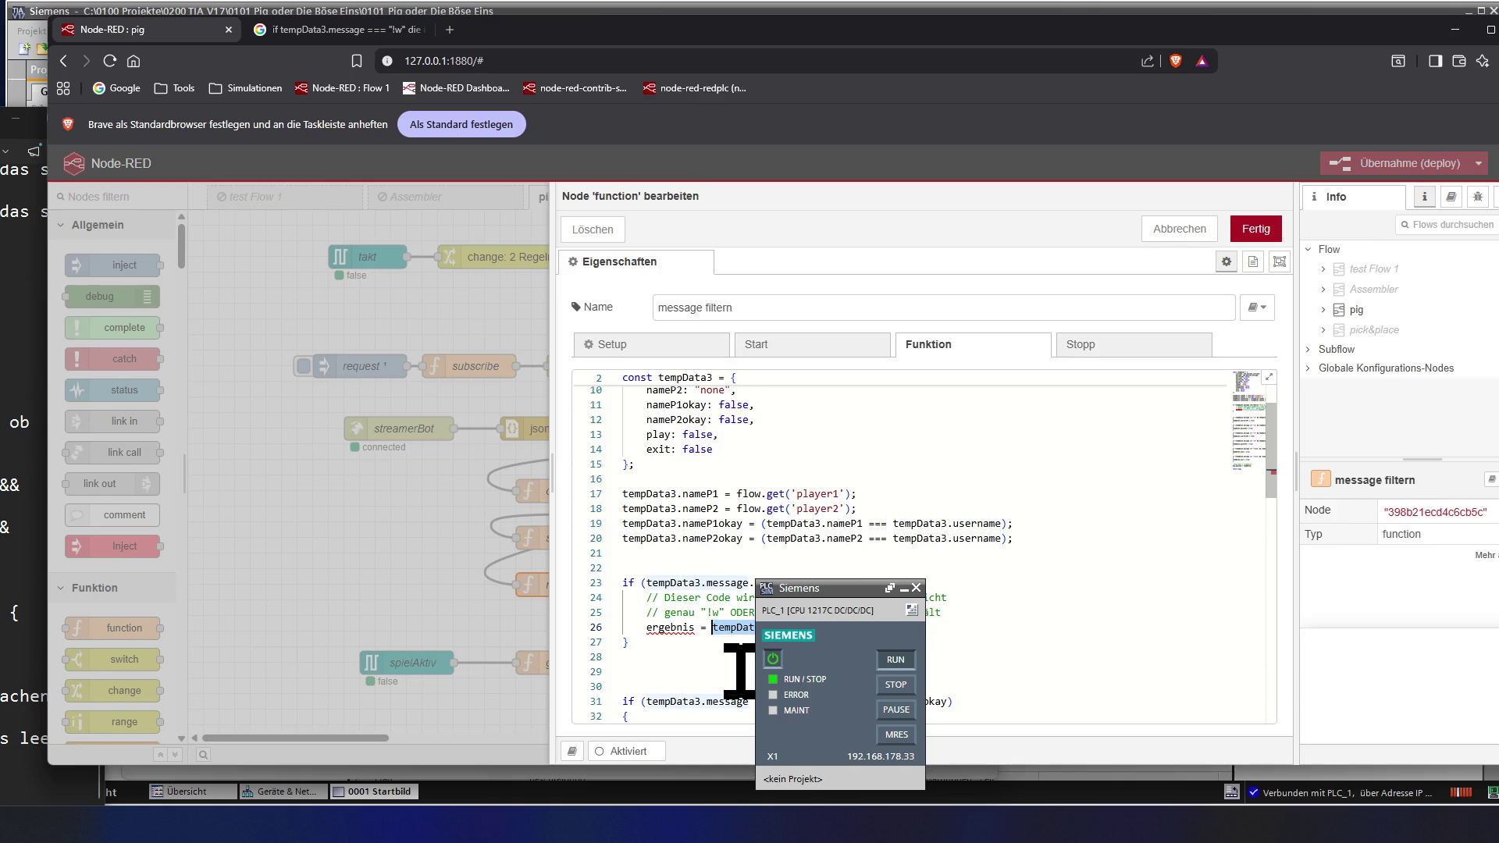
key(Left)
key(Left)
key(Left)
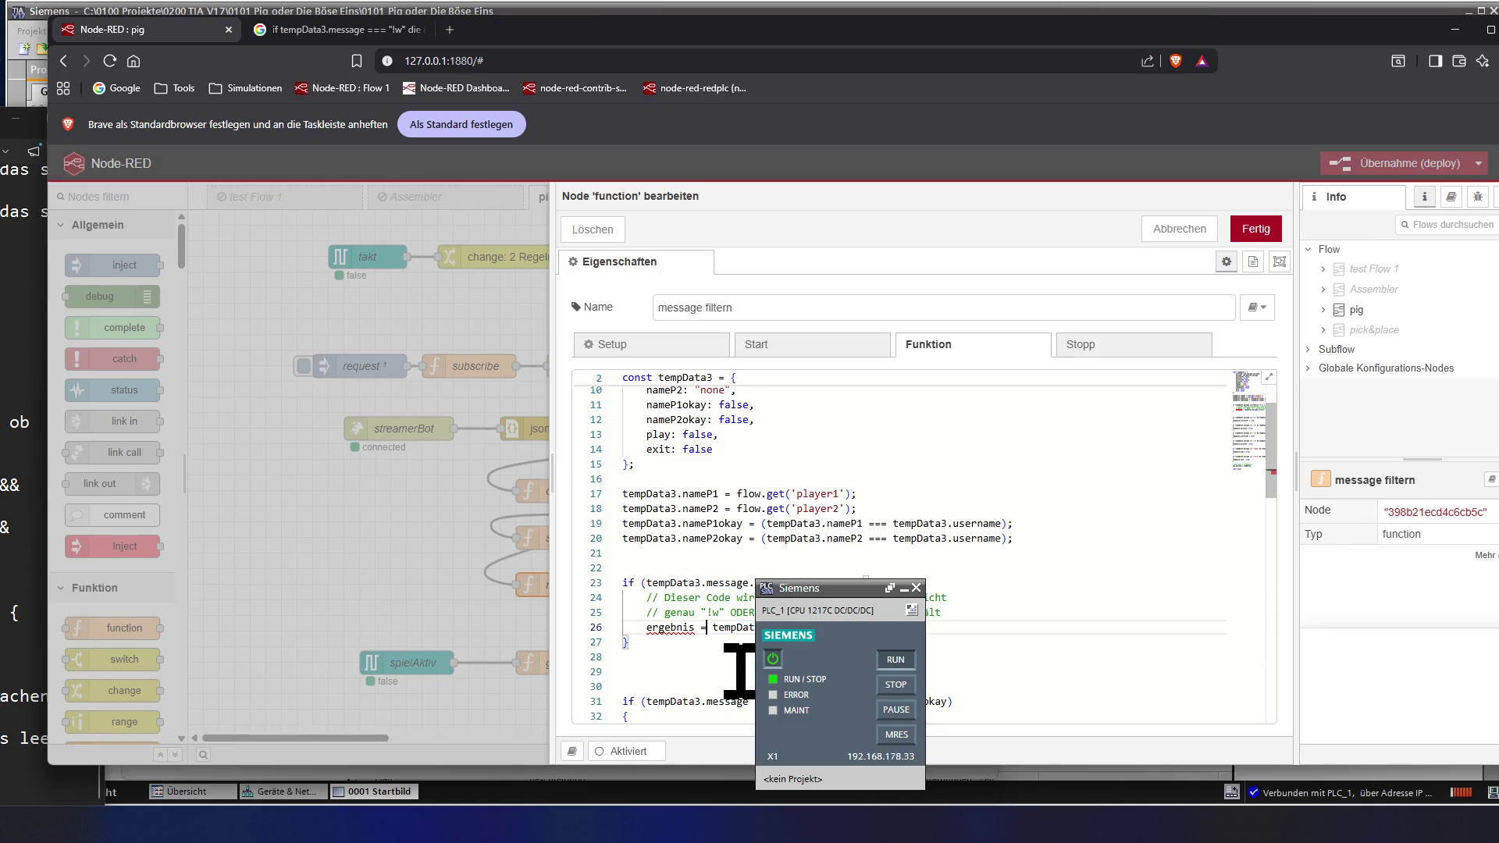
key(BackSpace)
key(BackSpace)
key(BackSpace)
key(BackSpace)
key(BackSpace)
key(BackSpace)
key(Delete)
key(Delete)
key(Delete)
key(ctrl+Right)
key(ctrl+Right)
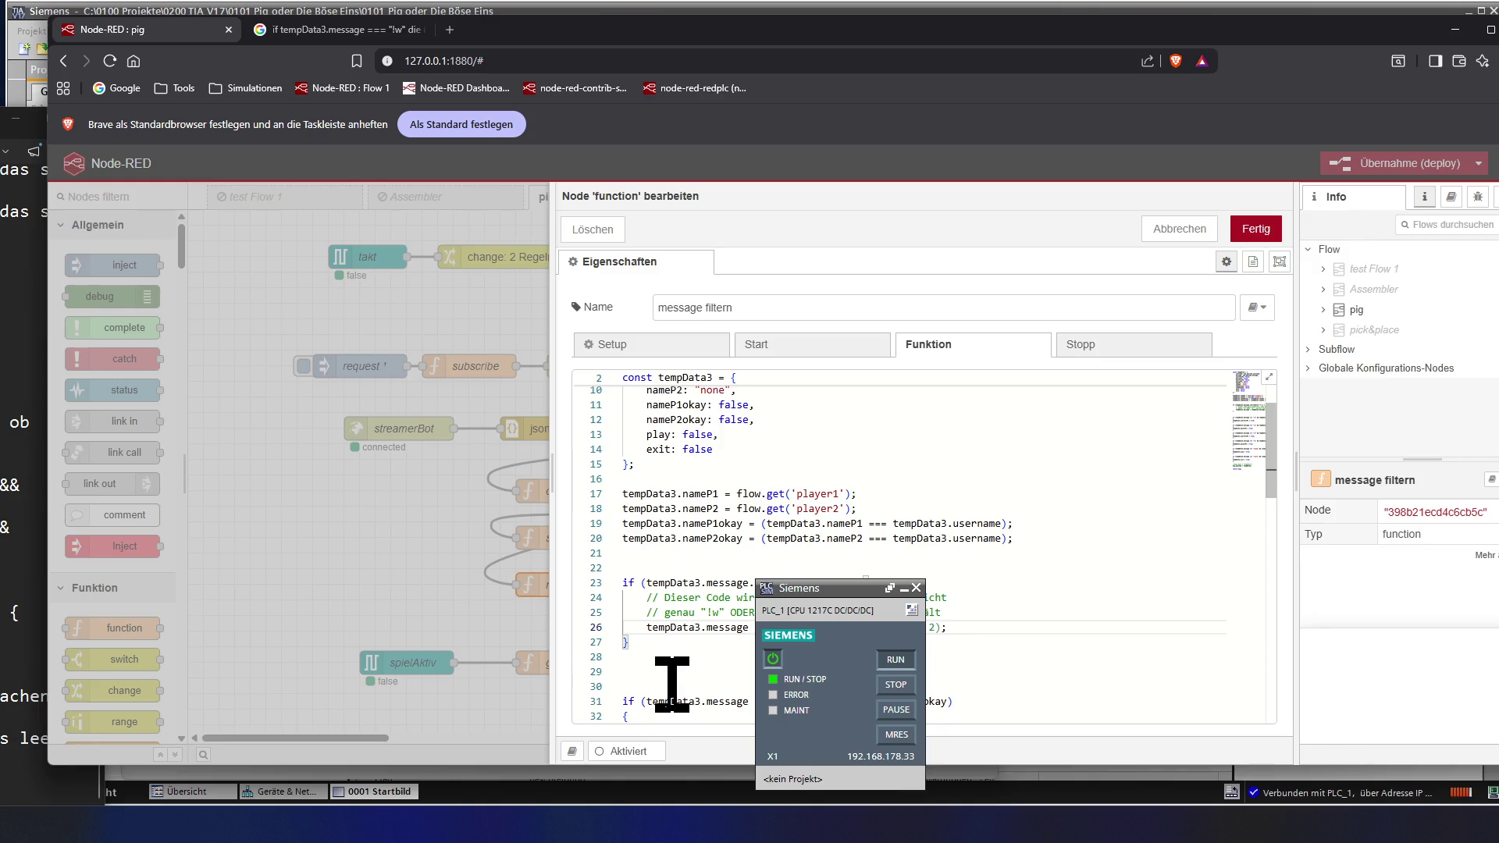
scroll(671, 684, down, 2)
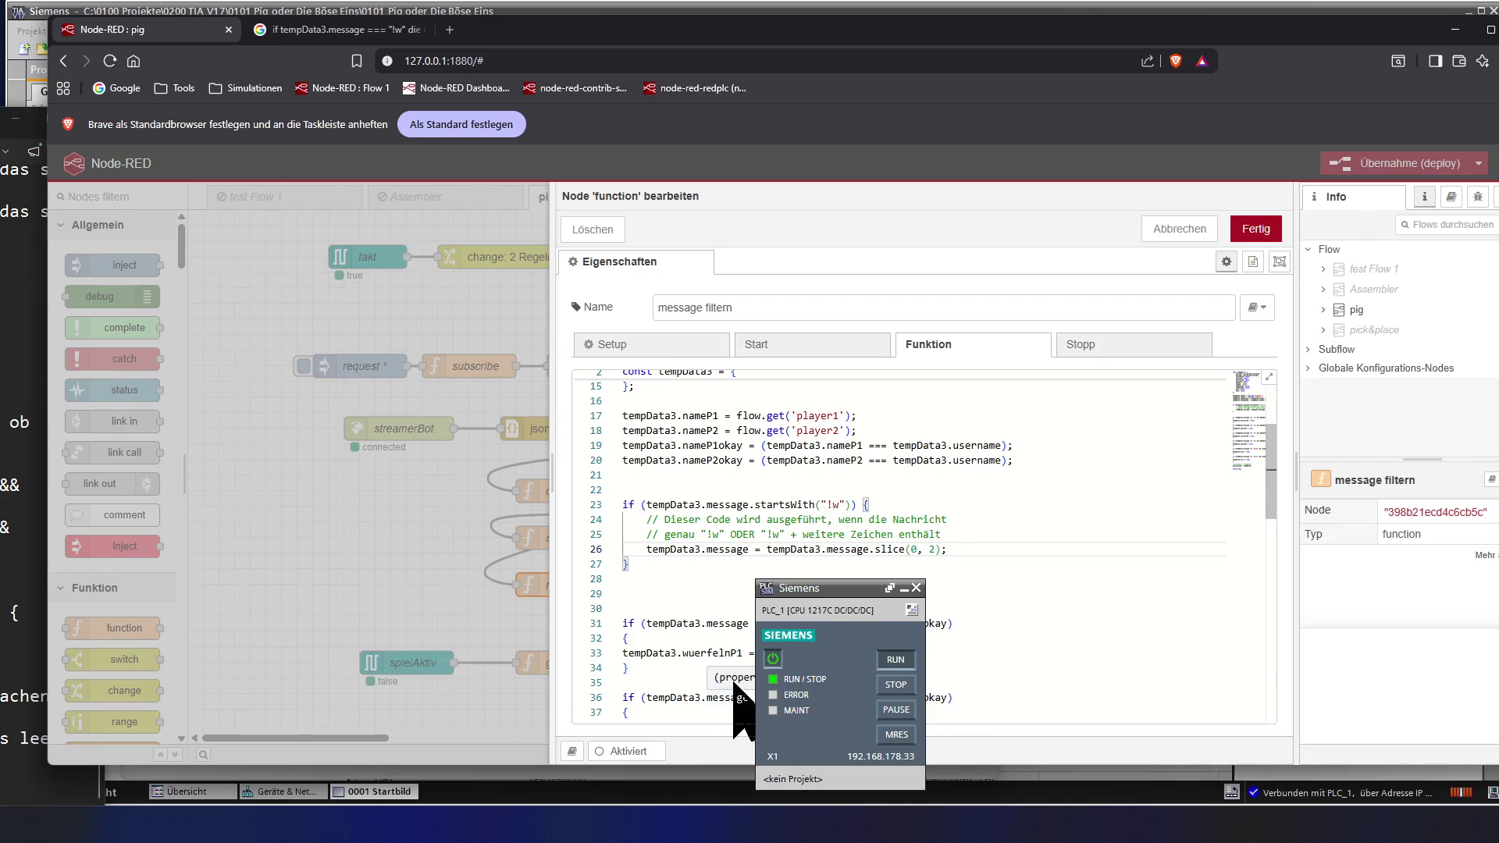
click(833, 504)
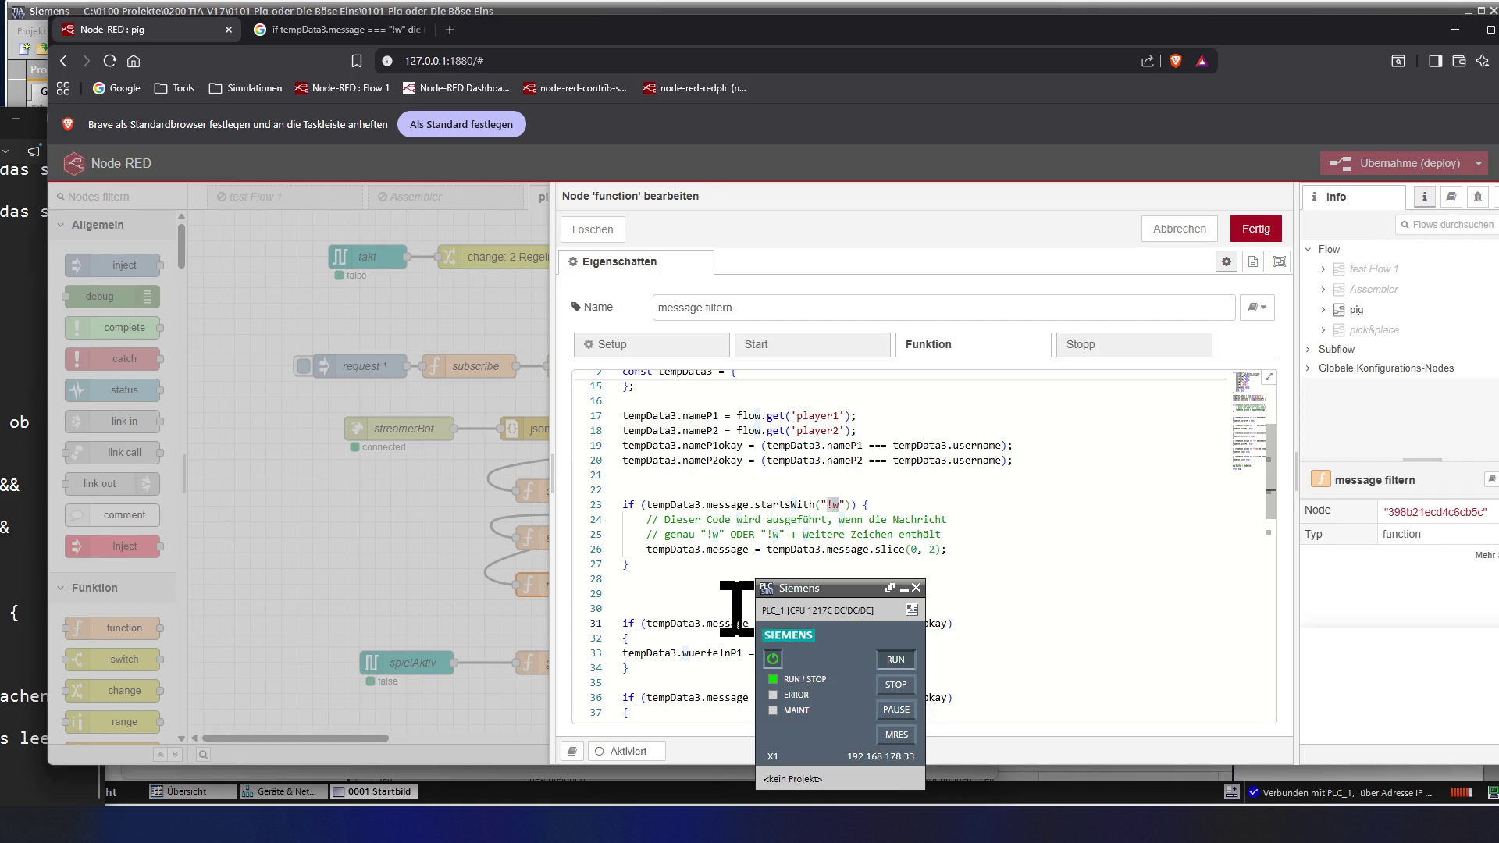
scroll(732, 592, up, 1)
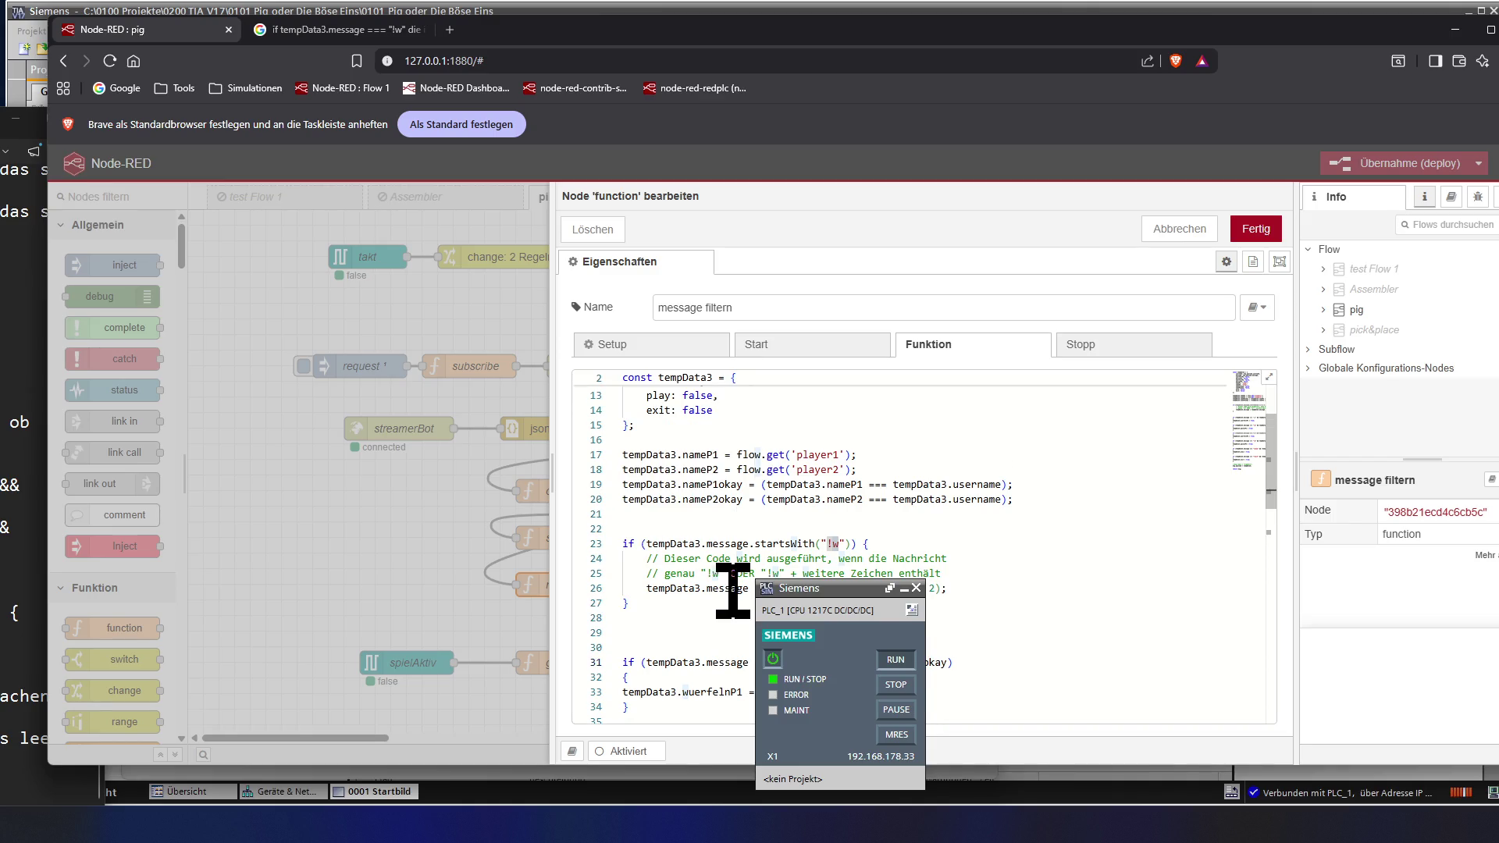
click(677, 621)
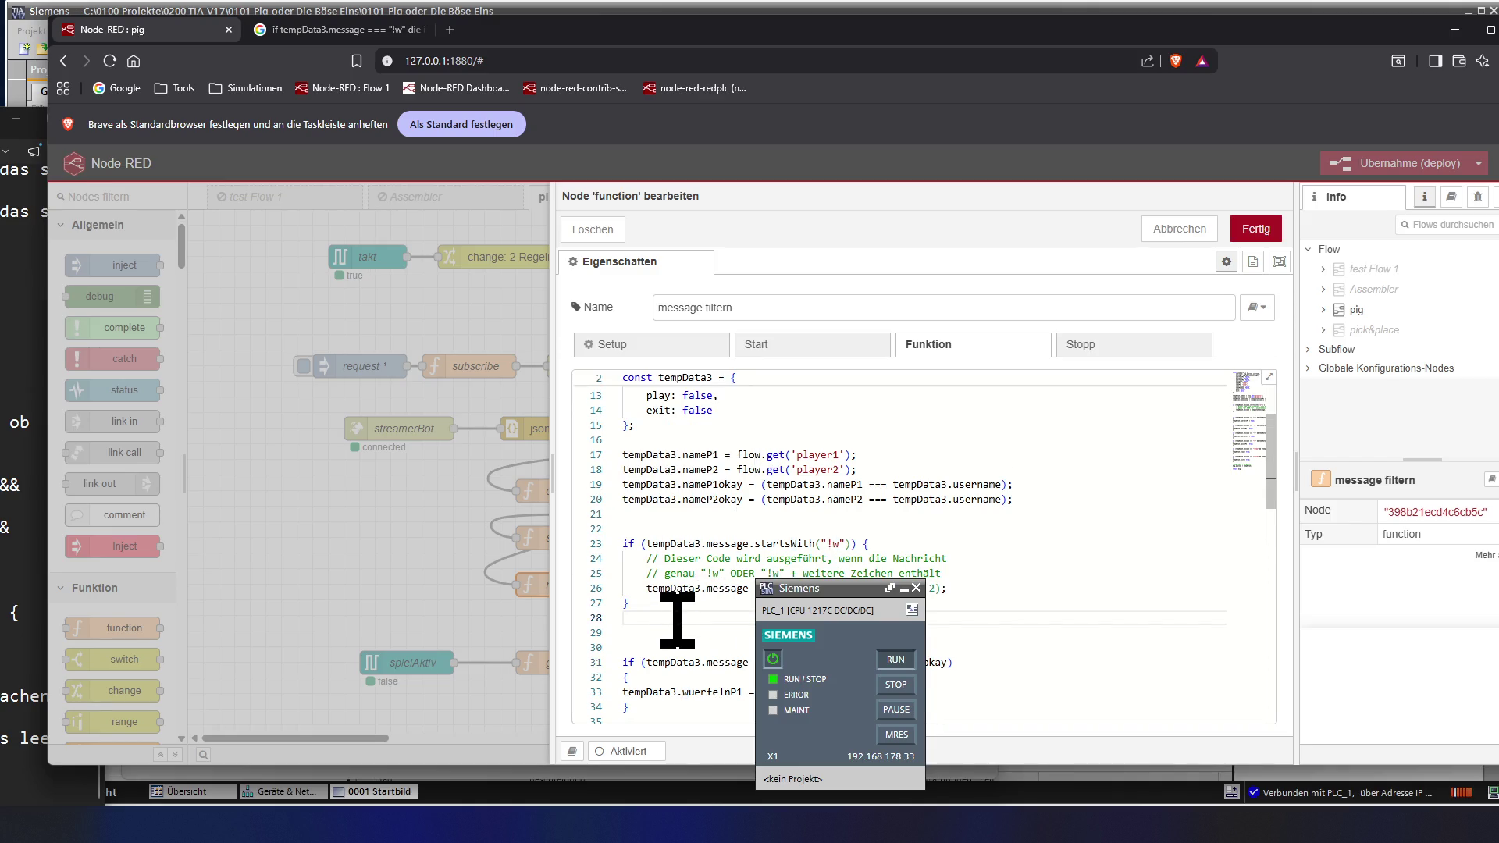
key(Delete)
key(Down)
key(Up)
key(Up)
key(Up)
key(Up)
key(Up)
key(Up)
key(Up)
key(Up)
key(Up)
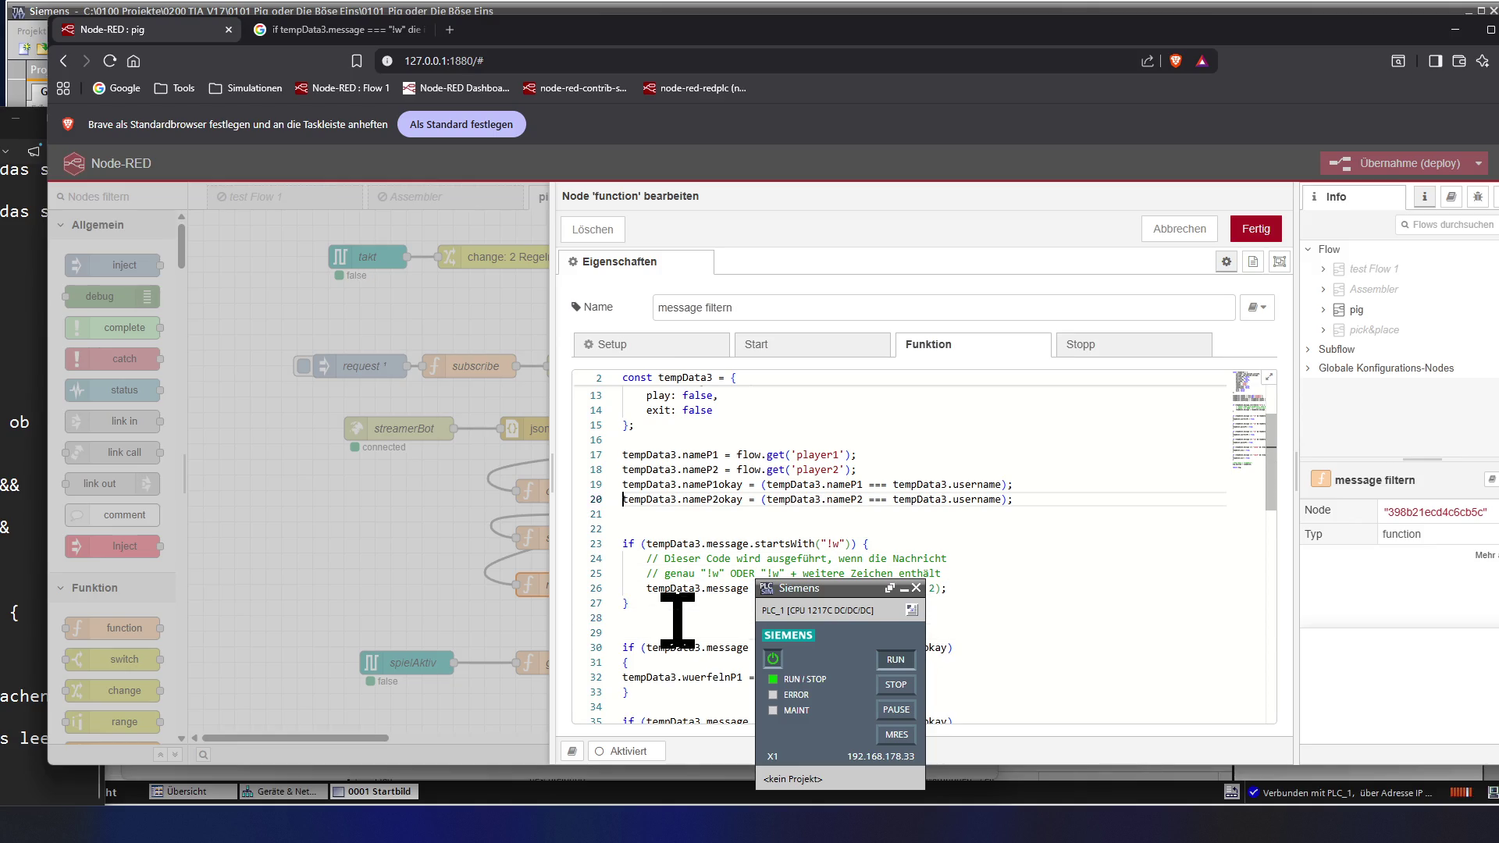
scroll(677, 622, up, 3)
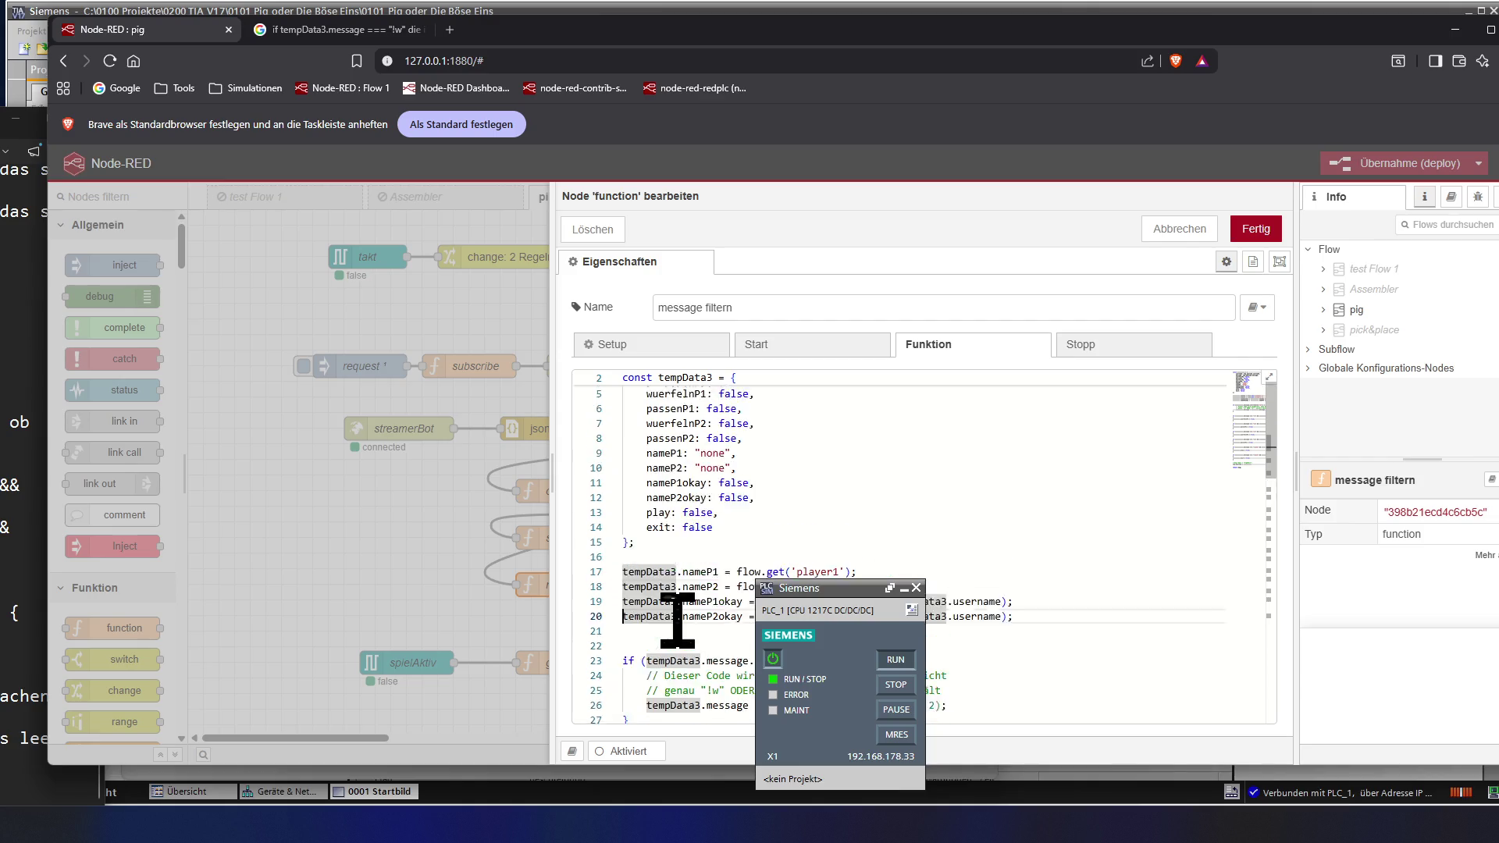
scroll(677, 621, up, 2)
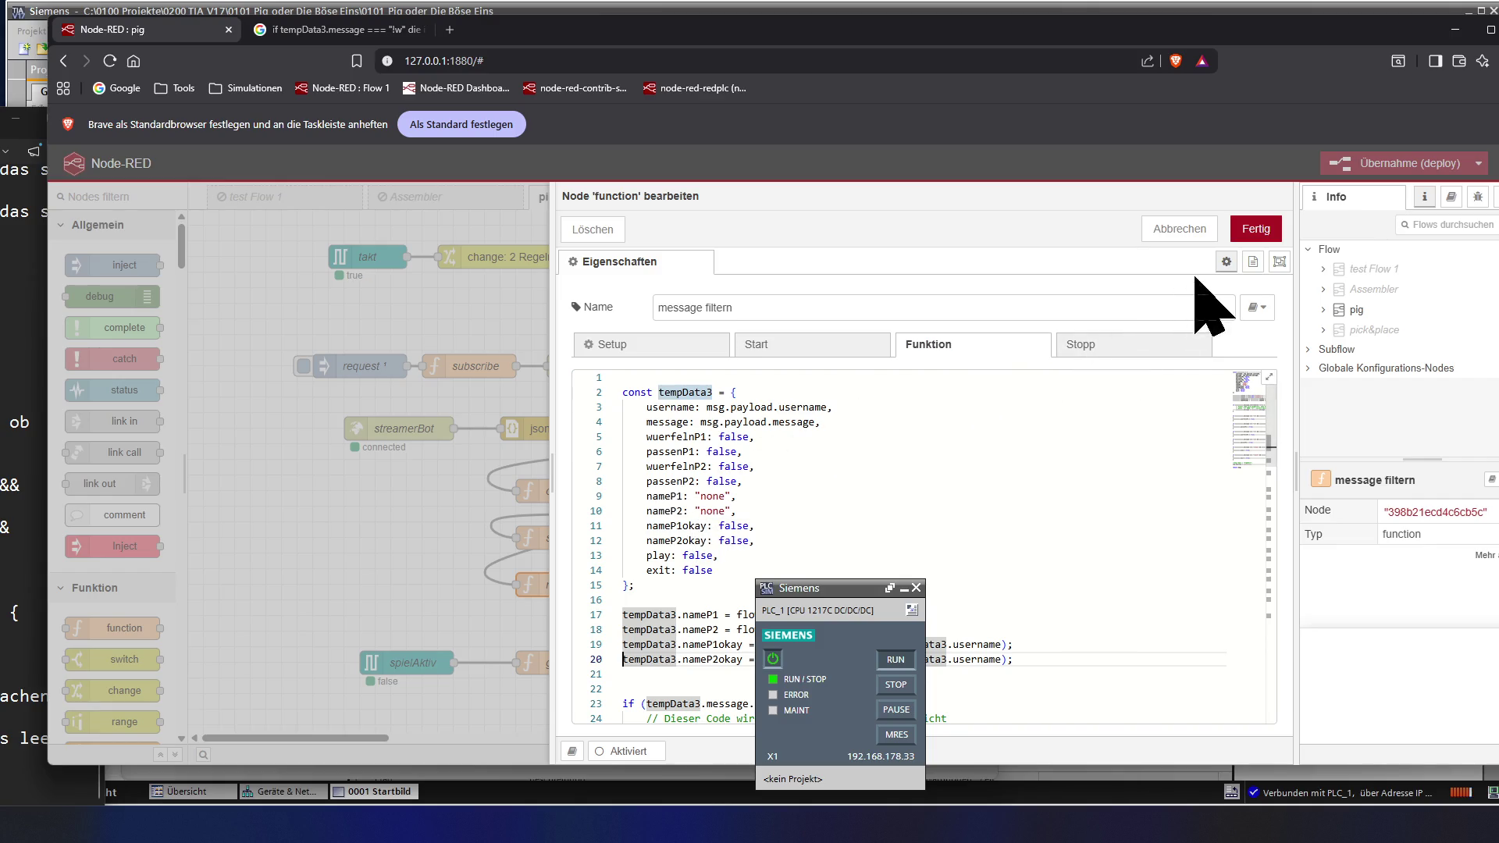
click(1255, 230)
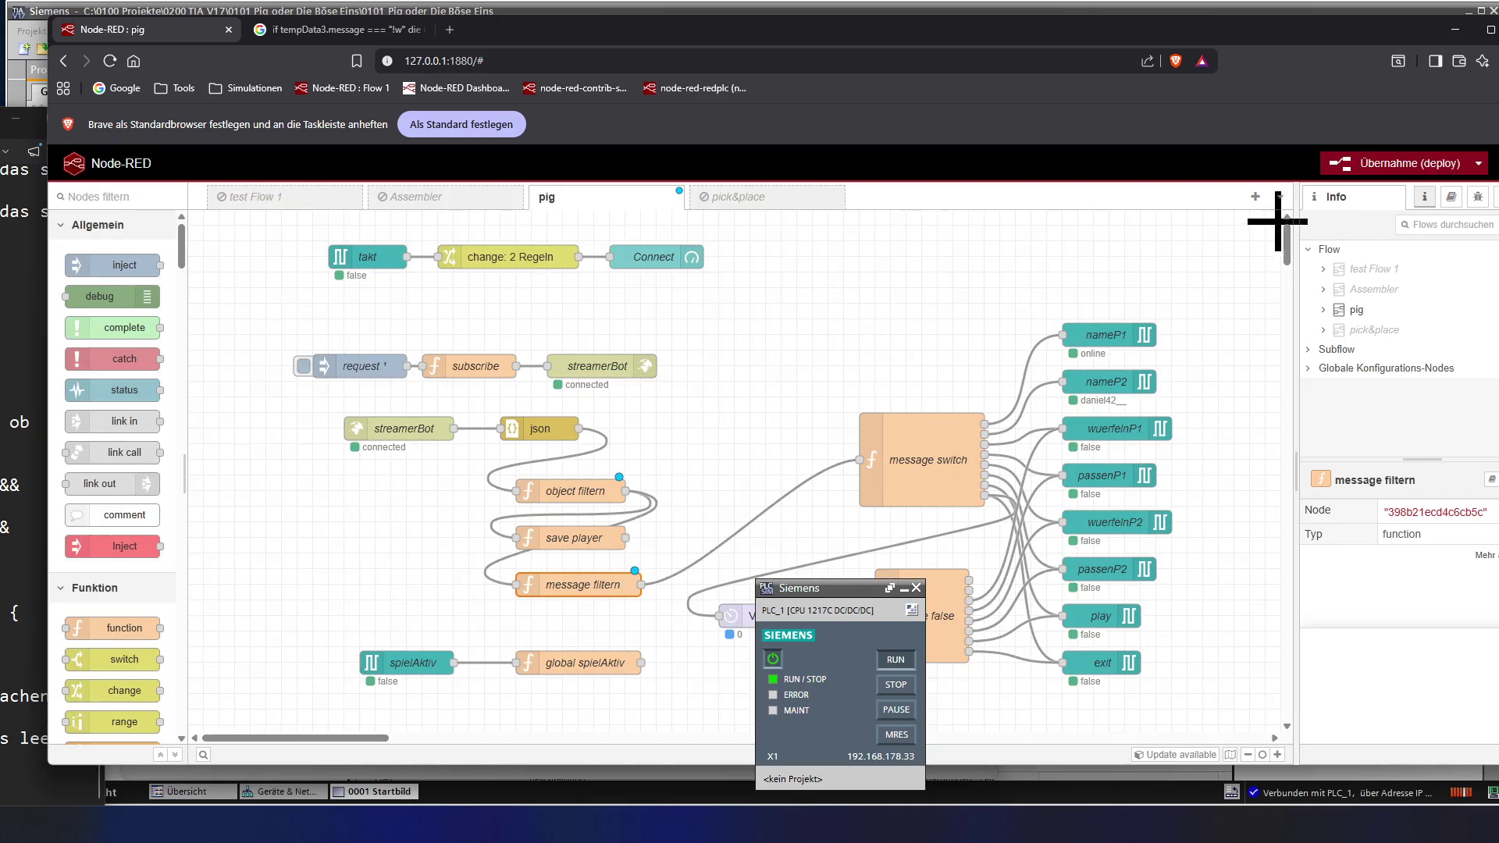
- Deploy the updated pig flow and bring the TIA Portal project to the front
click(1363, 163)
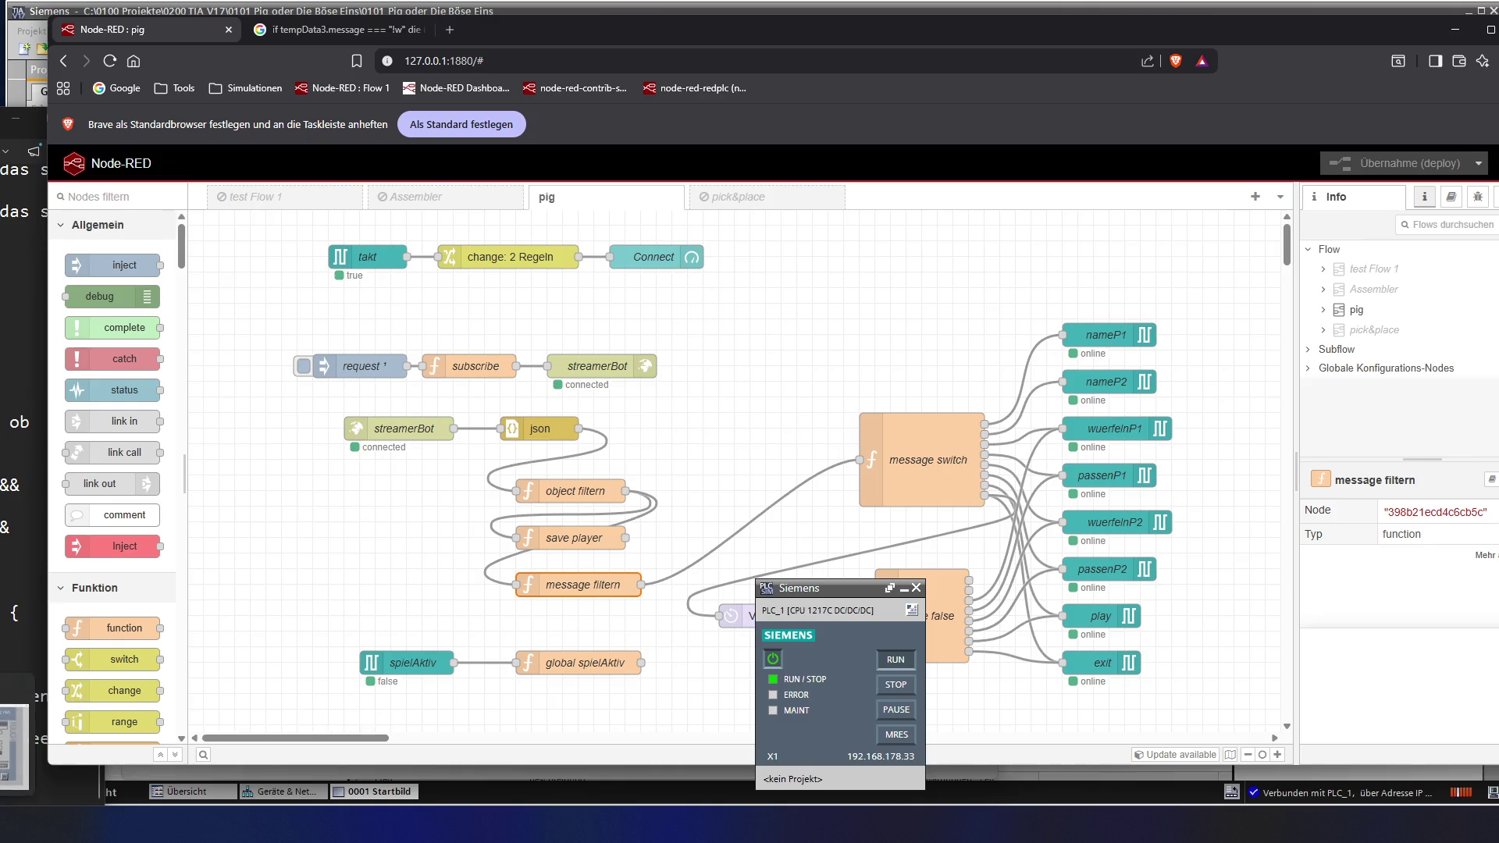
mouse_move(118, 352)
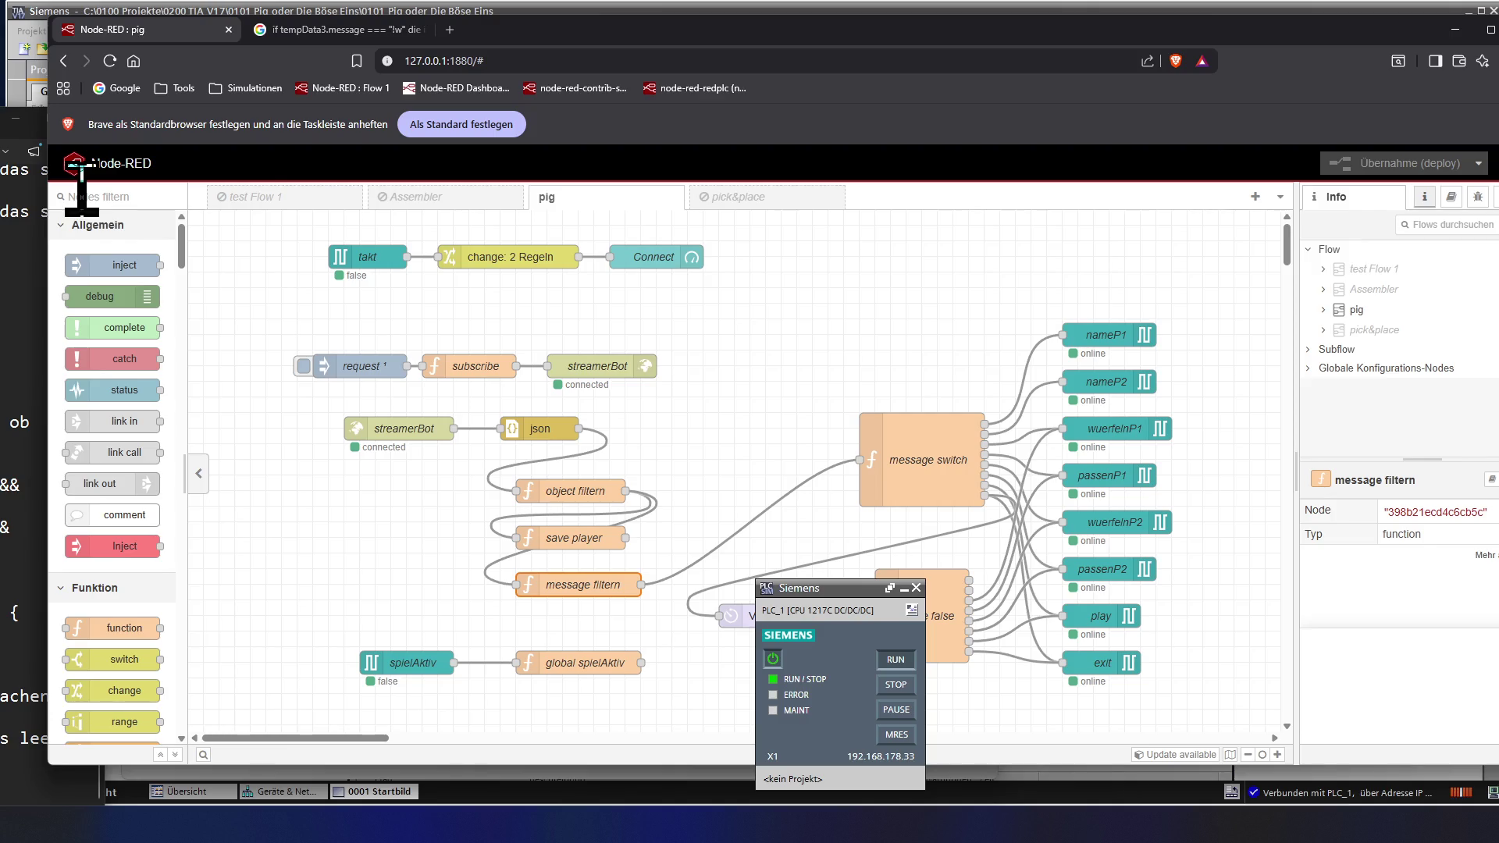
key(alt+Tab)
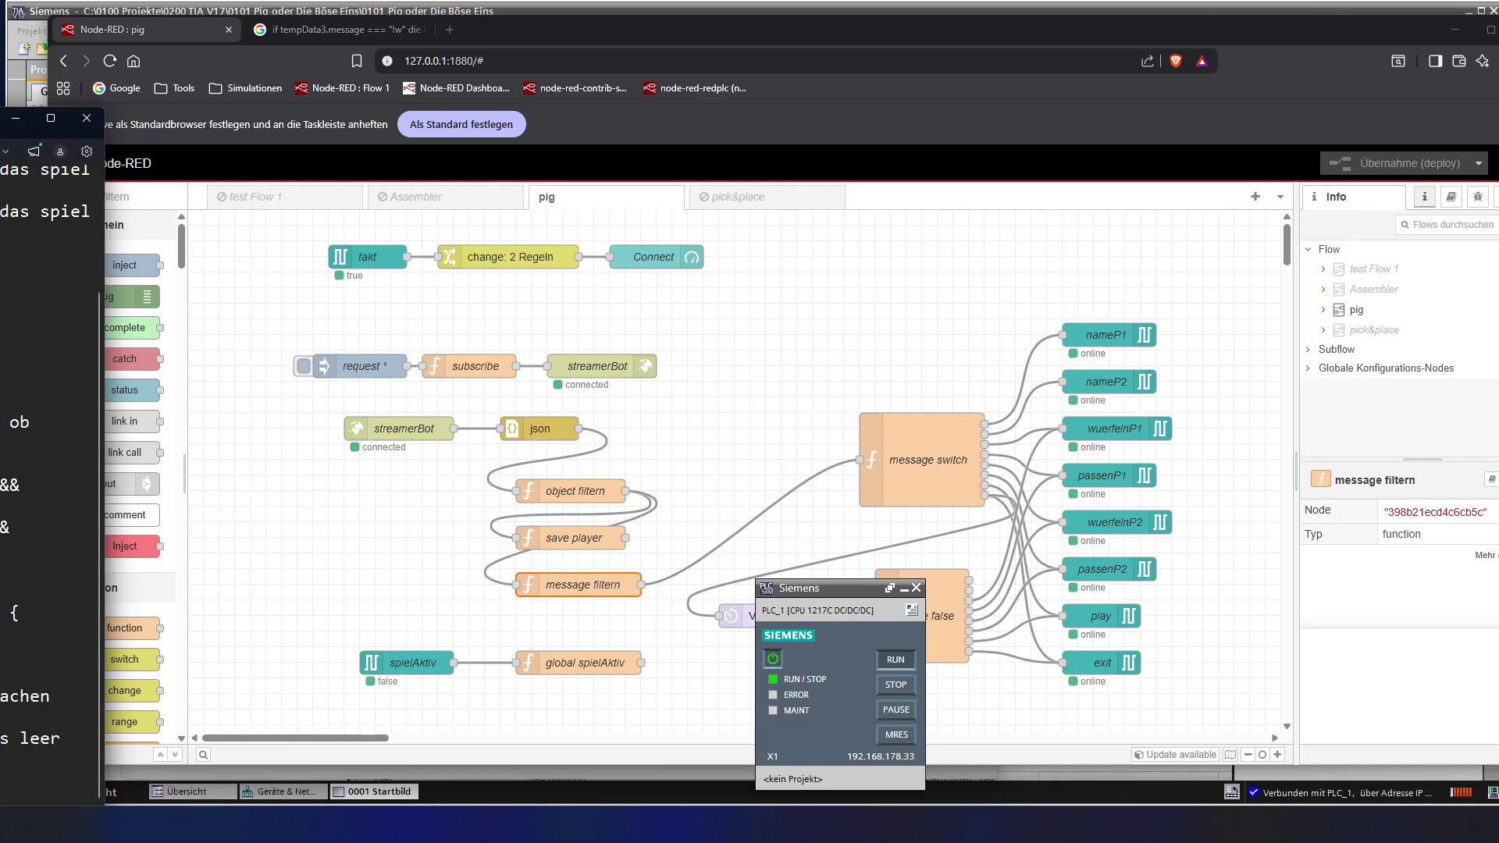
key(alt+Tab)
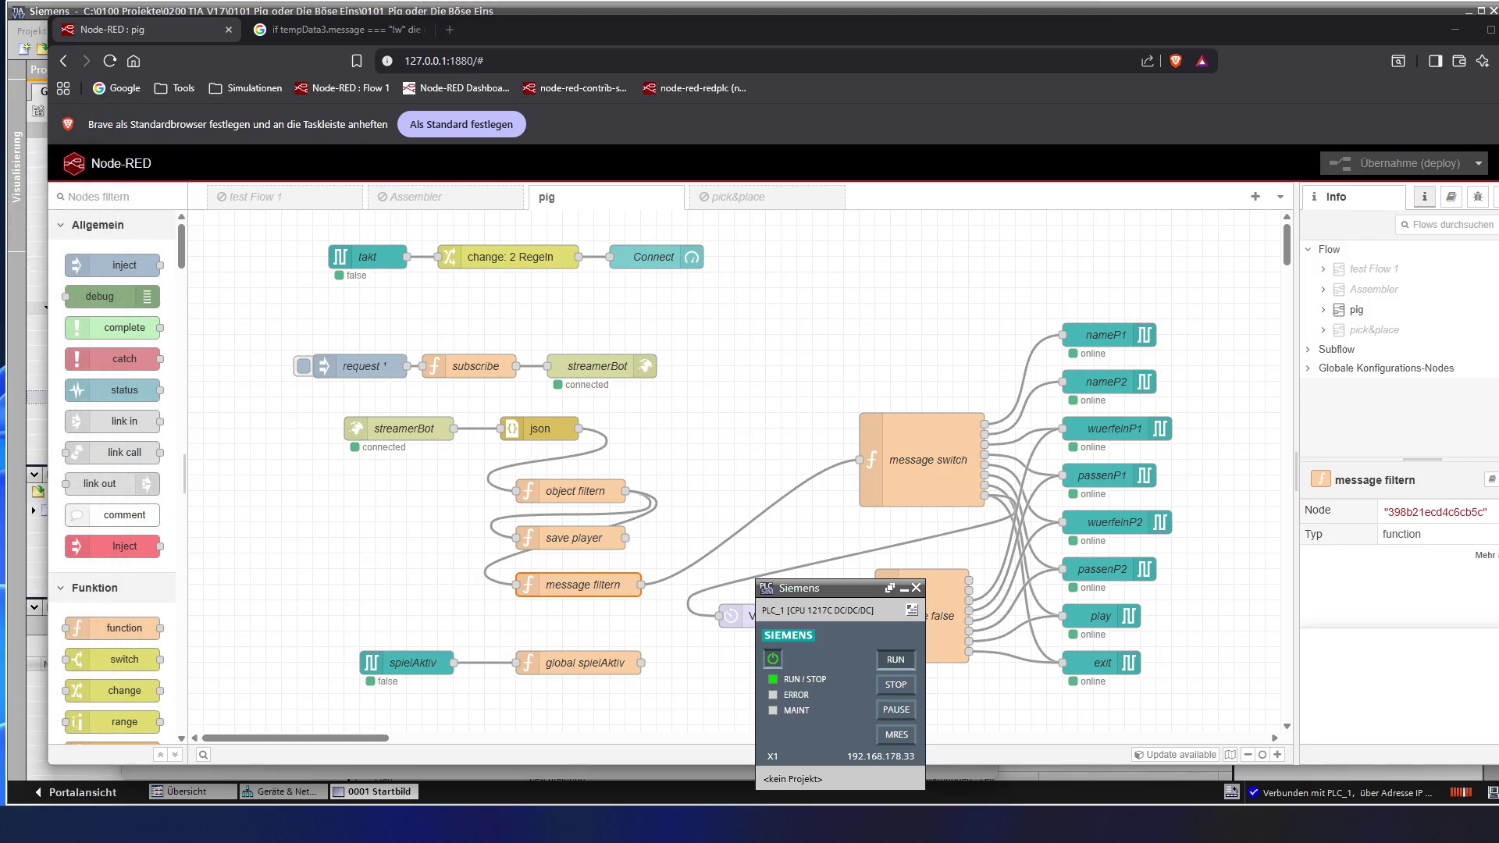
click(31, 15)
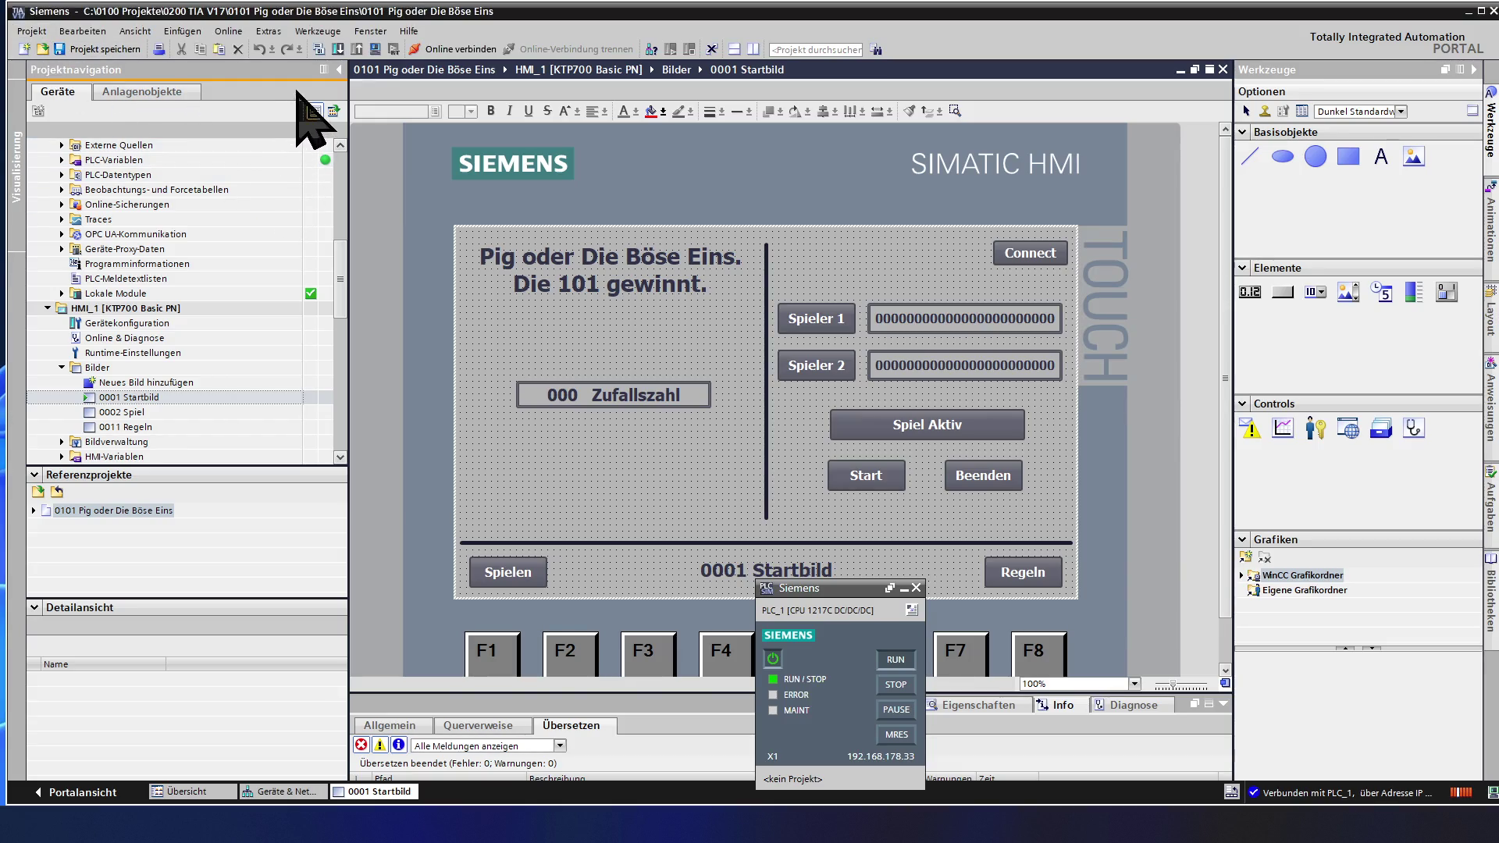
- Start the HMI runtime simulation, confirm the start dialog and move the simulator window left
click(376, 56)
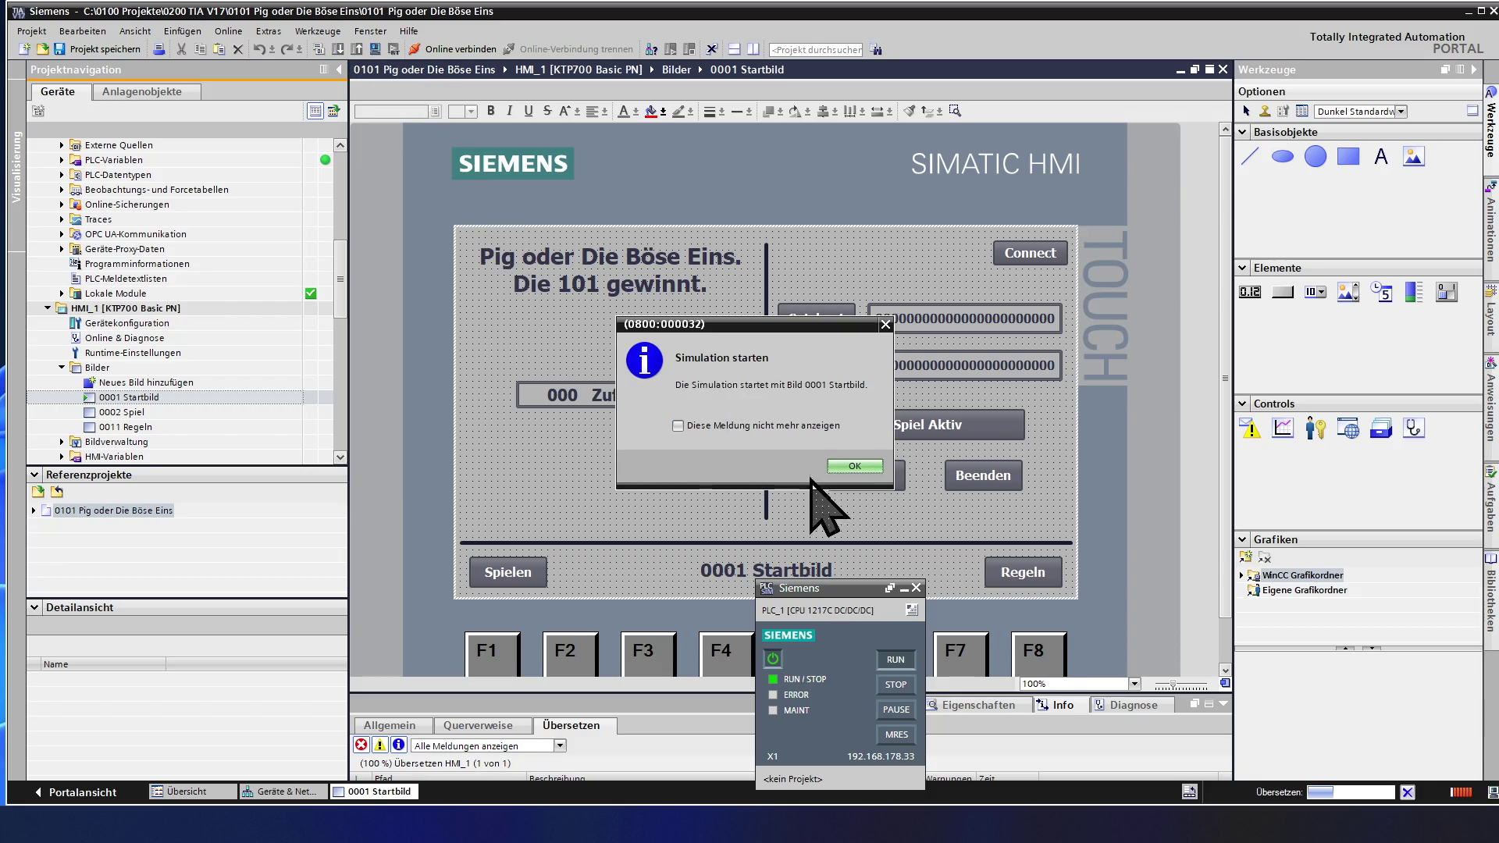
click(853, 466)
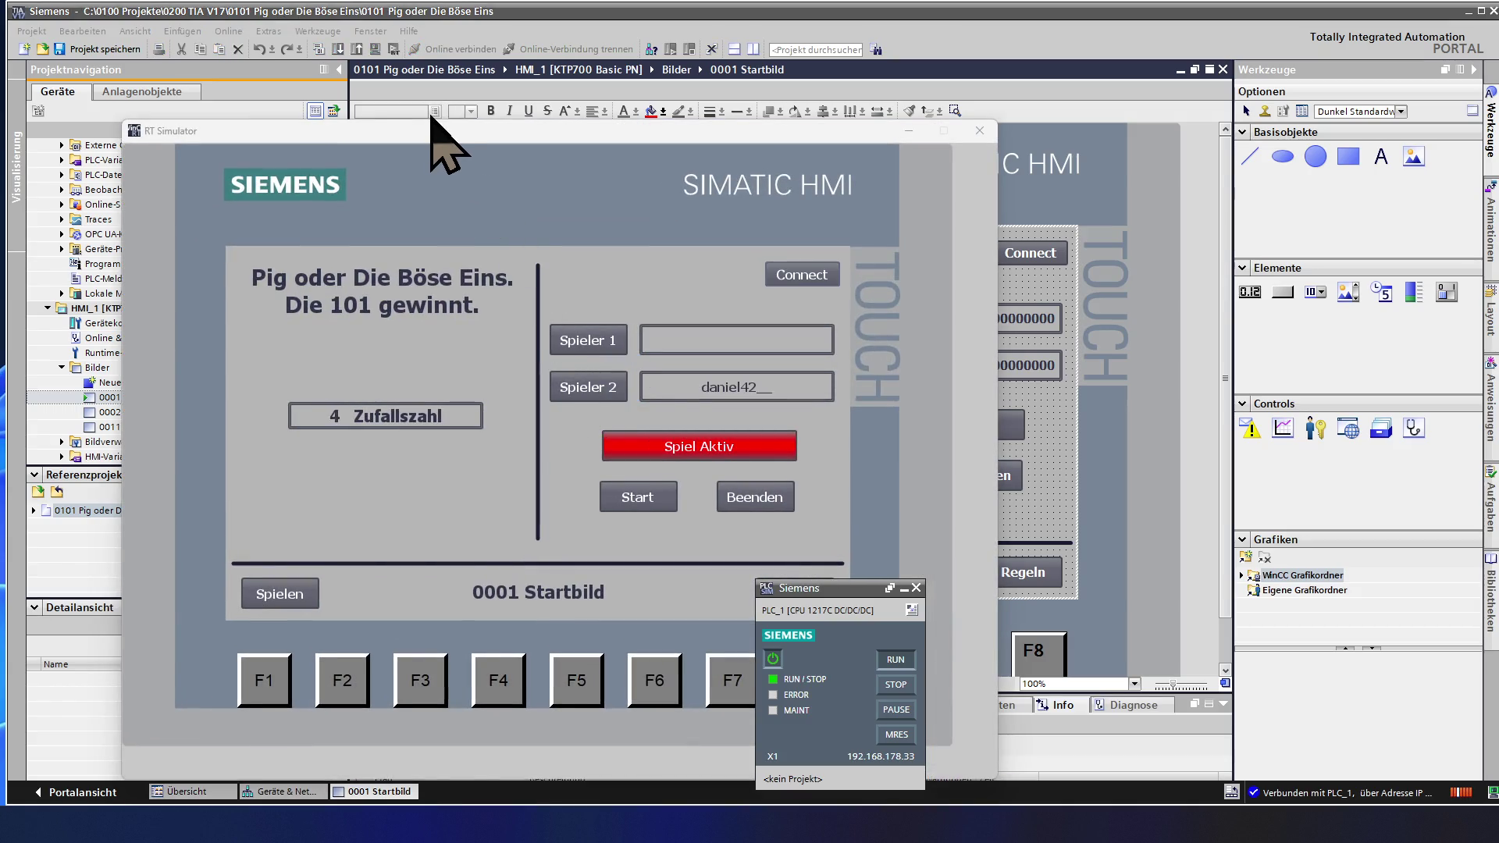
drag(395, 136, 250, 135)
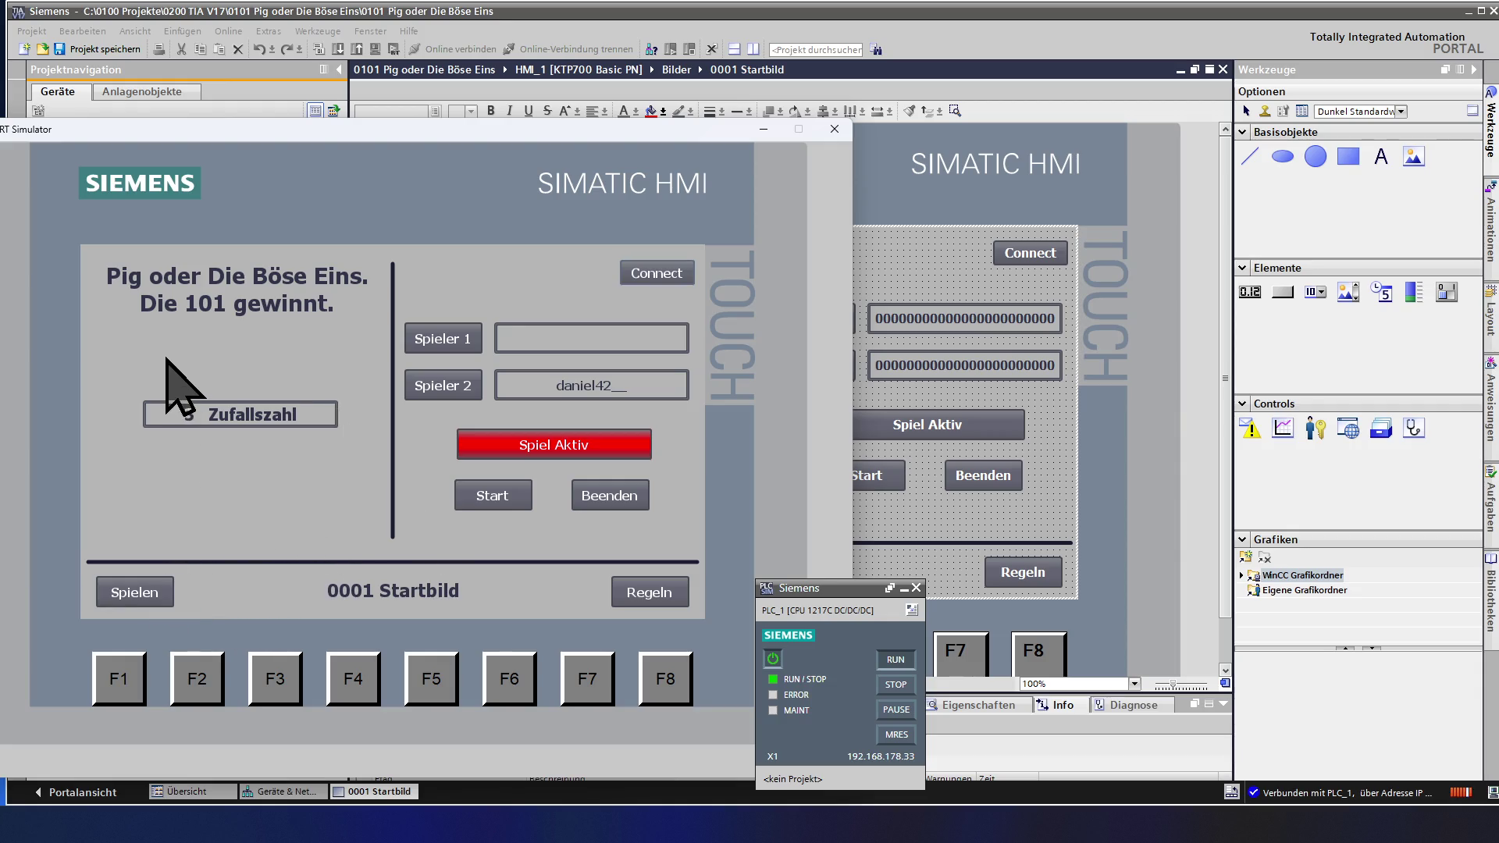
- Use the Spielen button to switch the running HMI to the 0002 Spiel screen
click(164, 592)
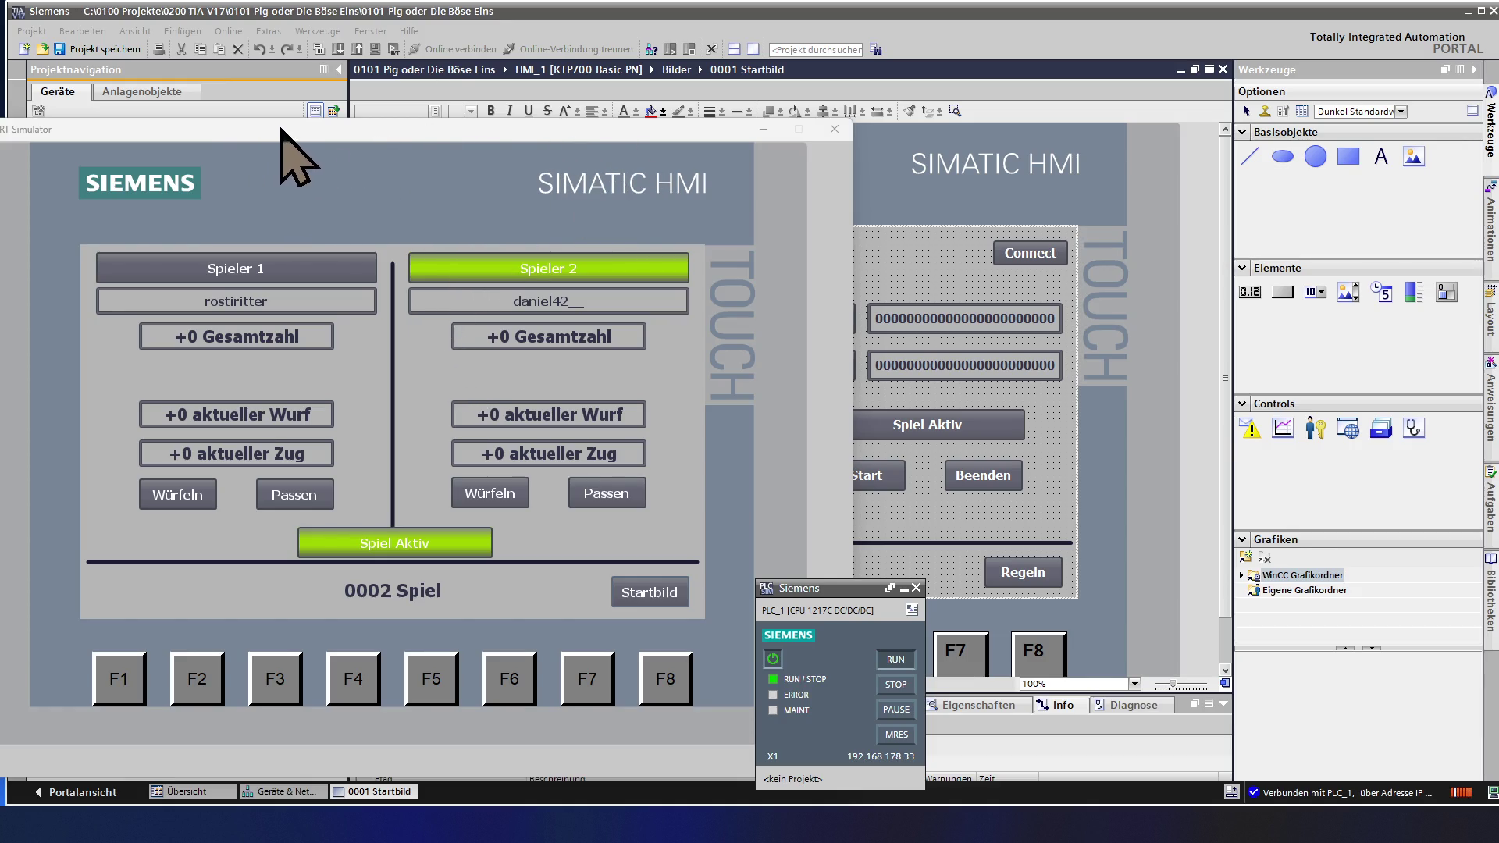
- Nudge the simulator window left and switch back to the Node-RED pig flow
drag(280, 126, 242, 128)
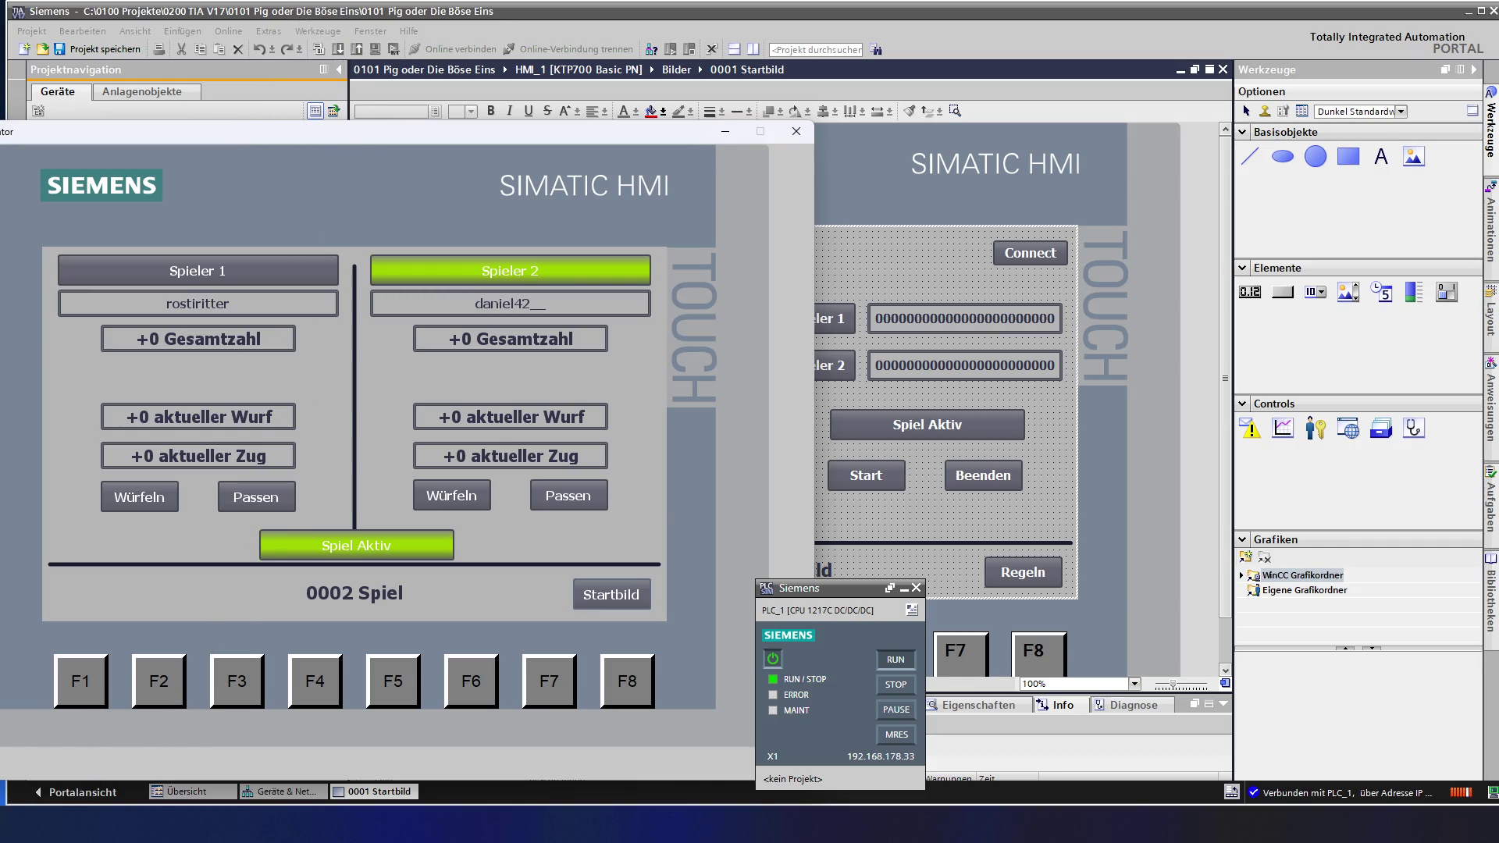
key(alt+Tab)
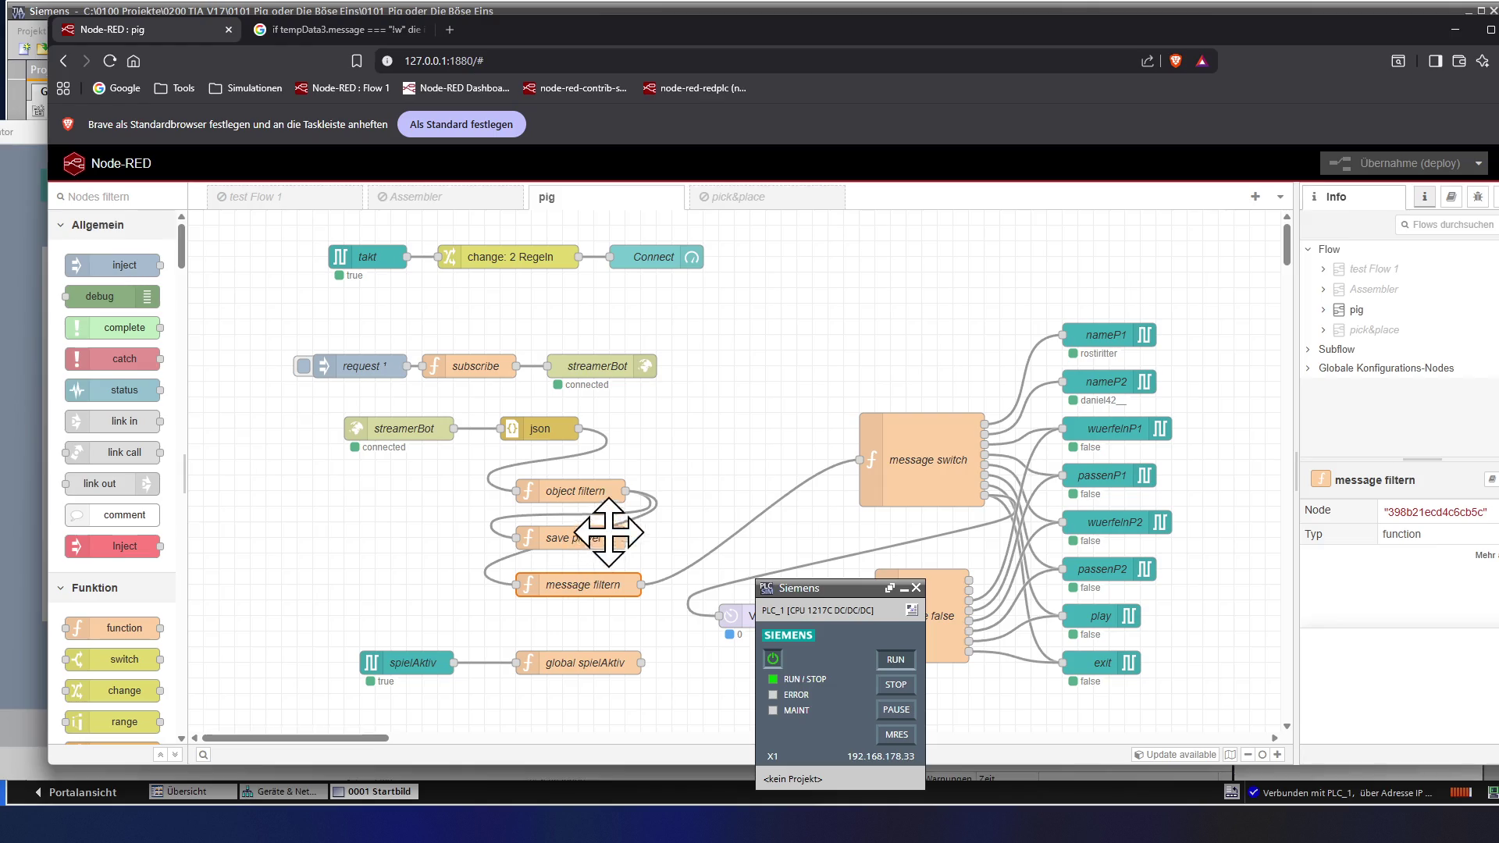
- Reopen message filtern and rename tempData3 to tempData in the line 2 declaration
double_click(560, 584)
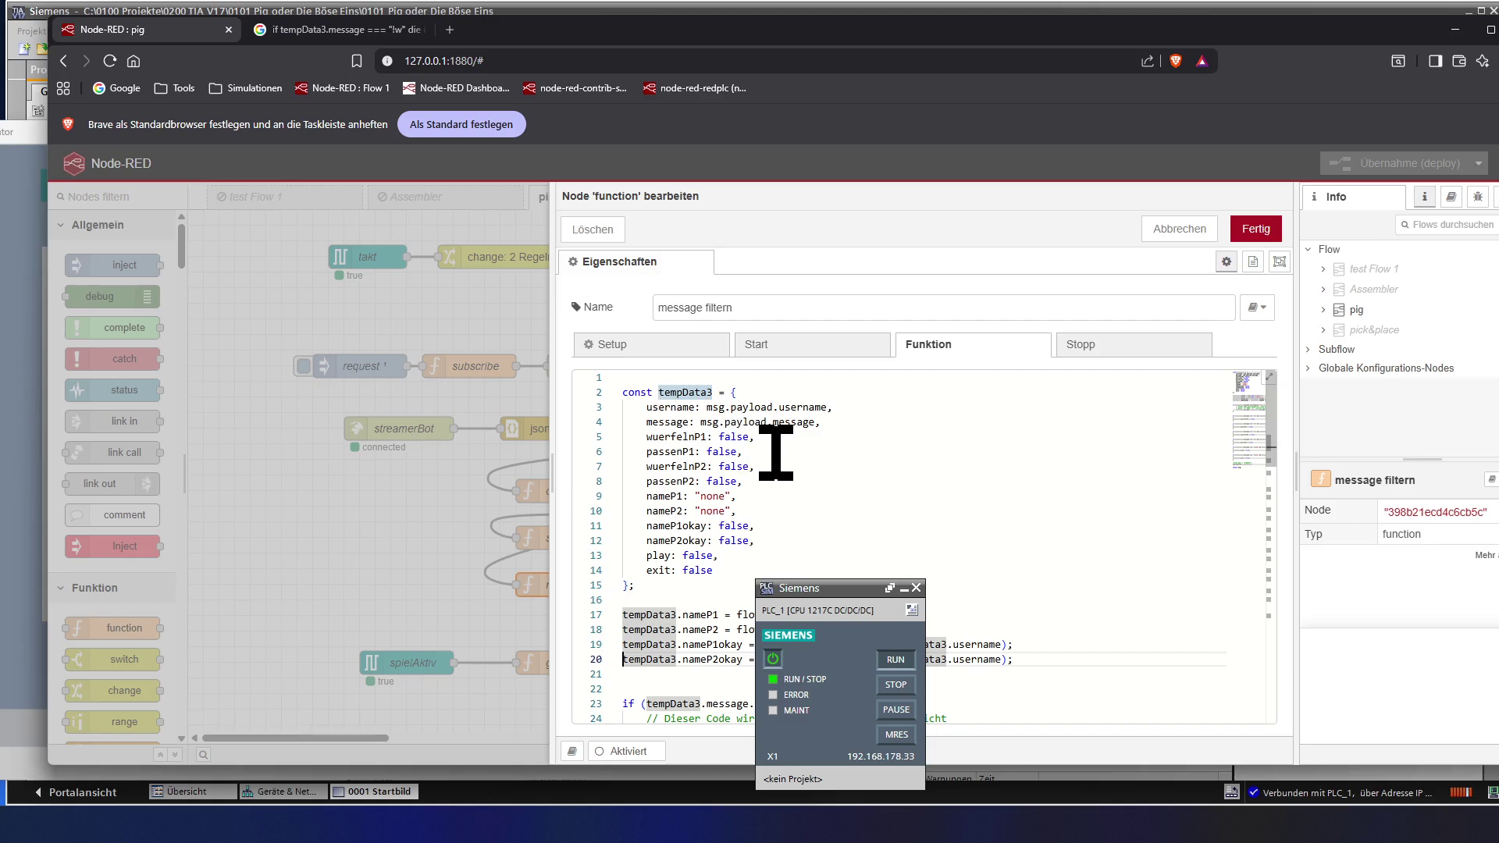
click(716, 392)
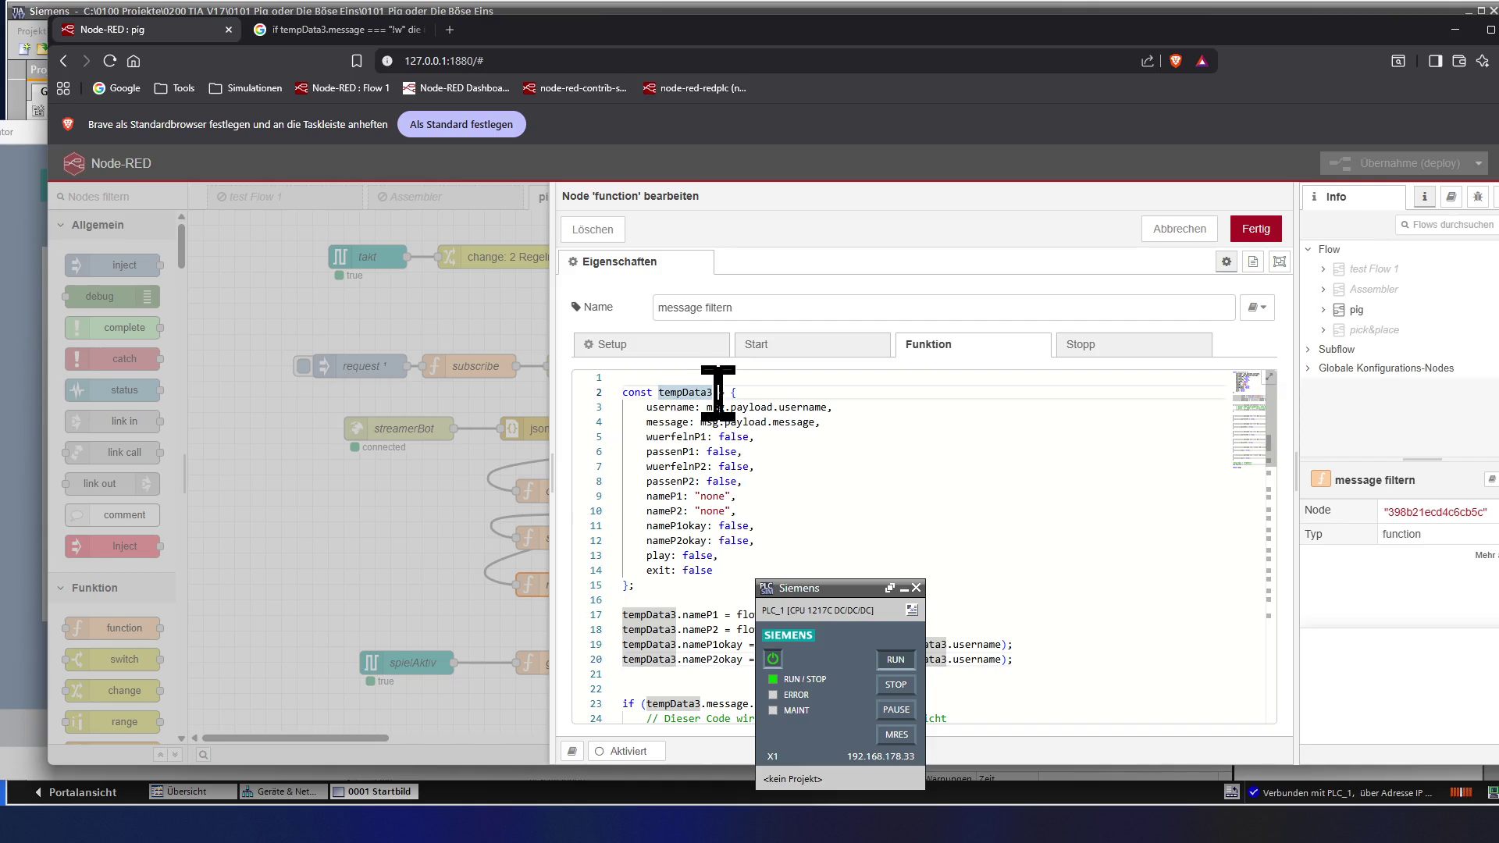
key(BackSpace)
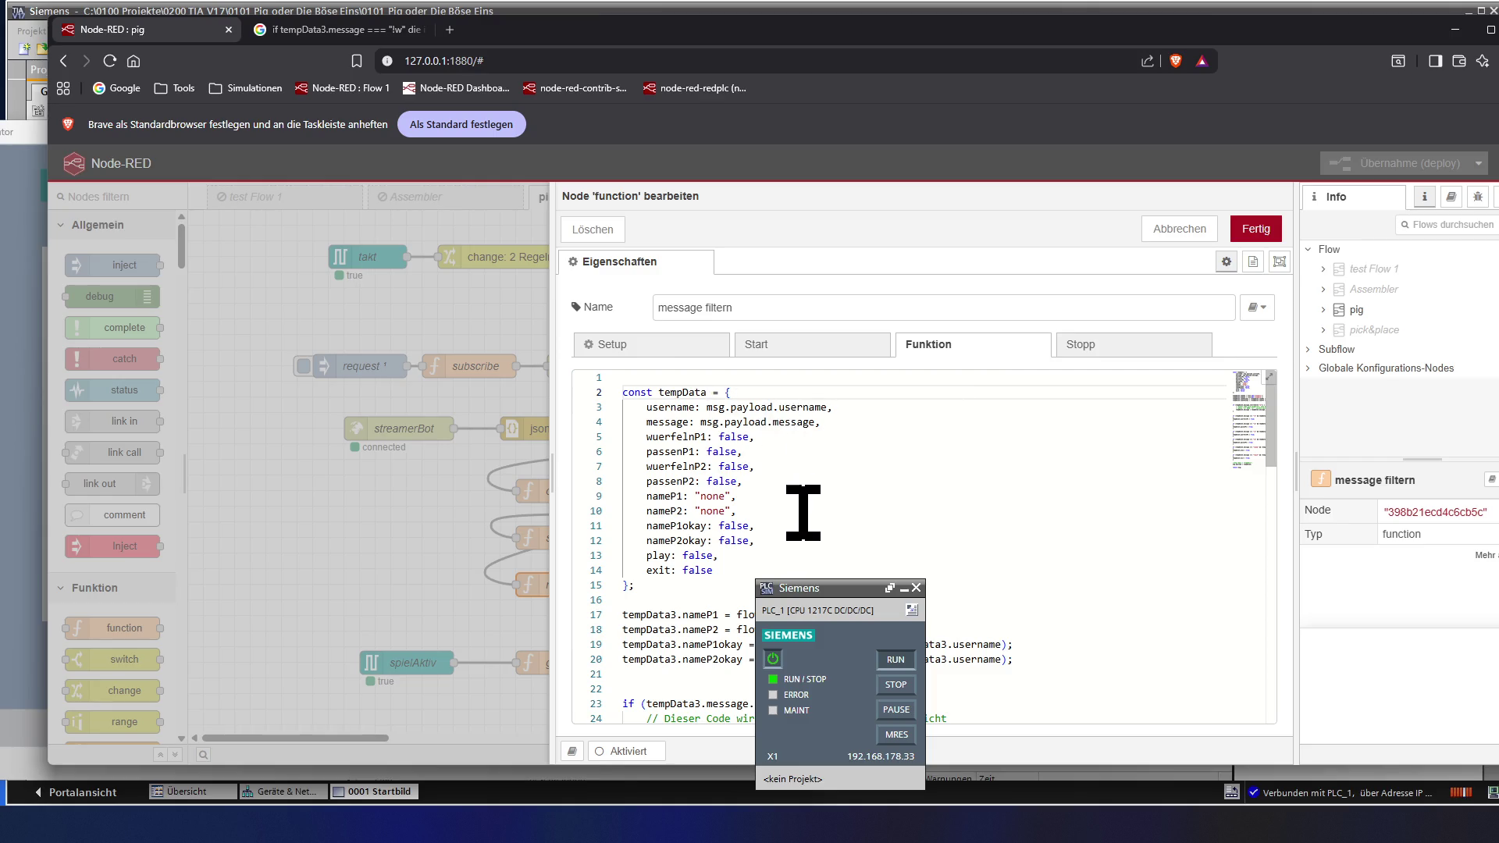
- Rename tempData3 to tempData on the nameP1/nameP2 assignment lines 17–20
click(682, 614)
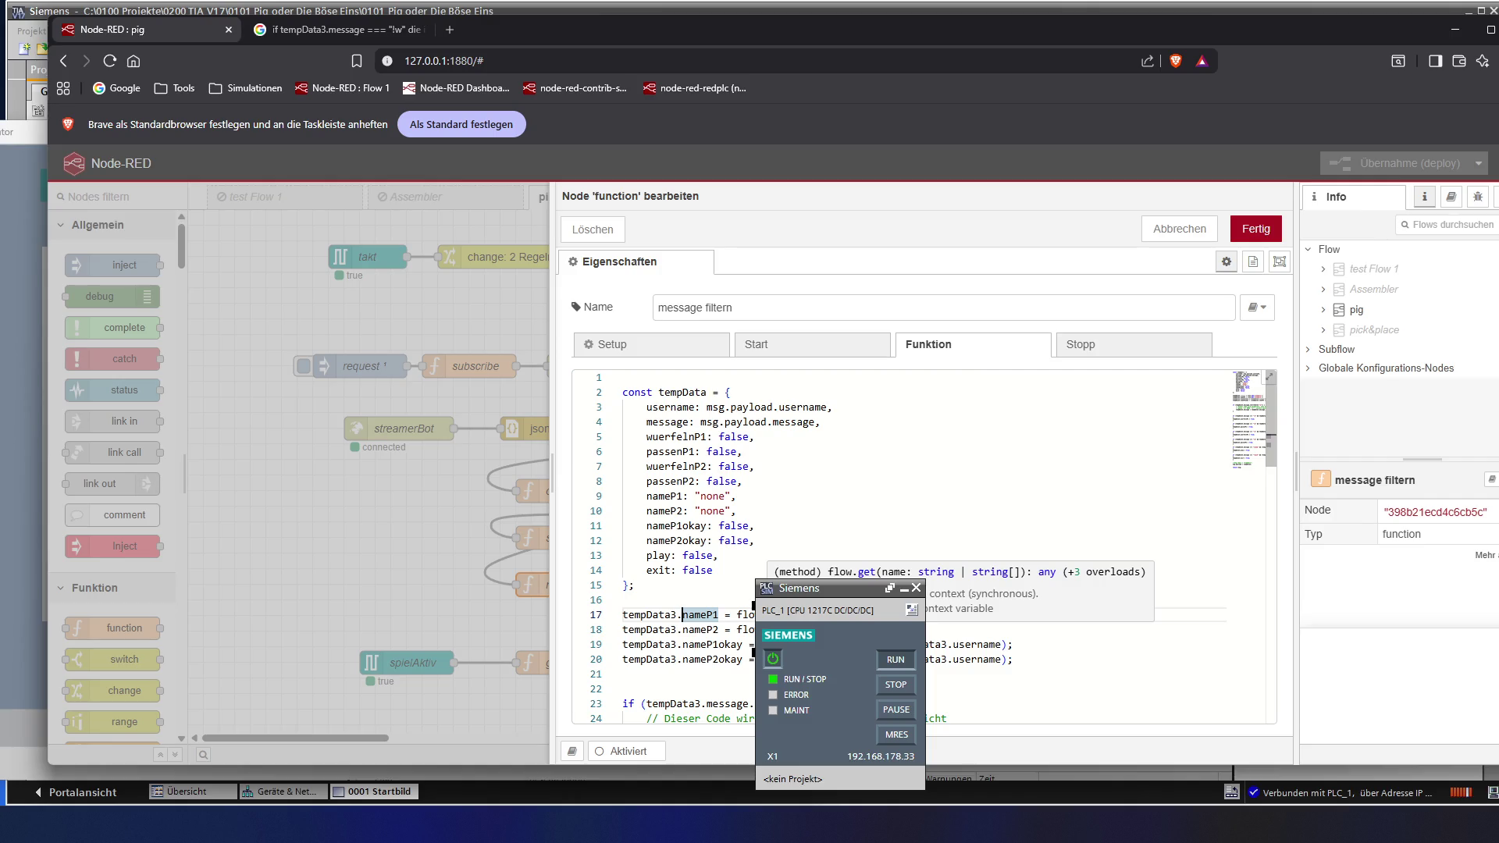
key(Left)
key(BackSpace)
key(Down)
key(Delete)
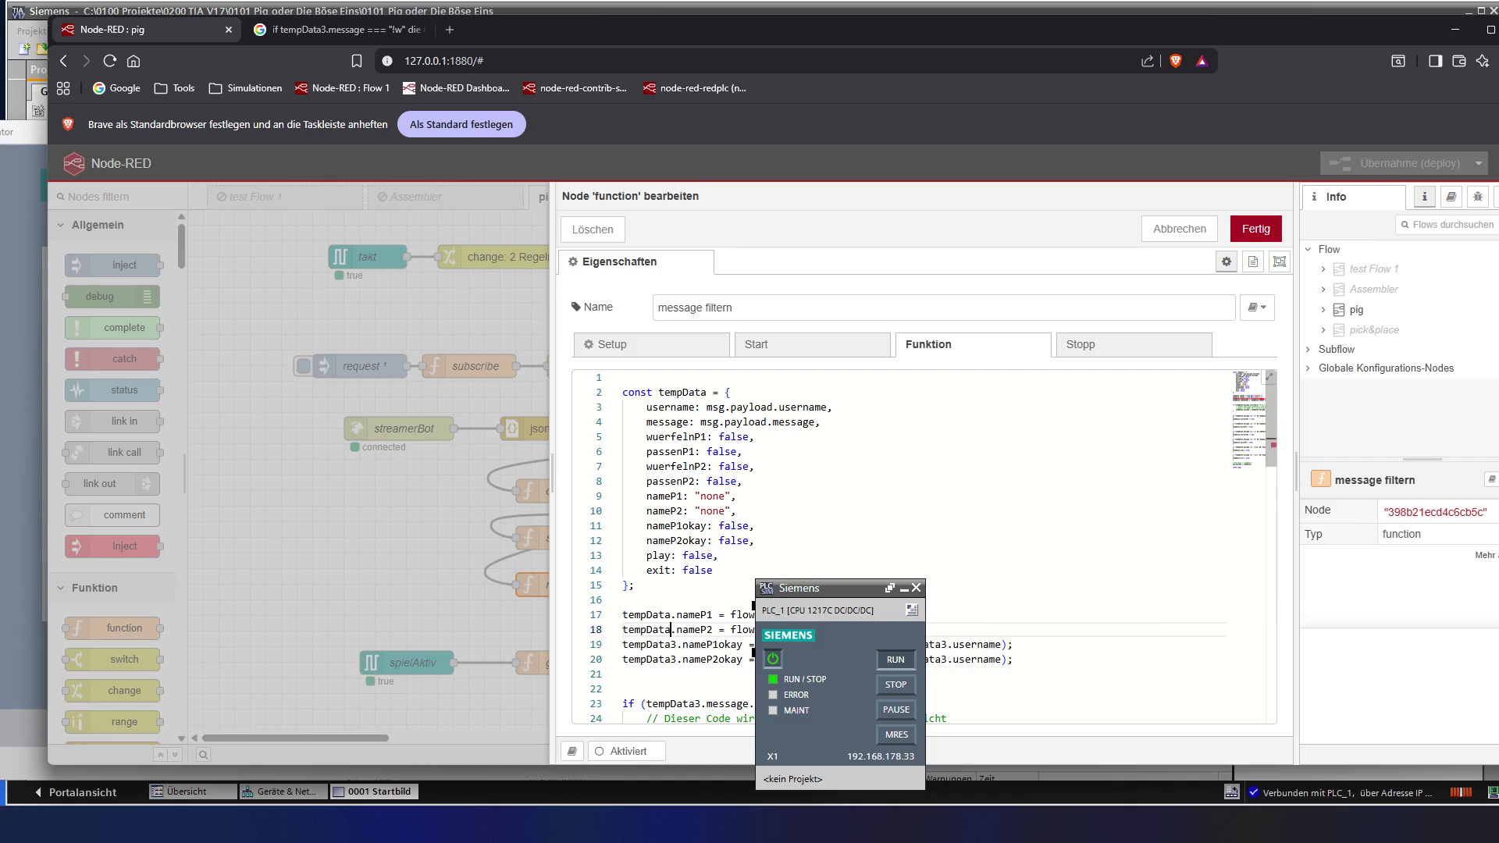
scroll(753, 605, down, 1)
key(Down)
key(Delete)
key(Down)
key(Delete)
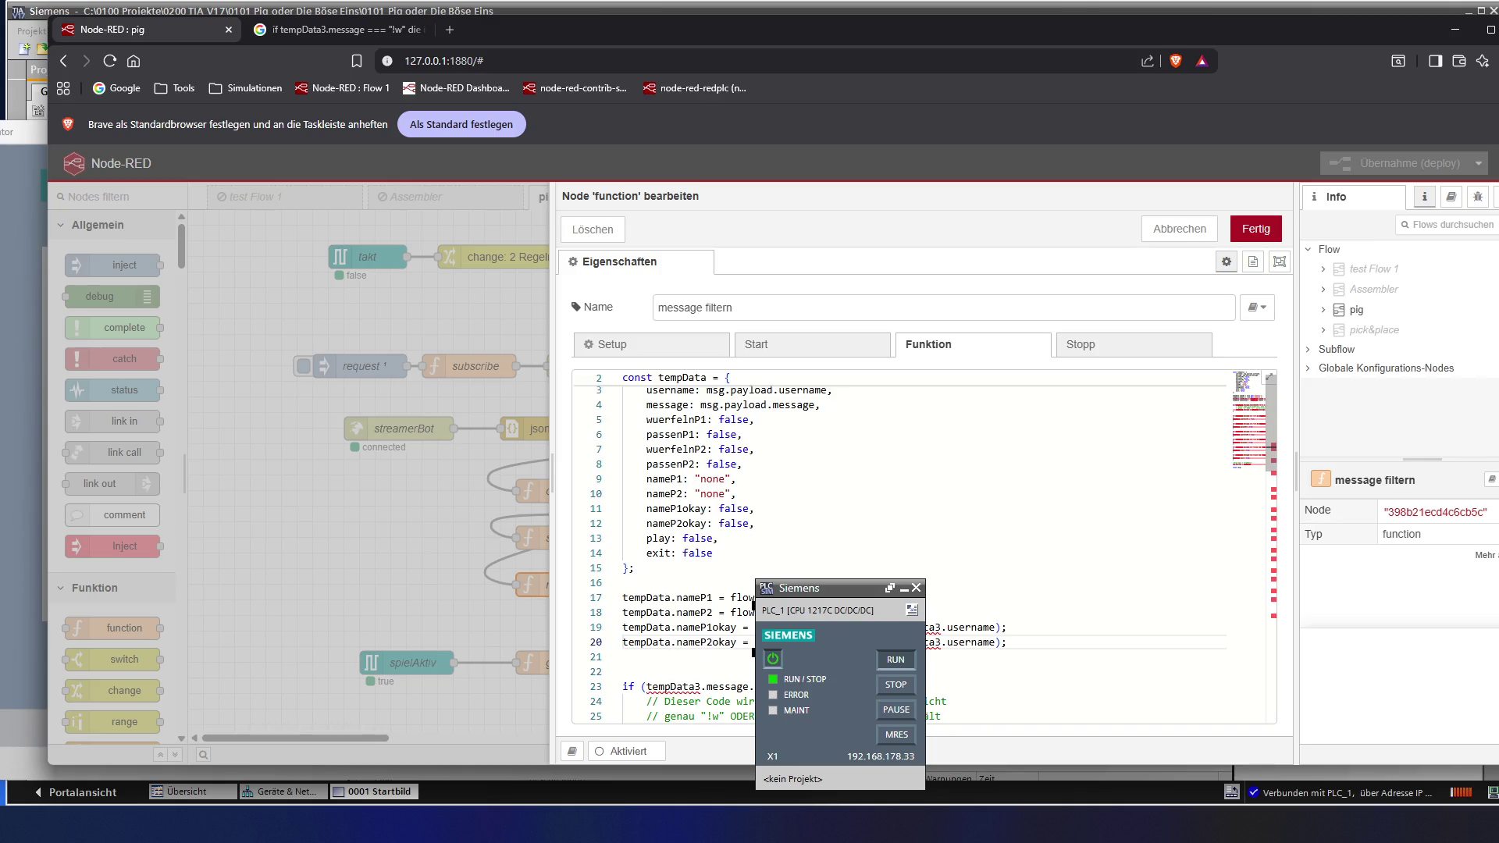
key(Right)
key(ctrl+shift+Right)
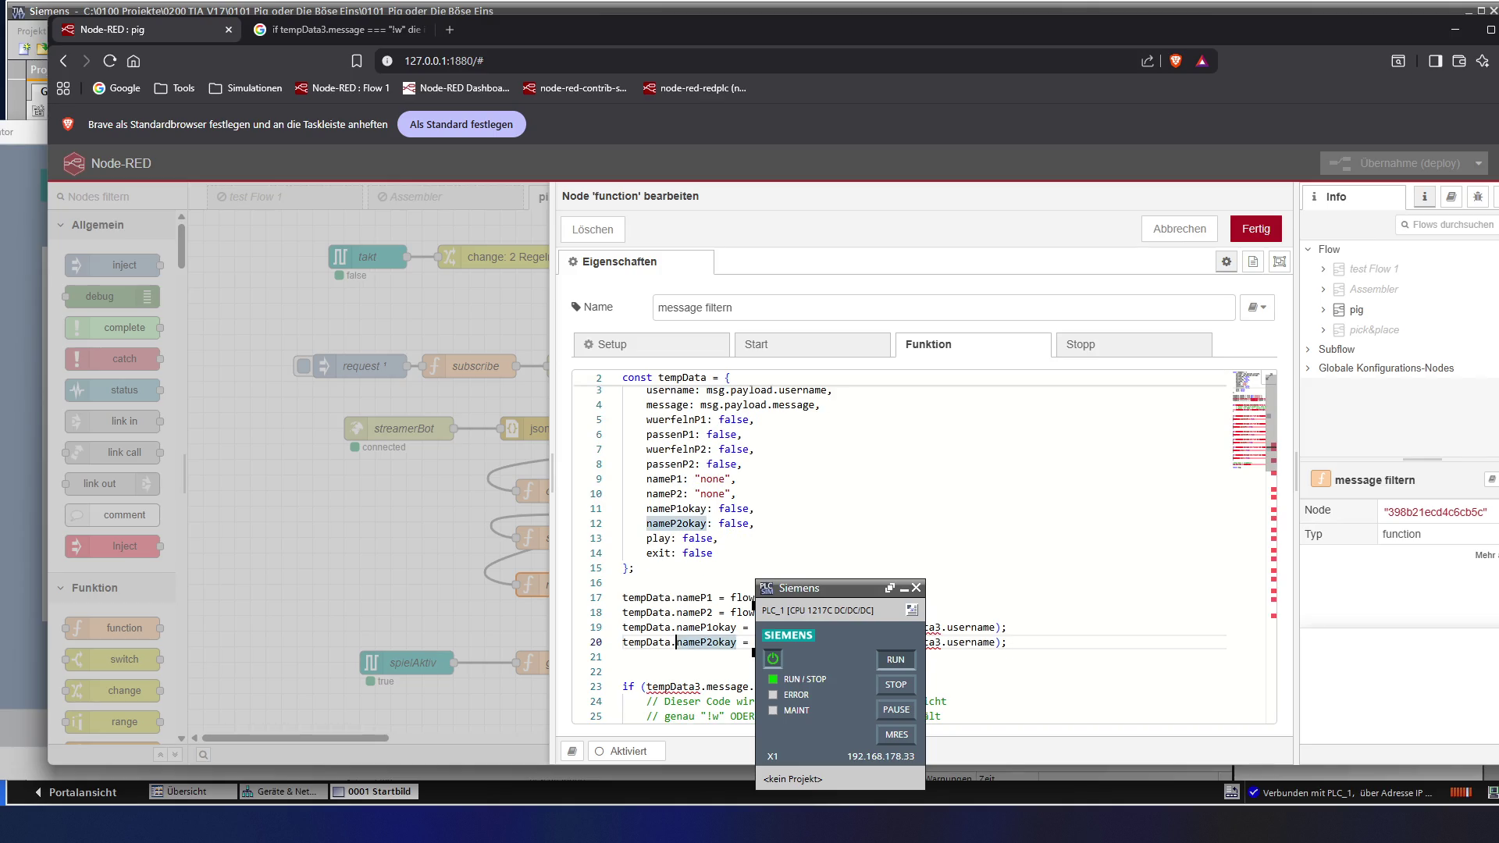
key(Right)
key(Right)
key(Right)
key(Up)
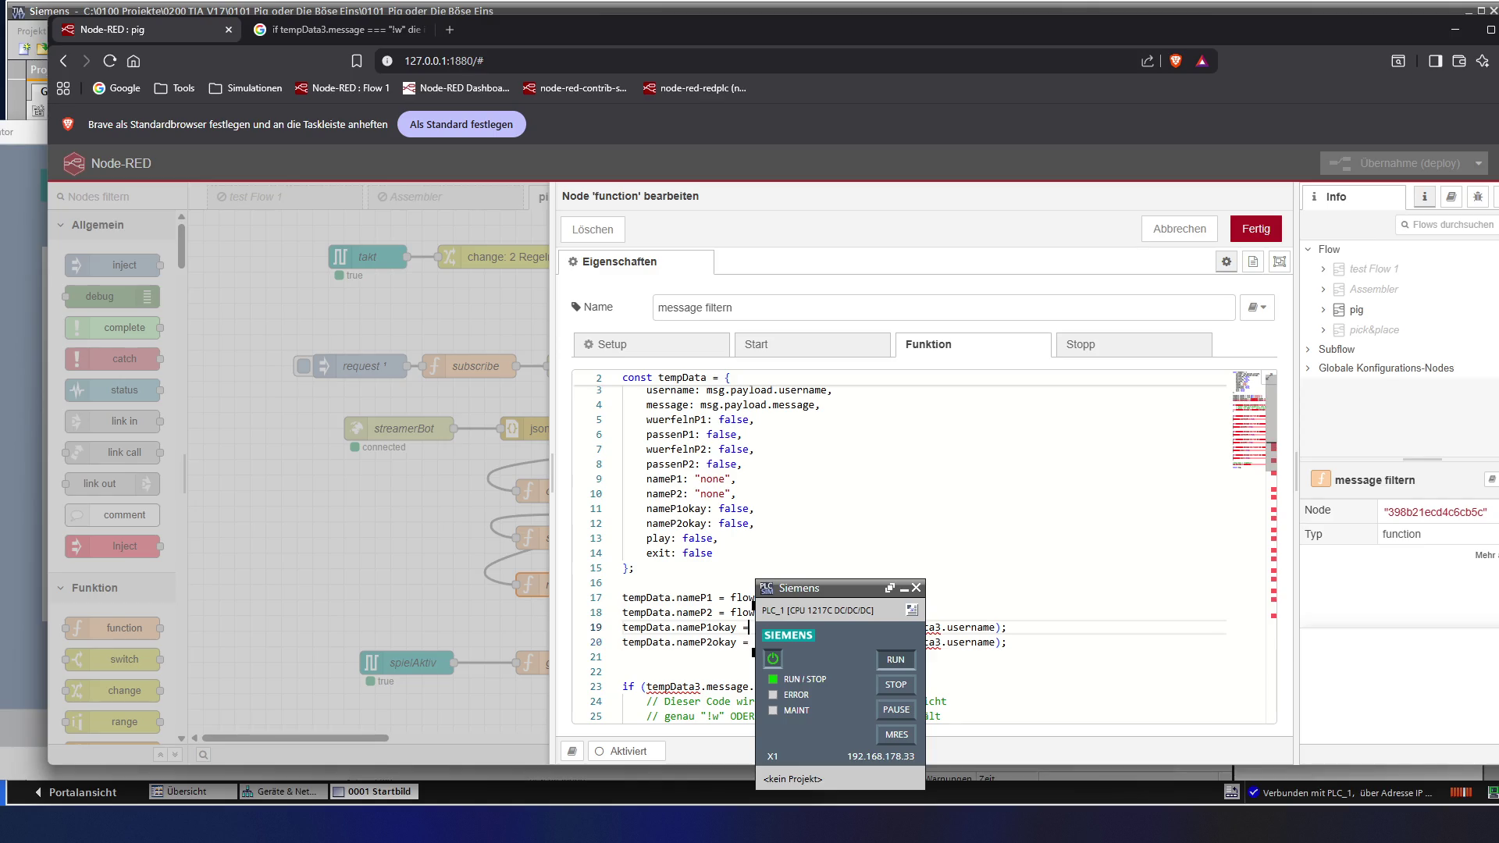
key(End)
key(Left)
key(ctrl+z)
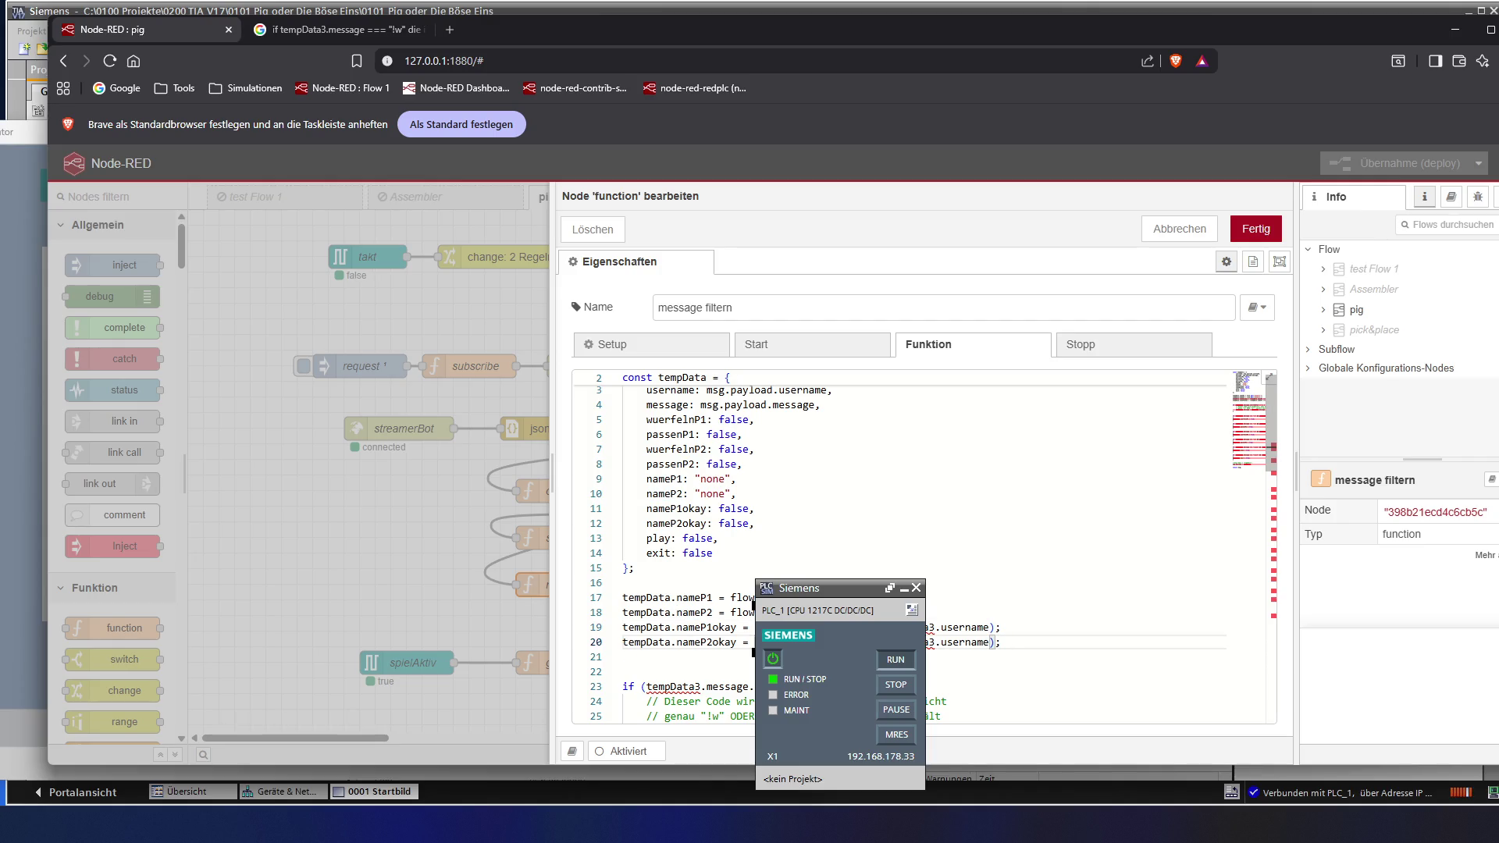
- Rename tempData3 to tempData in the !w check, the slice line and lines 30–32
key(ctrl+z)
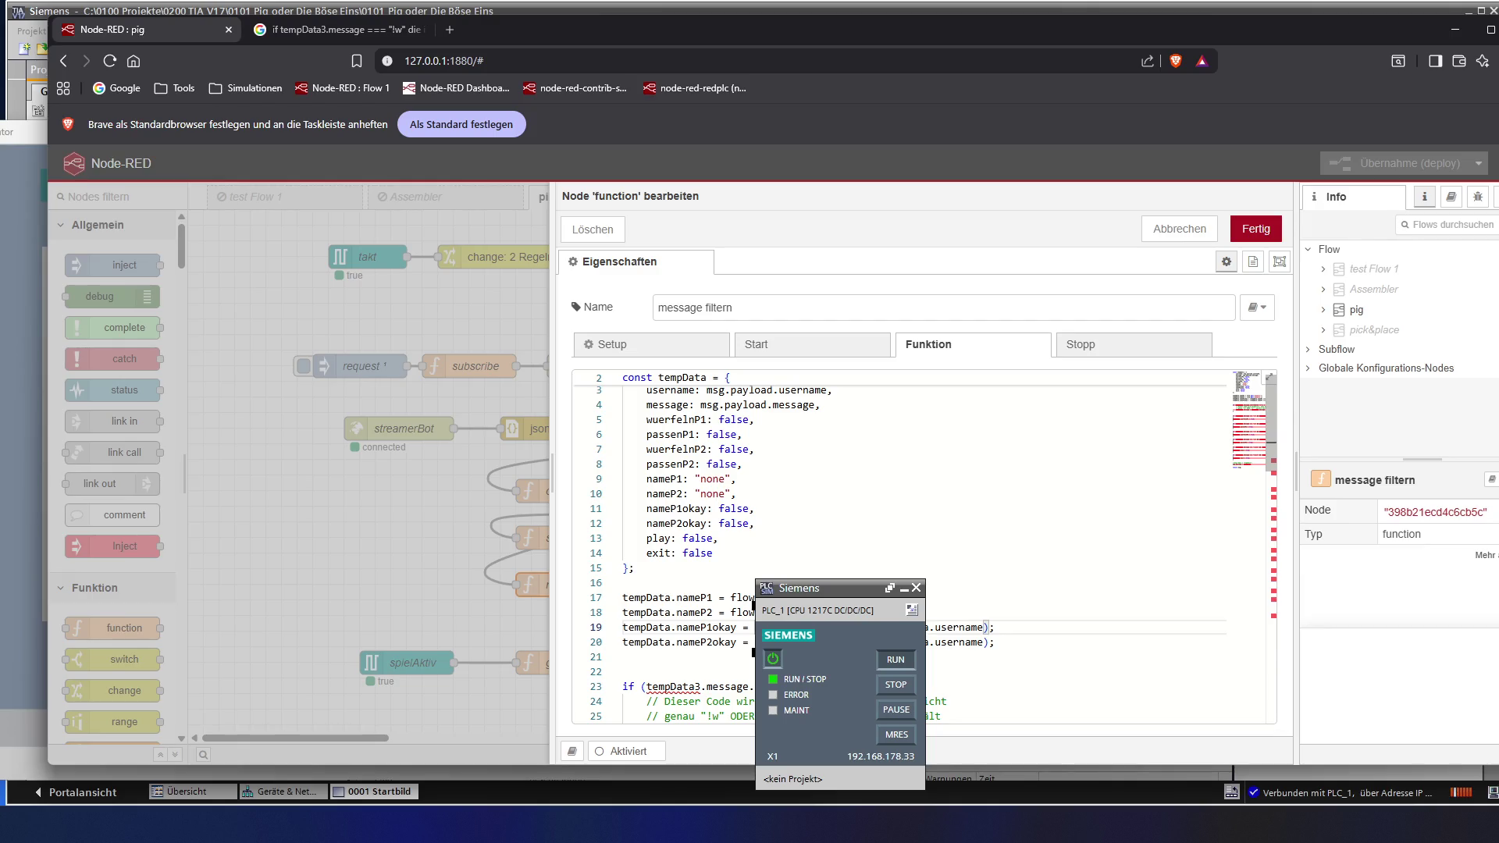
scroll(753, 629, down, 1)
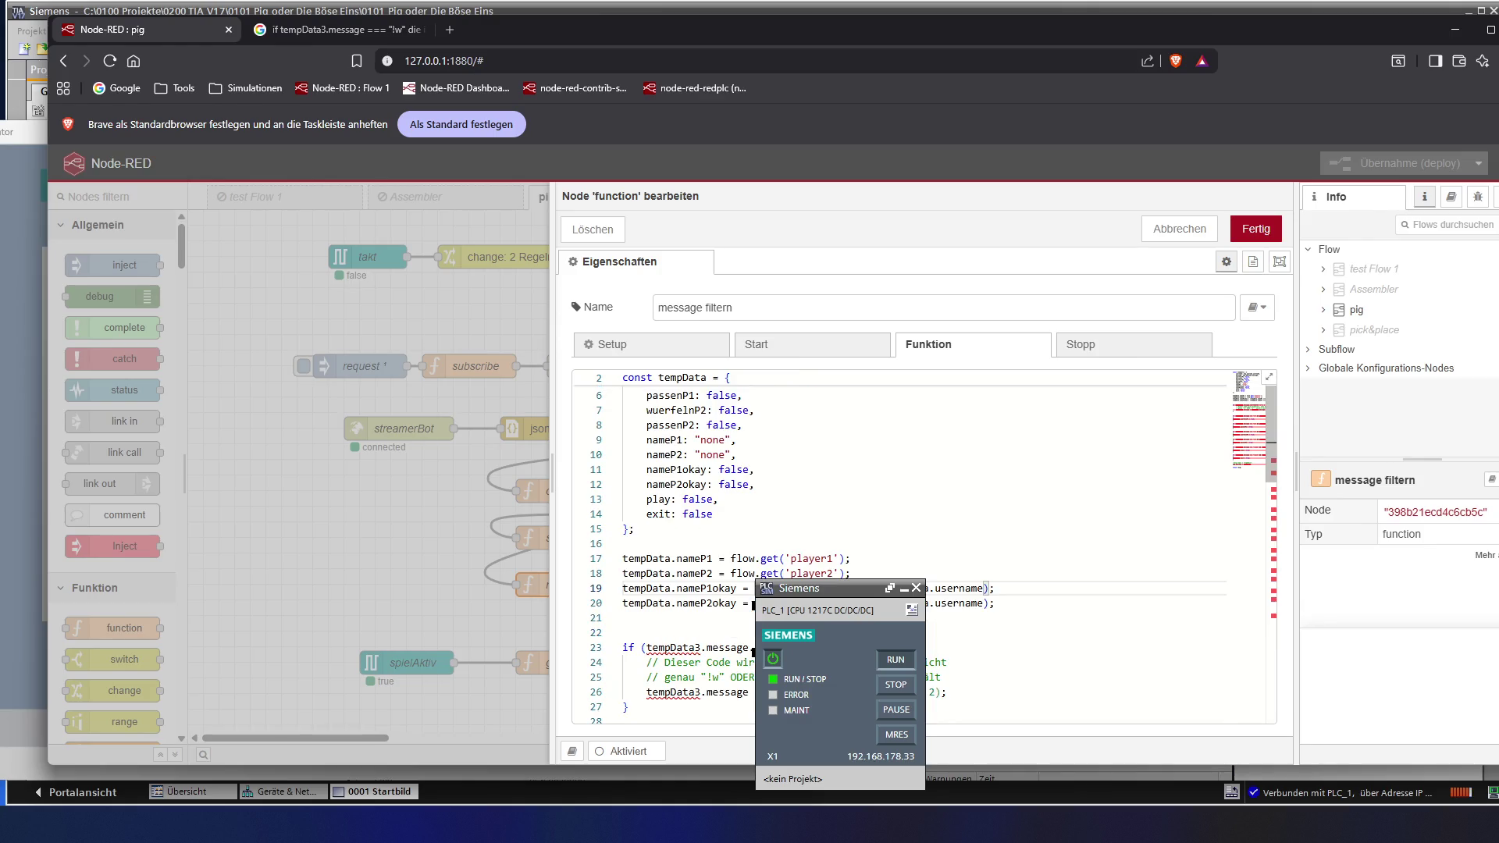
click(701, 647)
key(BackSpace)
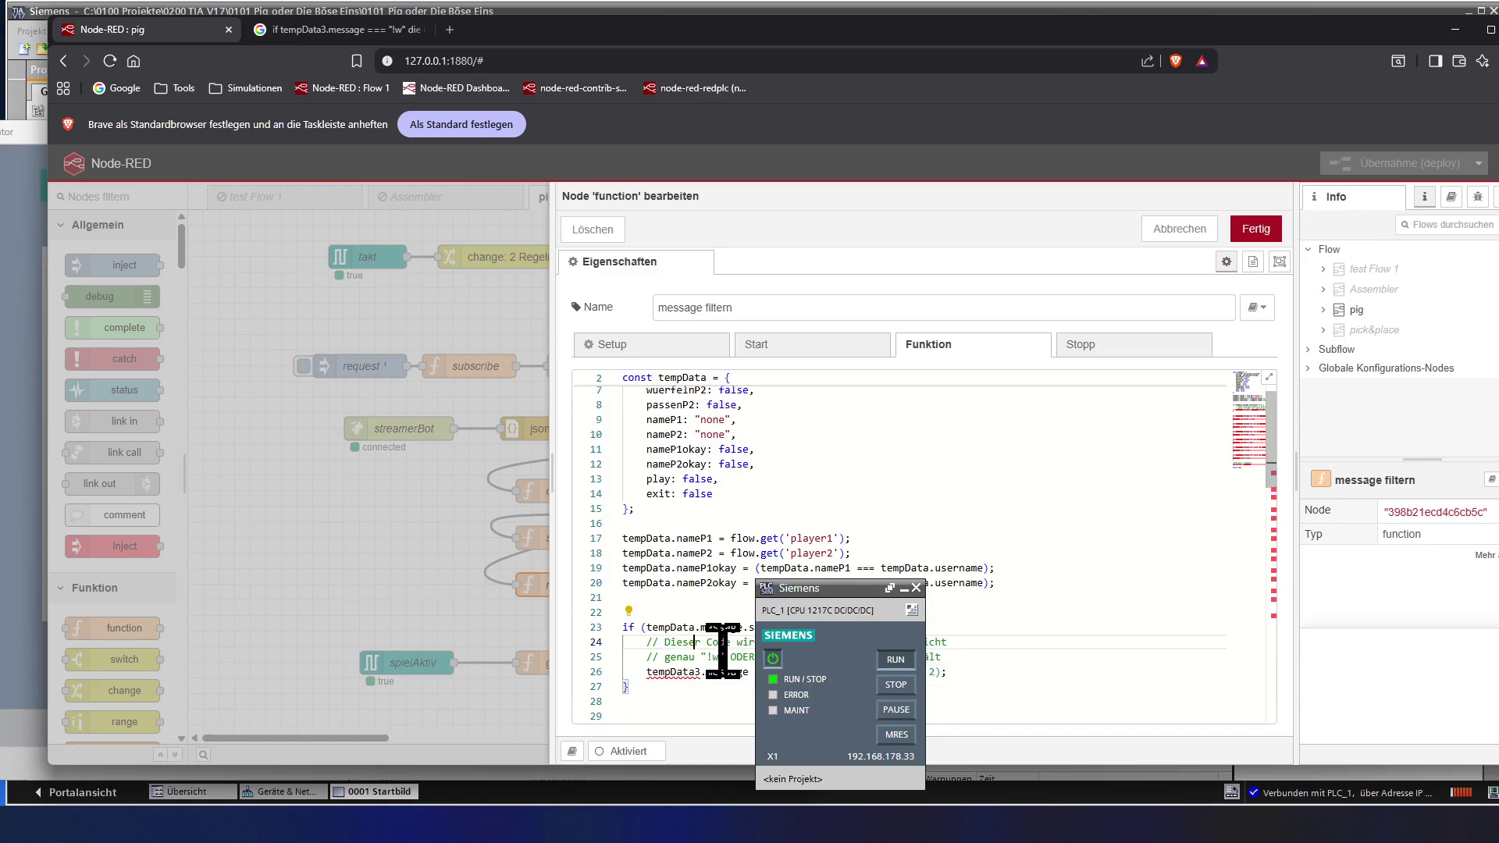
scroll(723, 652, down, 1)
click(701, 641)
key(BackSpace)
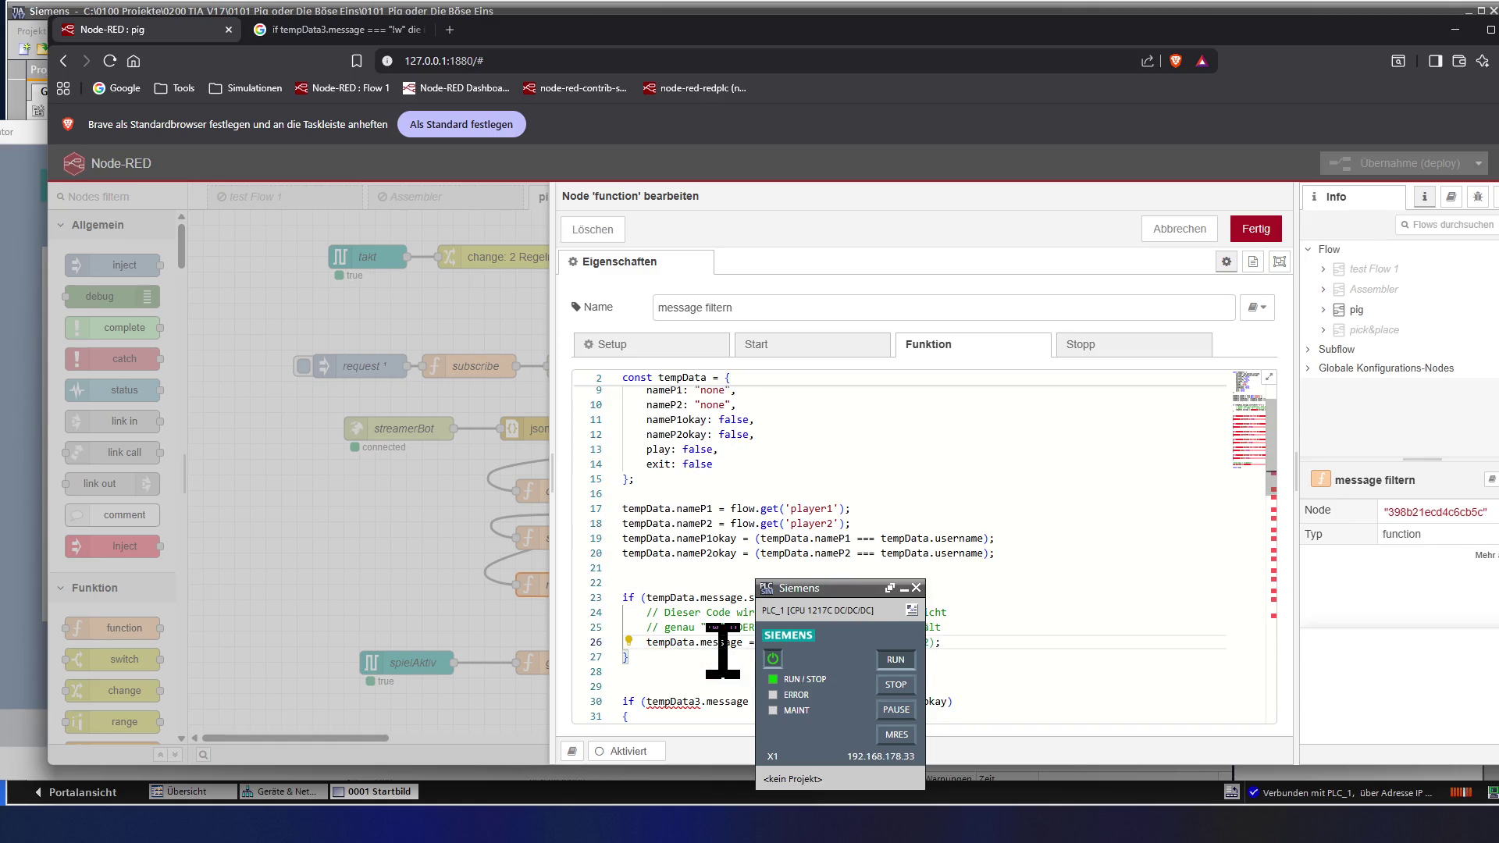
click(722, 643)
key(Down)
key(Down)
key(Down)
scroll(723, 651, down, 1)
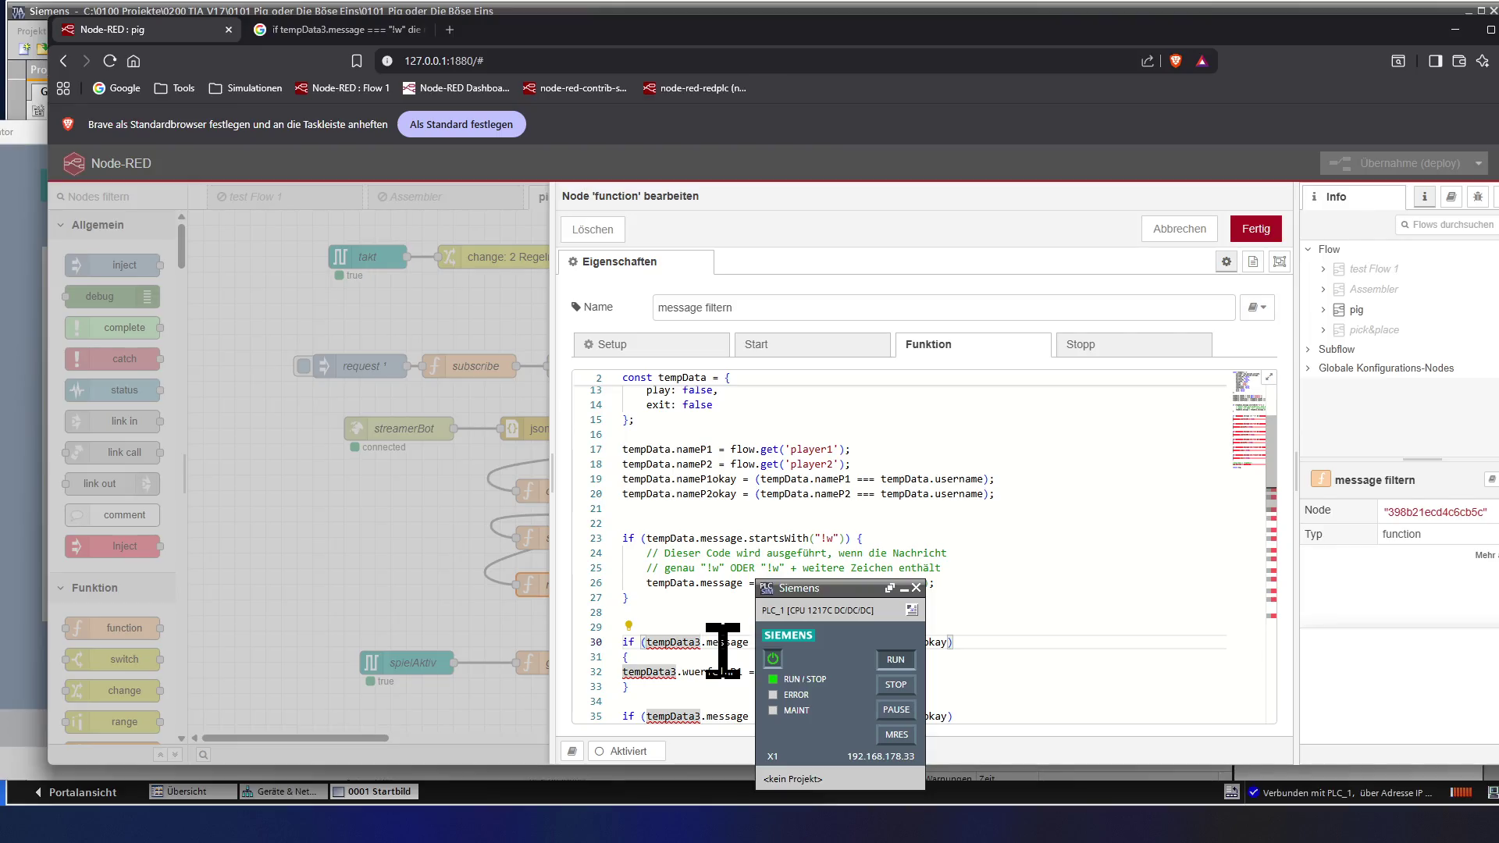
scroll(722, 649, down, 1)
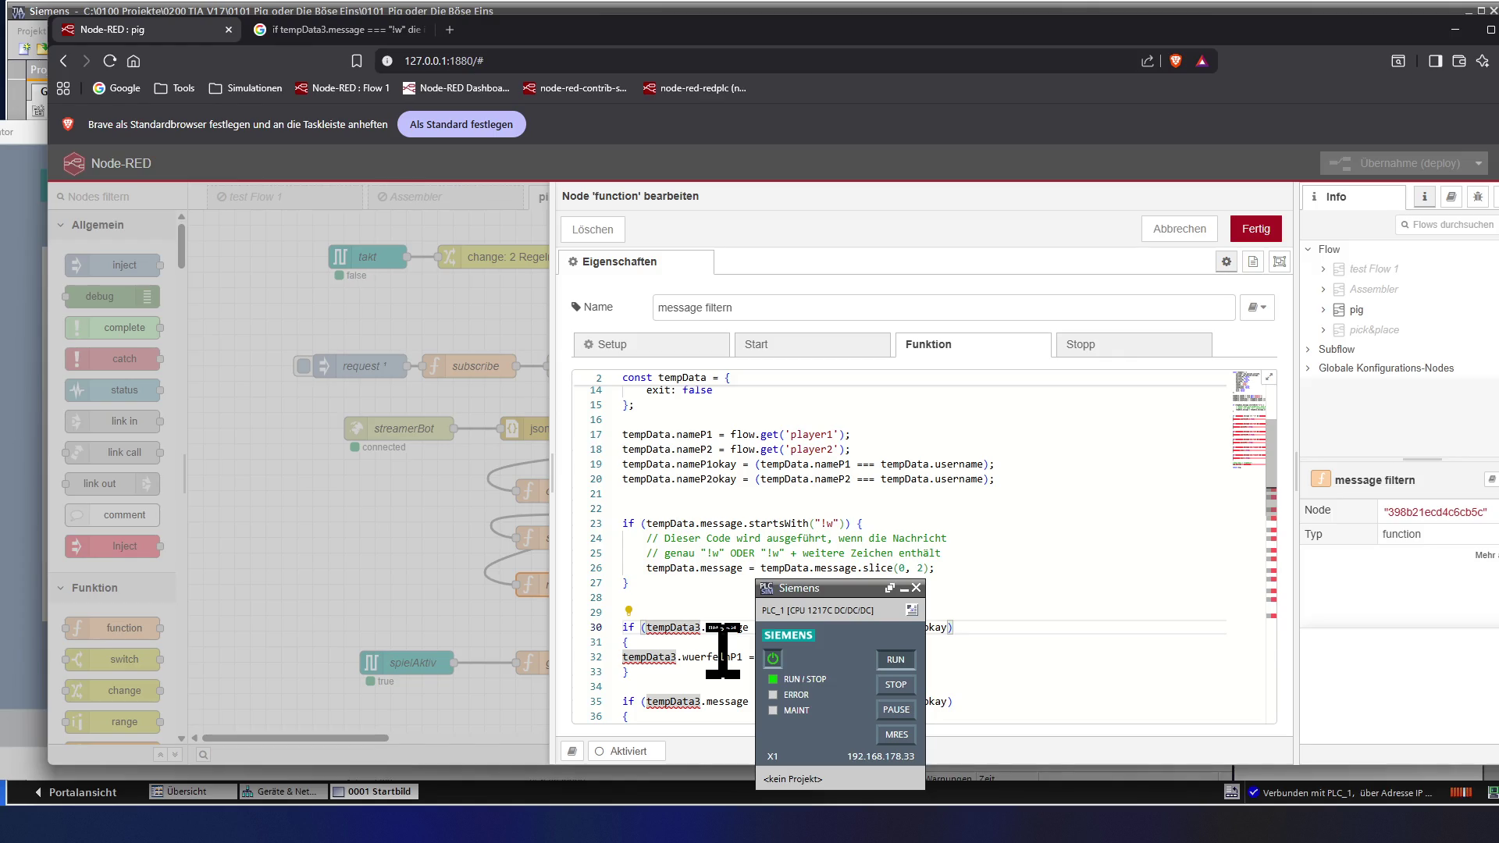
key(BackSpace)
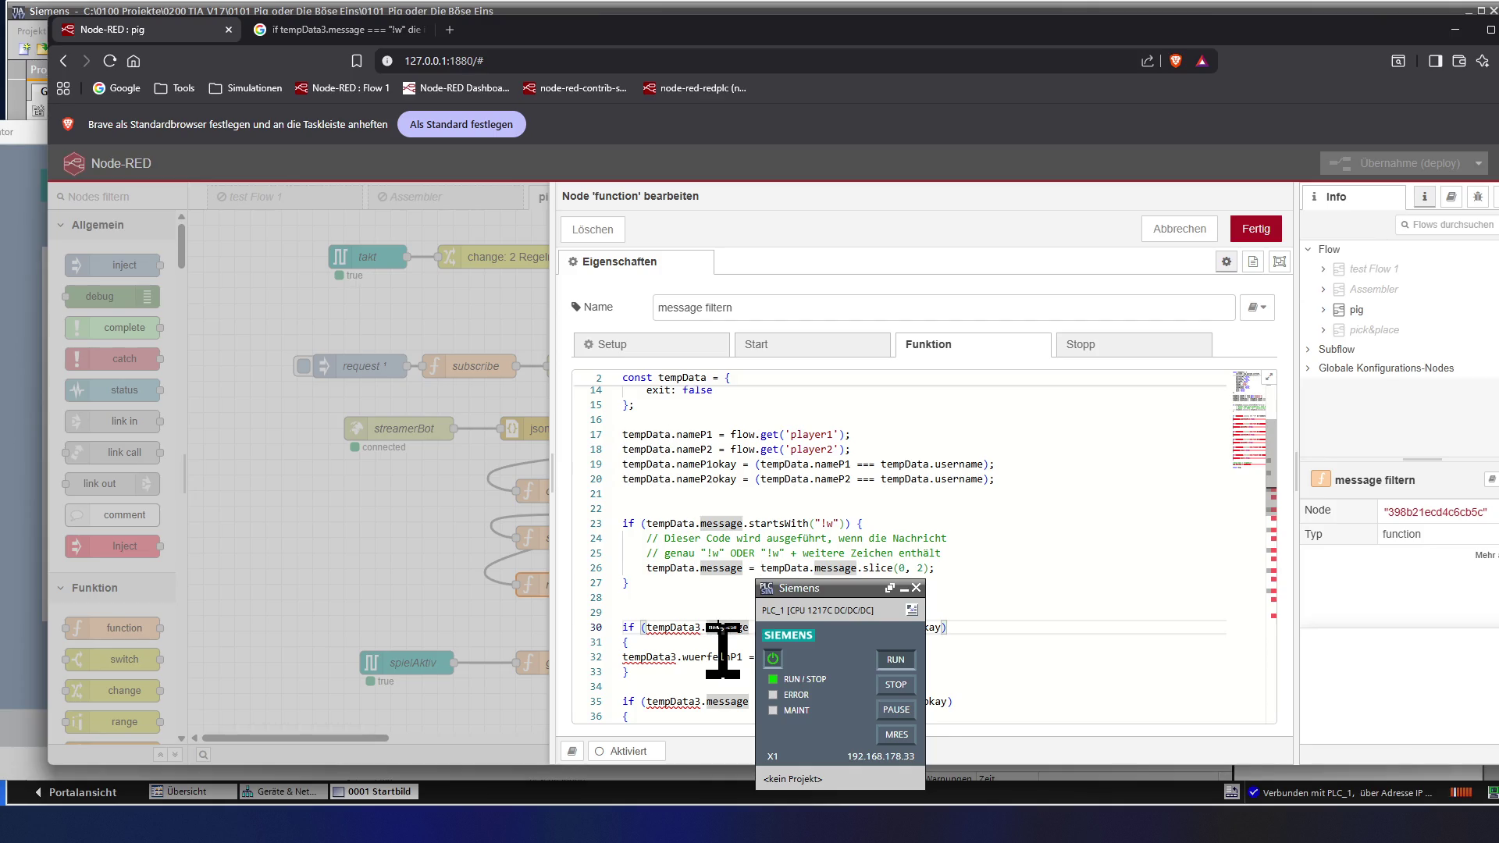
key(Left)
key(Left)
key(BackSpace)
key(Down)
key(Down)
key(Left)
key(Left)
key(Left)
key(BackSpace)
- Rename tempData3 to tempData on the wuerfeln and passen lines 35–45
click(716, 642)
text(n)
key(Down)
key(Down)
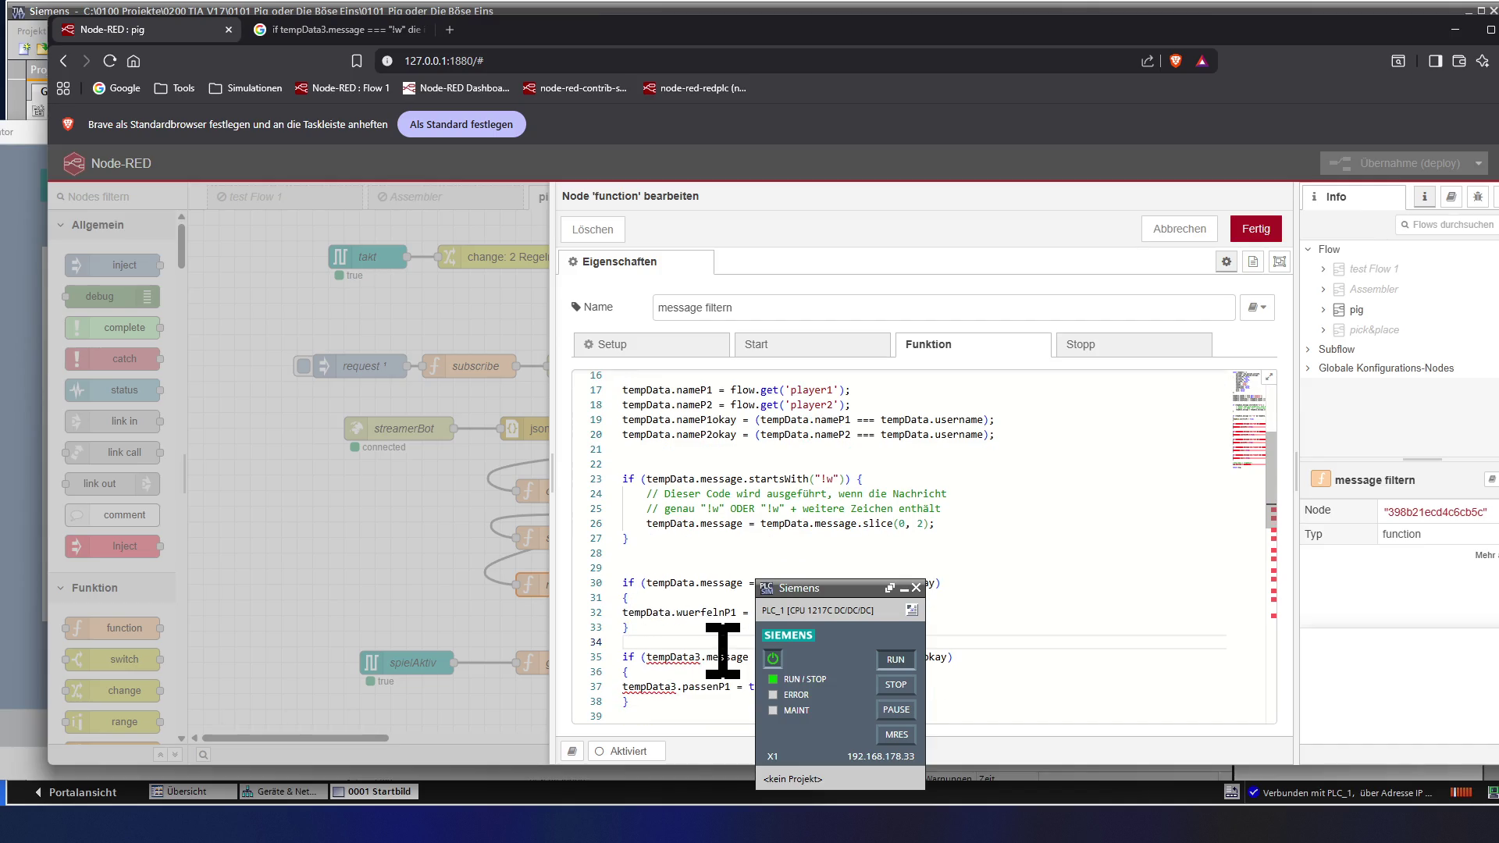
key(Down)
key(Right)
key(Right)
key(Right)
key(Delete)
key(Right)
key(Right)
key(Right)
key(Right)
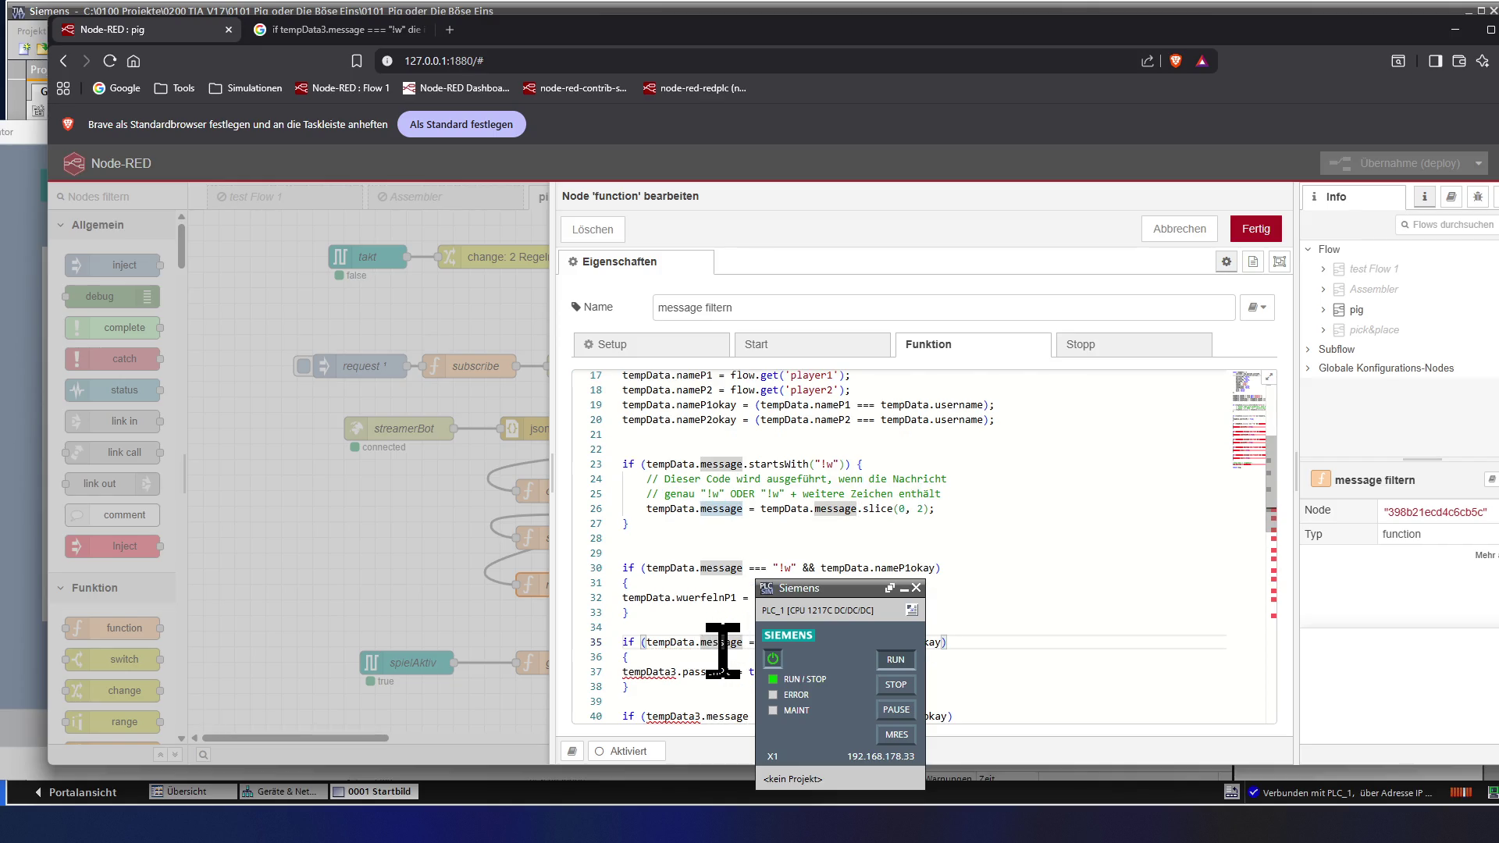
key(Down)
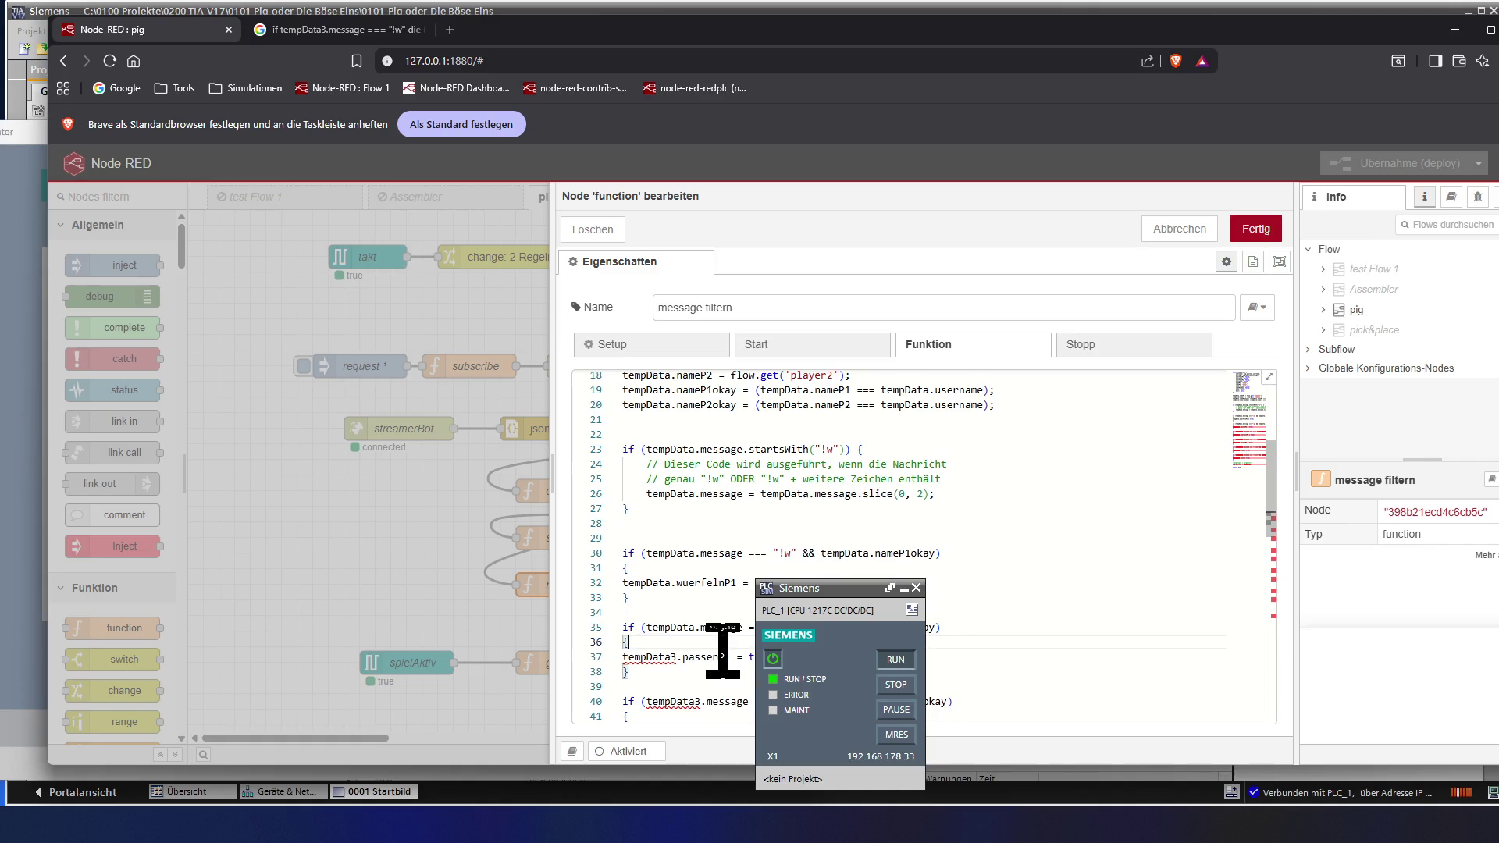
key(Down)
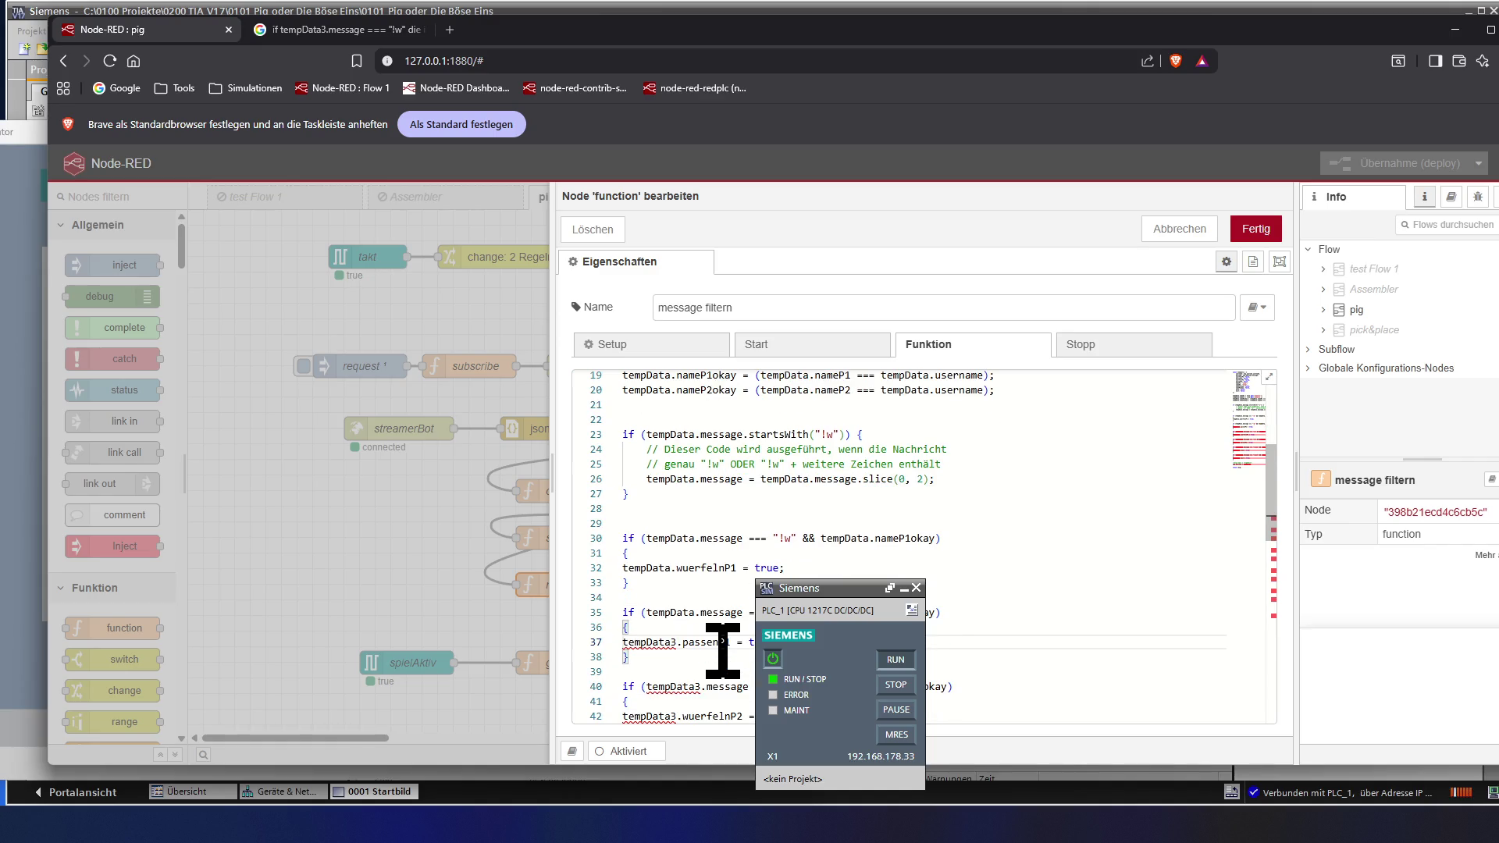
key(Right)
key(Right)
key(Right)
key(Delete)
key(Down)
key(Down)
key(Down)
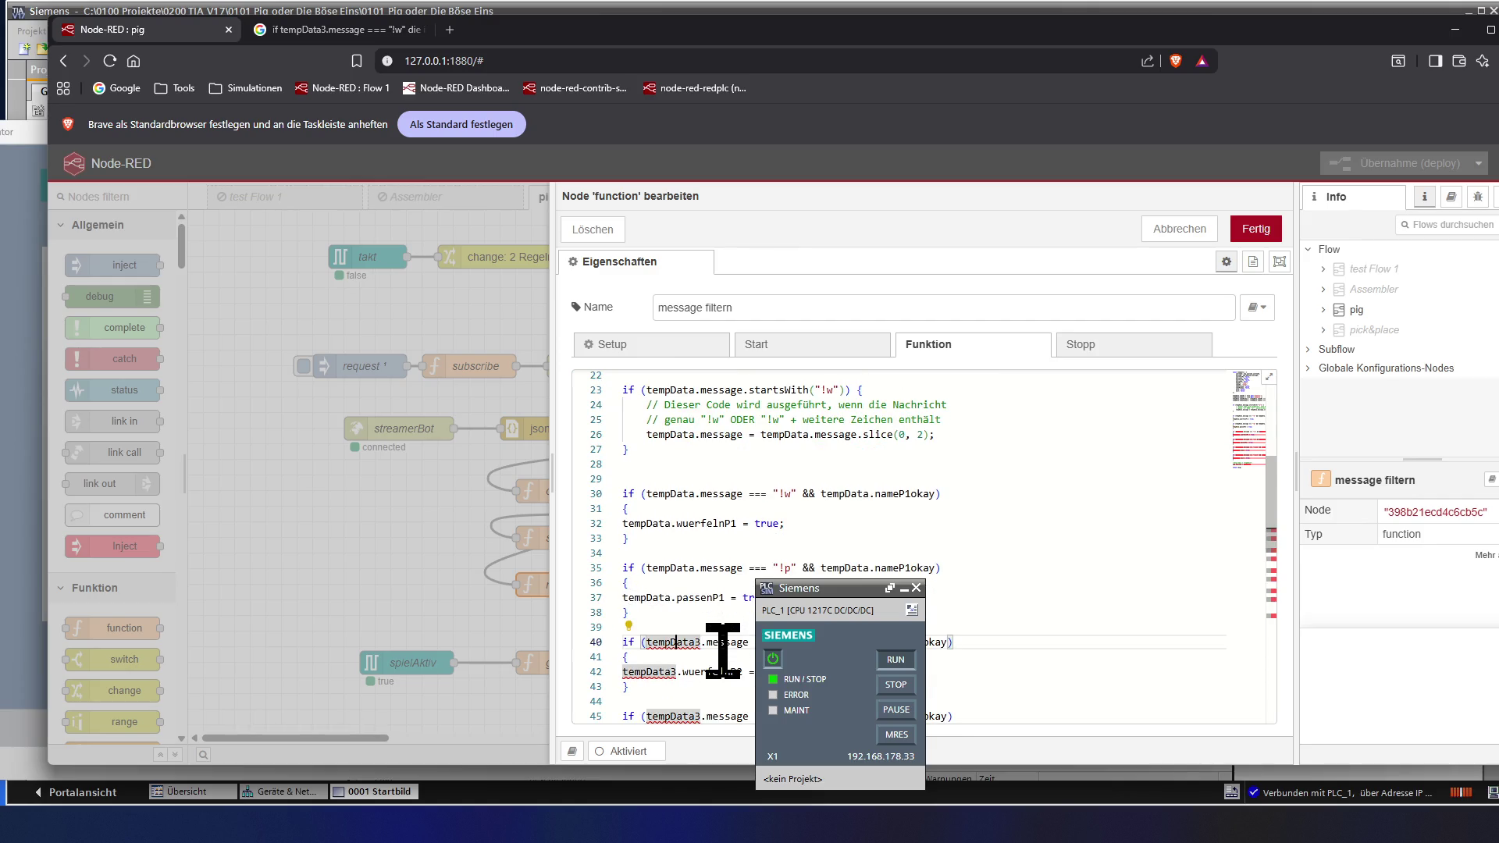
key(Delete)
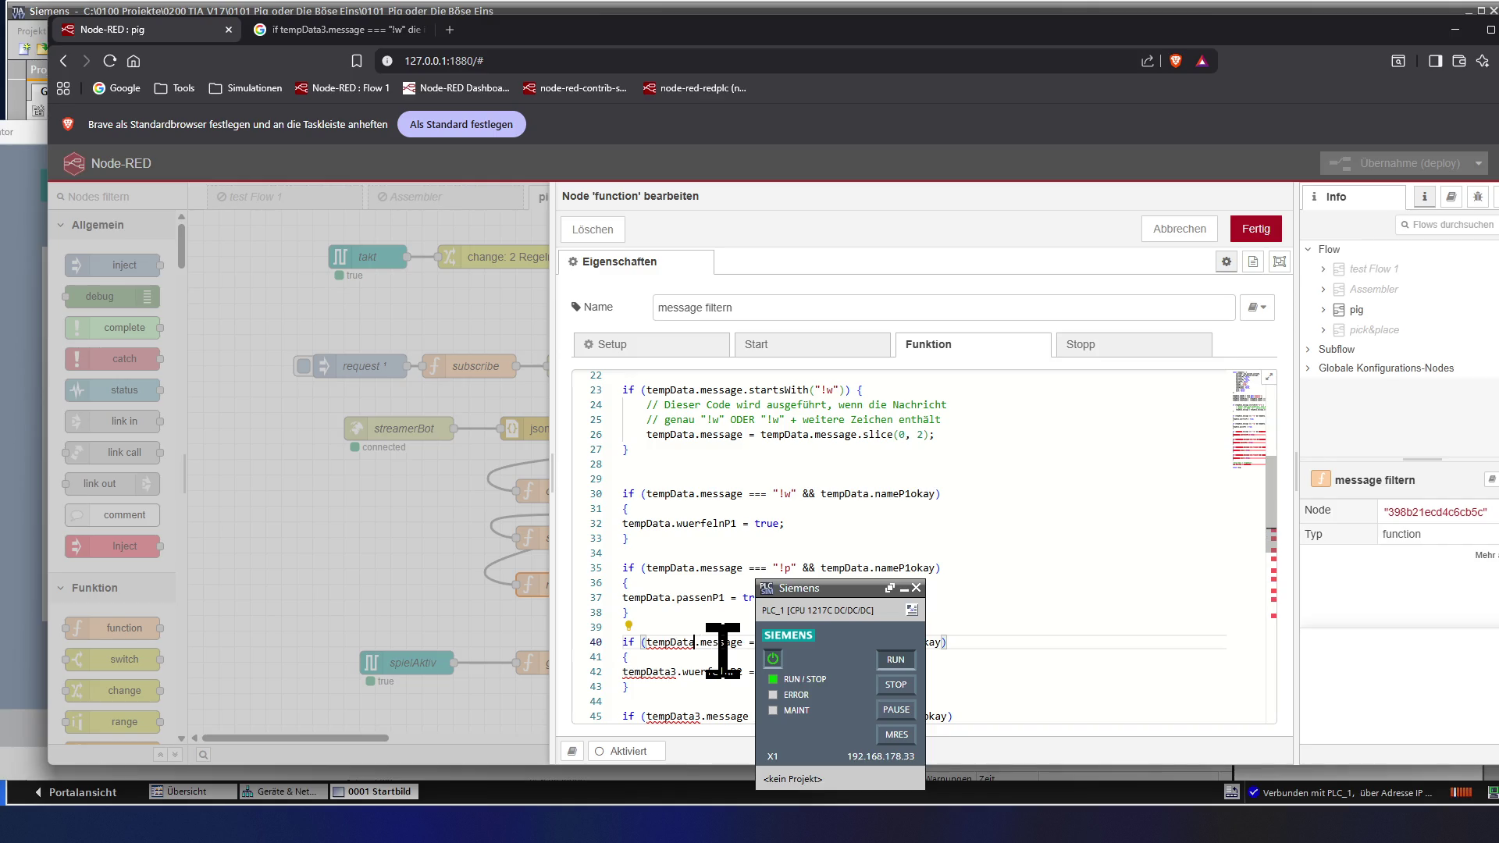
key(Right)
key(Right)
key(Down)
key(Down)
key(Up)
key(Up)
key(Down)
key(Down)
scroll(722, 649, down, 1)
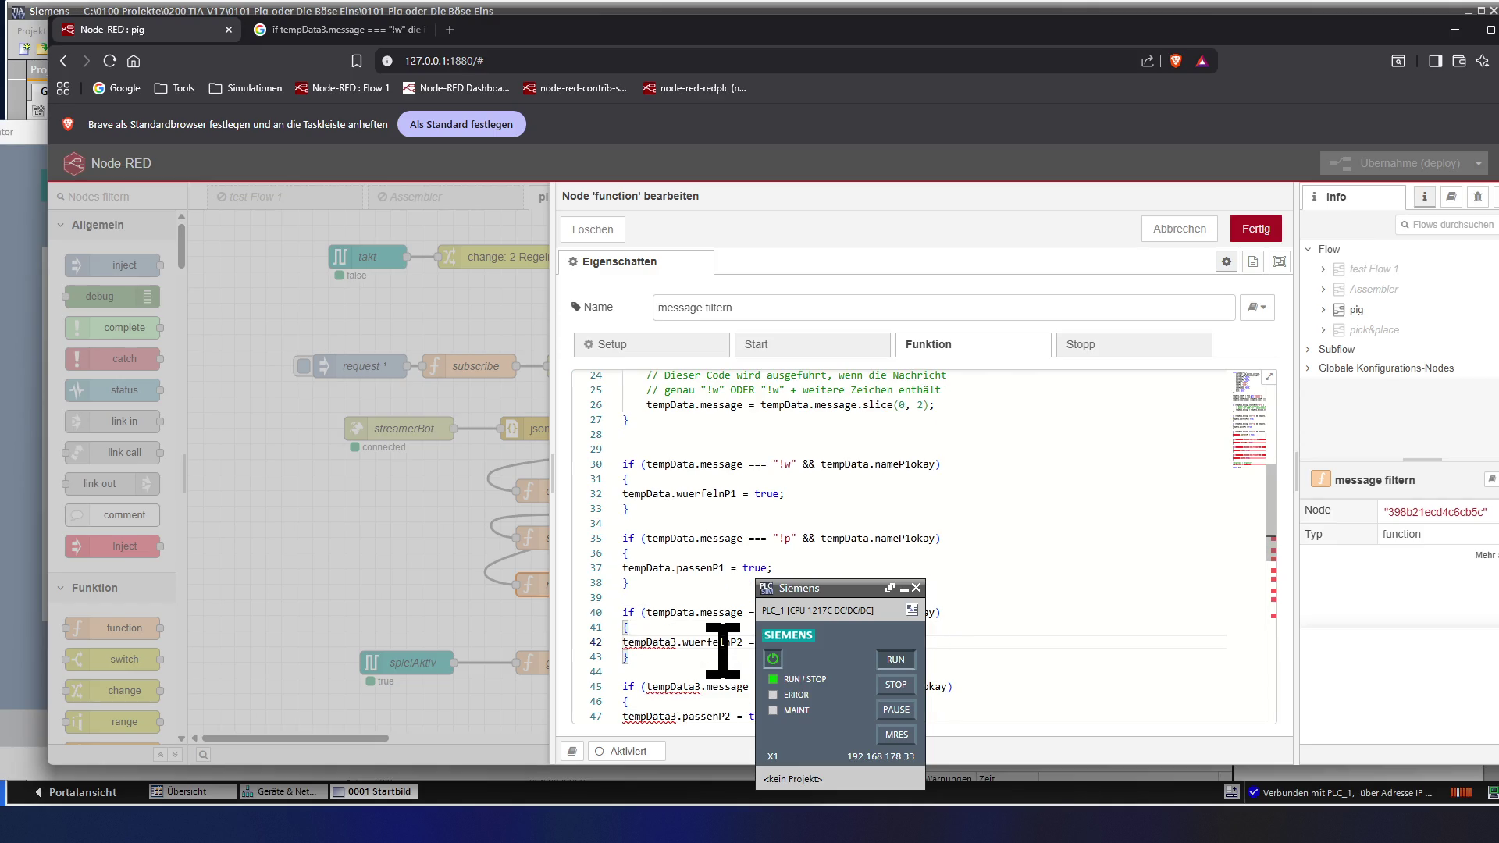
key(Left)
key(Left)
key(Left)
scroll(723, 650, down, 1)
key(Down)
key(Down)
key(Down)
key(Right)
key(Right)
key(Right)
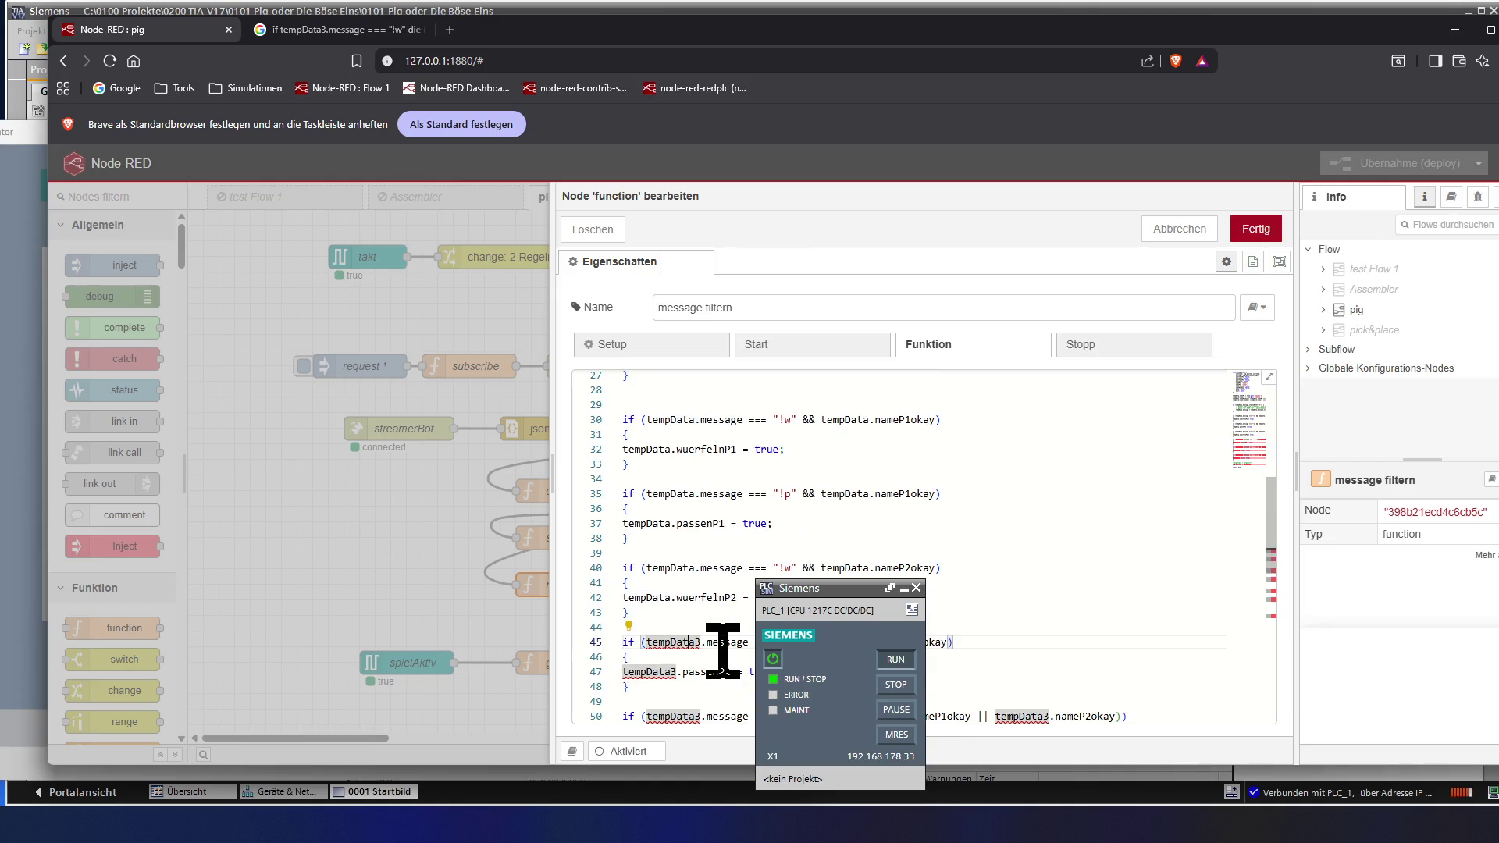
key(Delete)
key(Right)
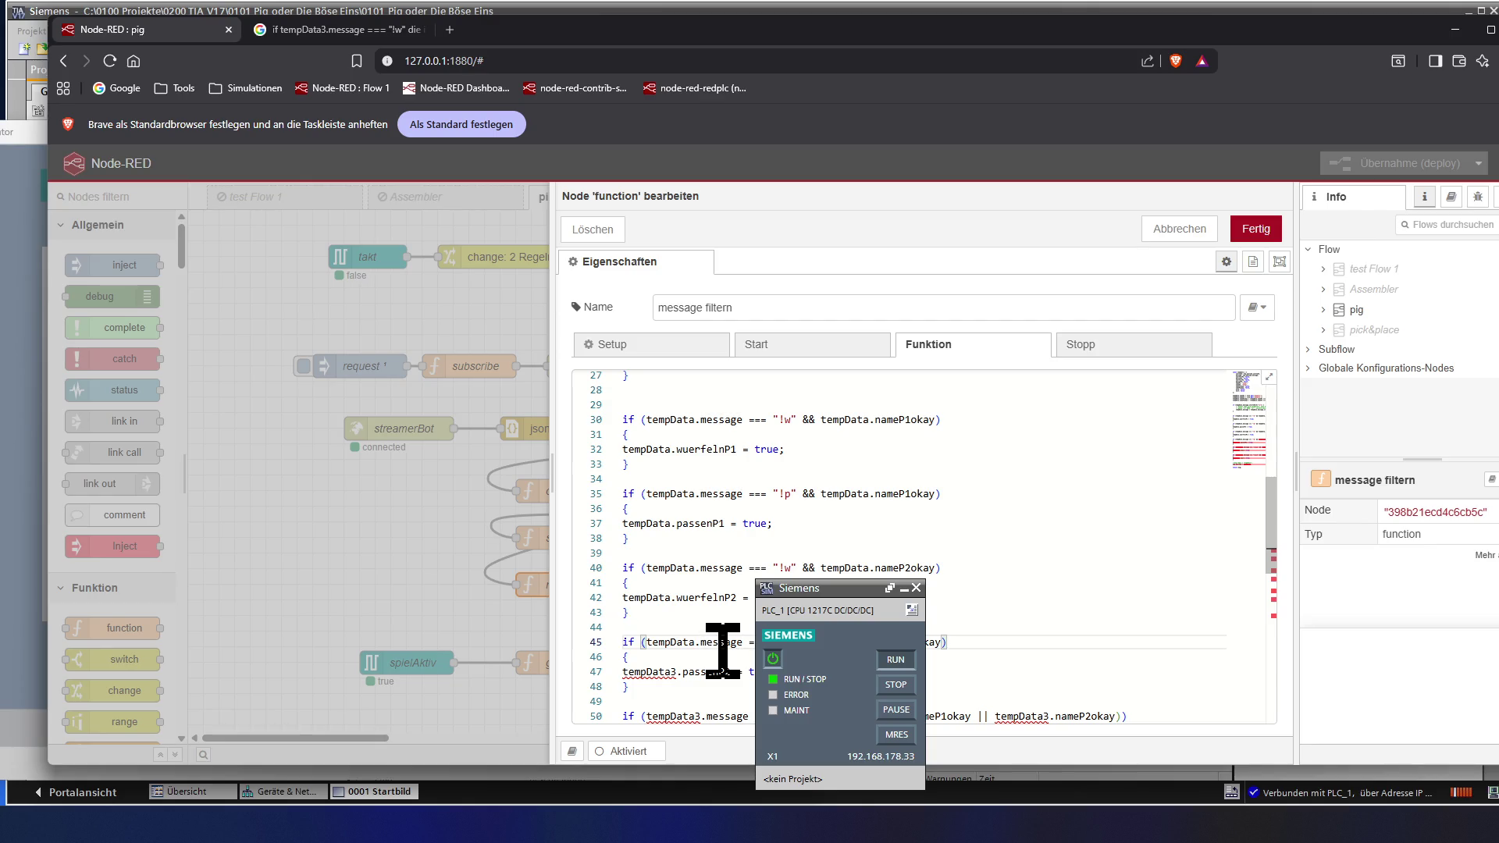
- Rename tempData3 to tempData on the passenP2 line 47, all three on line 50 and the play line 52
click(723, 651)
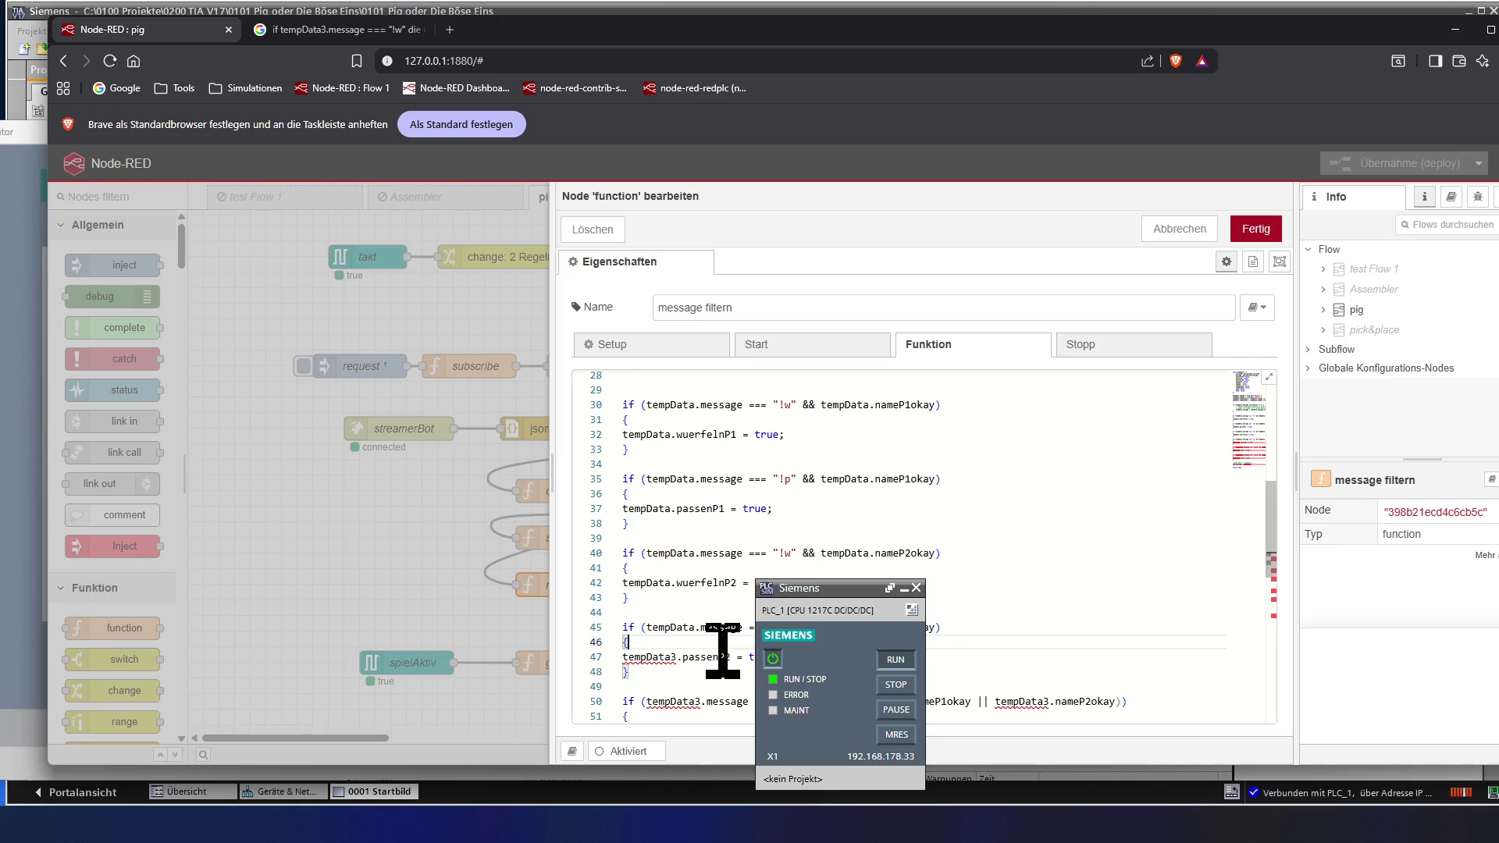
click(723, 651)
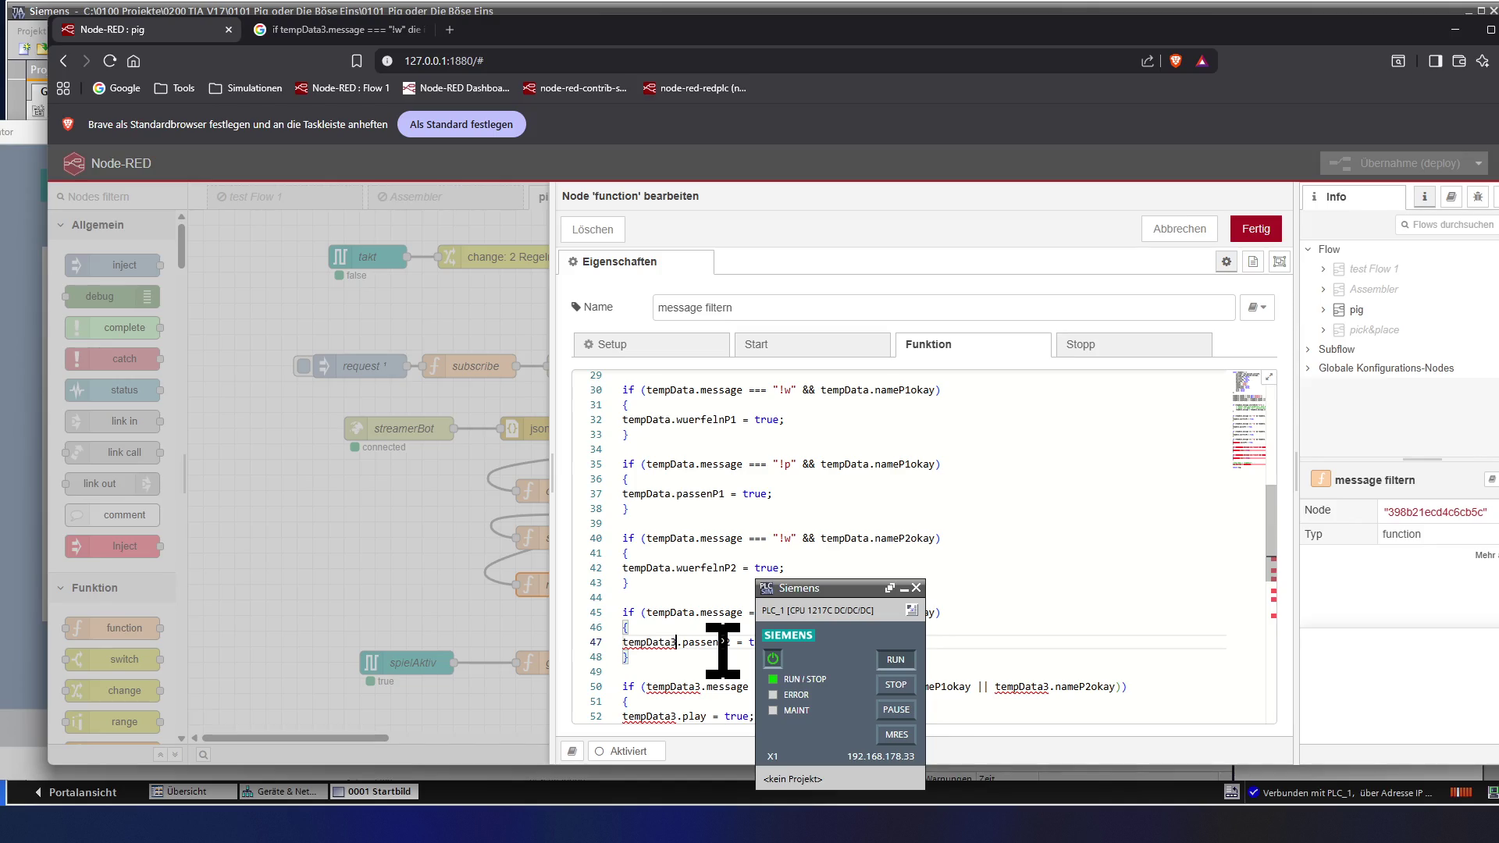
key(BackSpace)
key(ctrl+v)
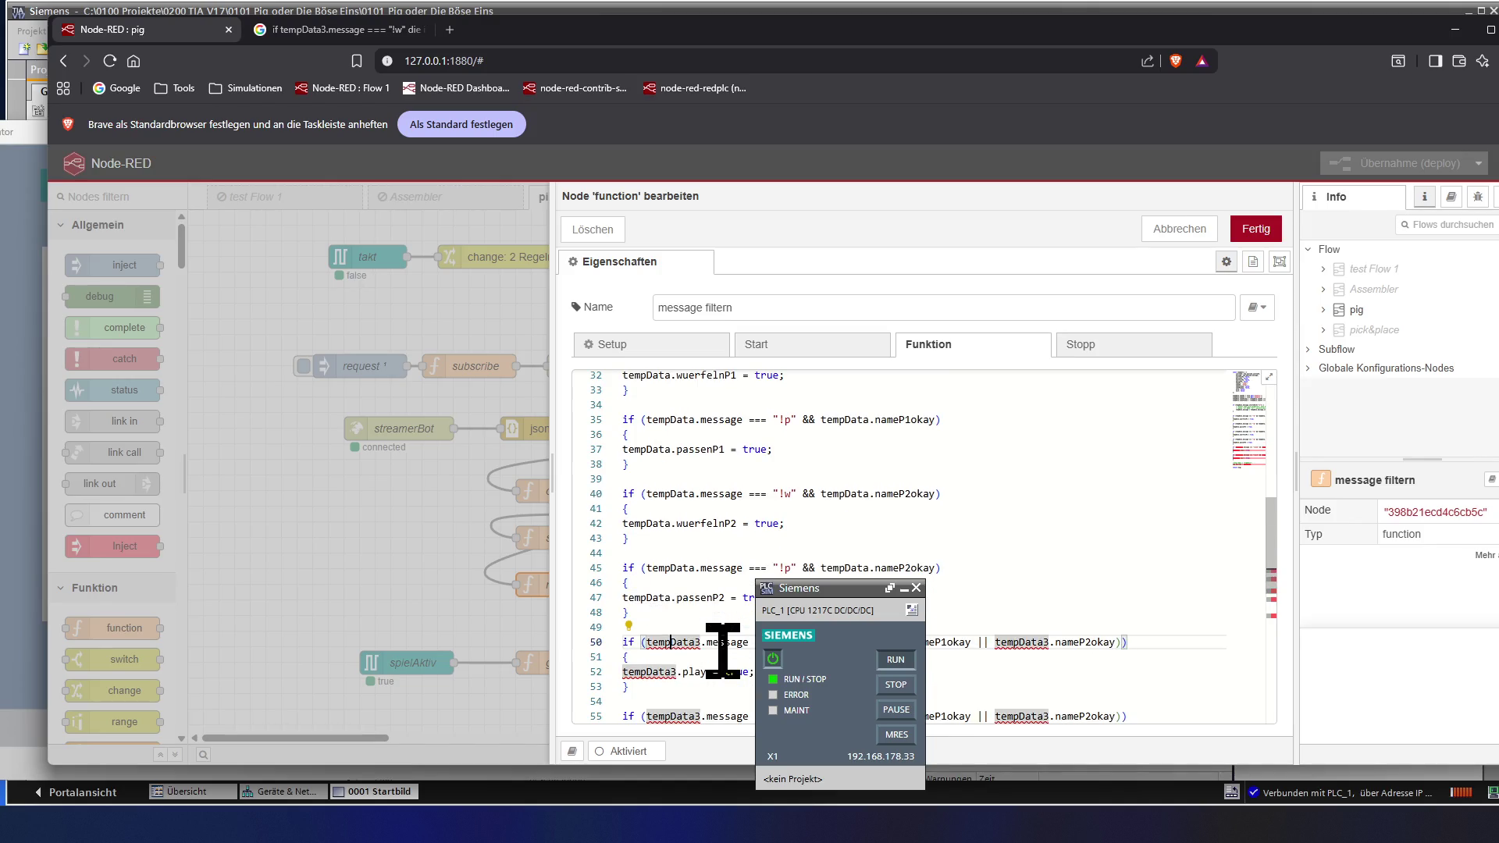
key(Right)
key(Delete)
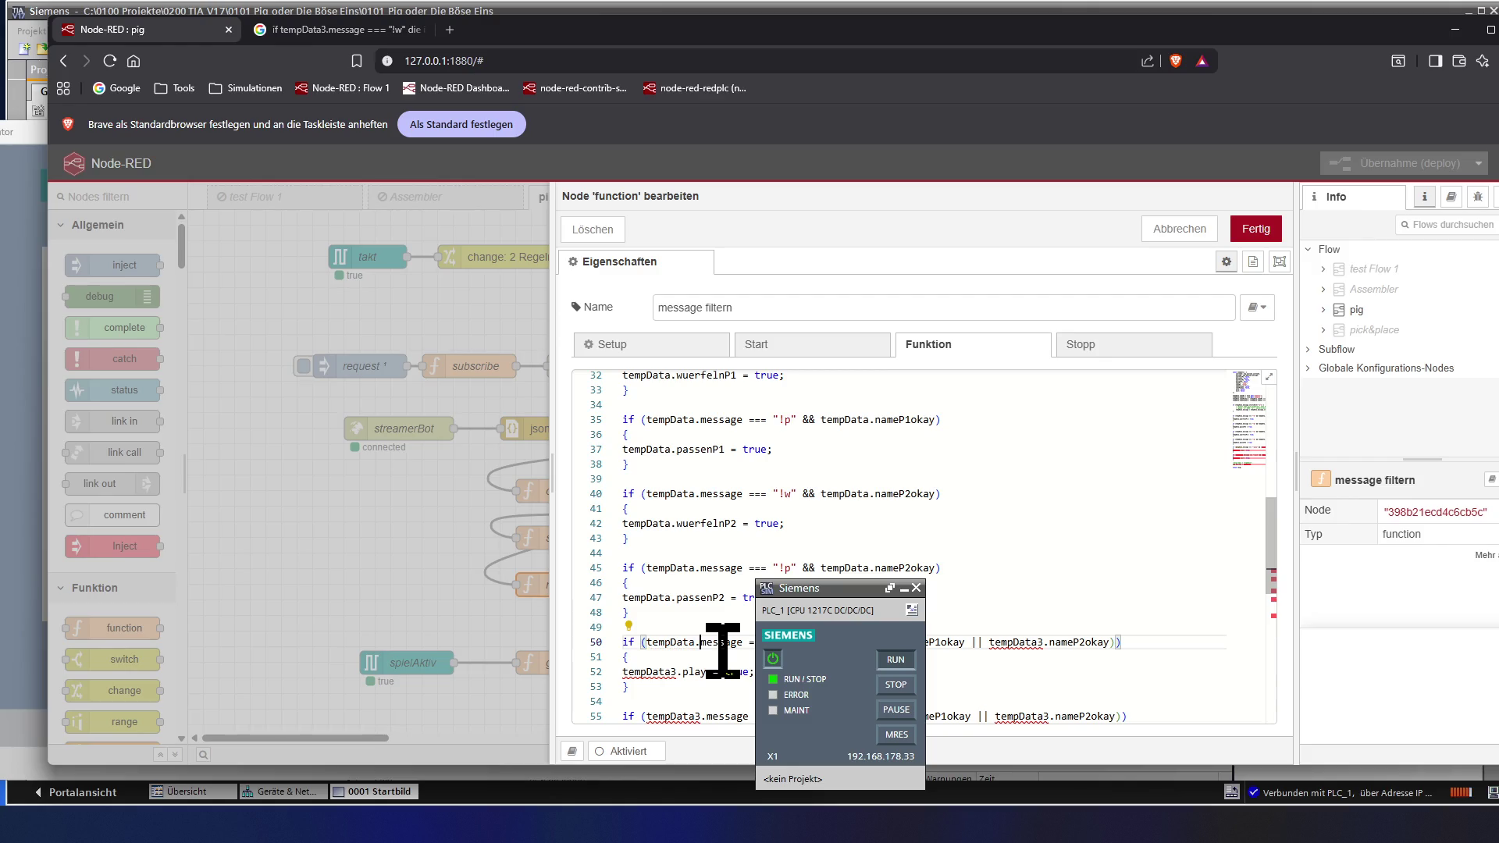
key(Right)
key(Right)
key(Right)
key(Delete)
key(Right)
key(Right)
key(Right)
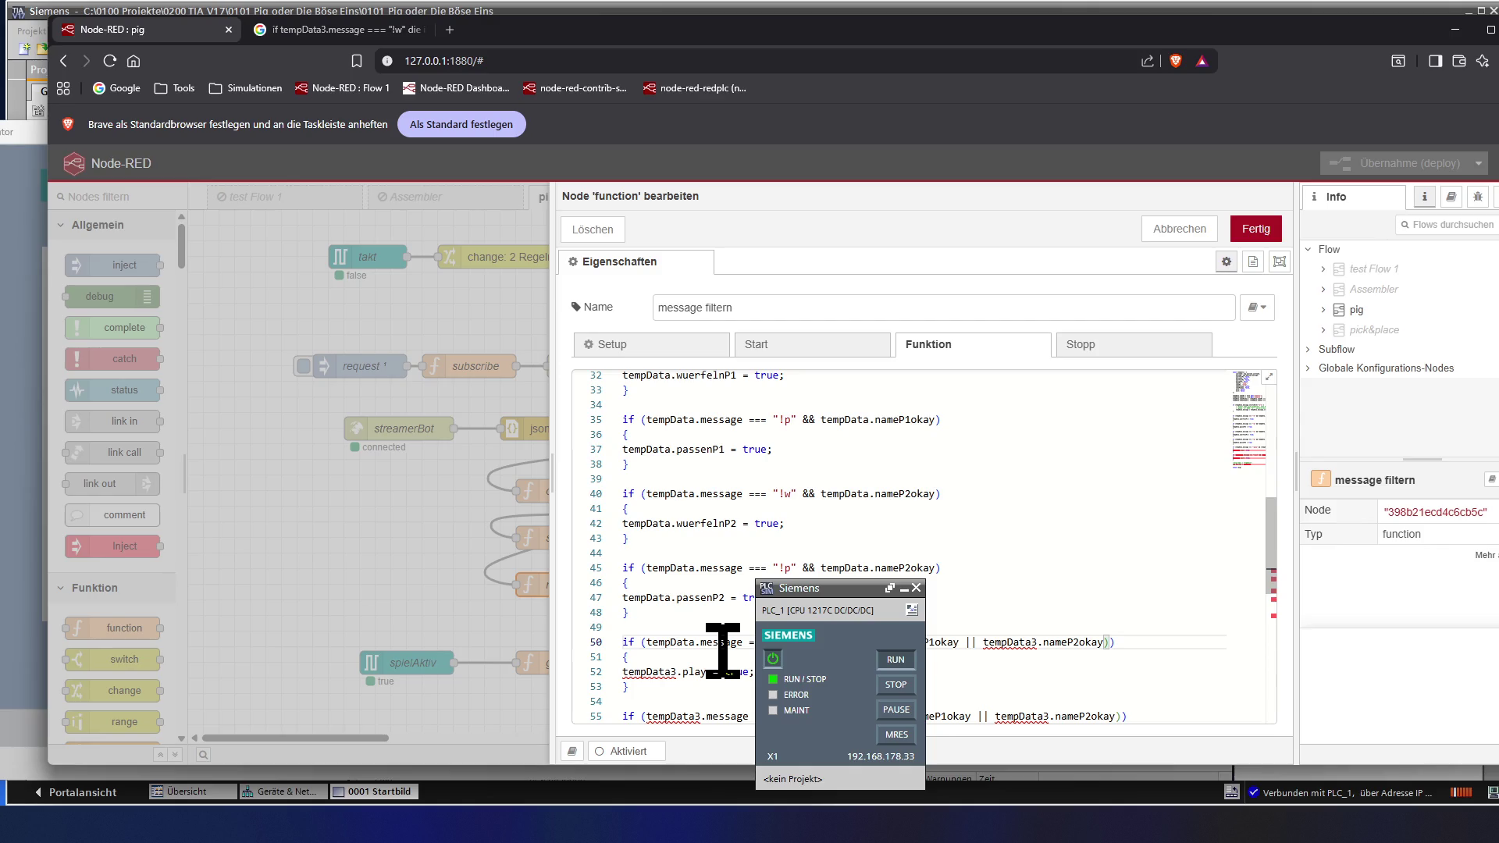
key(Right)
key(Right)
key(Right)
key(Right)
key(Right)
key(Right)
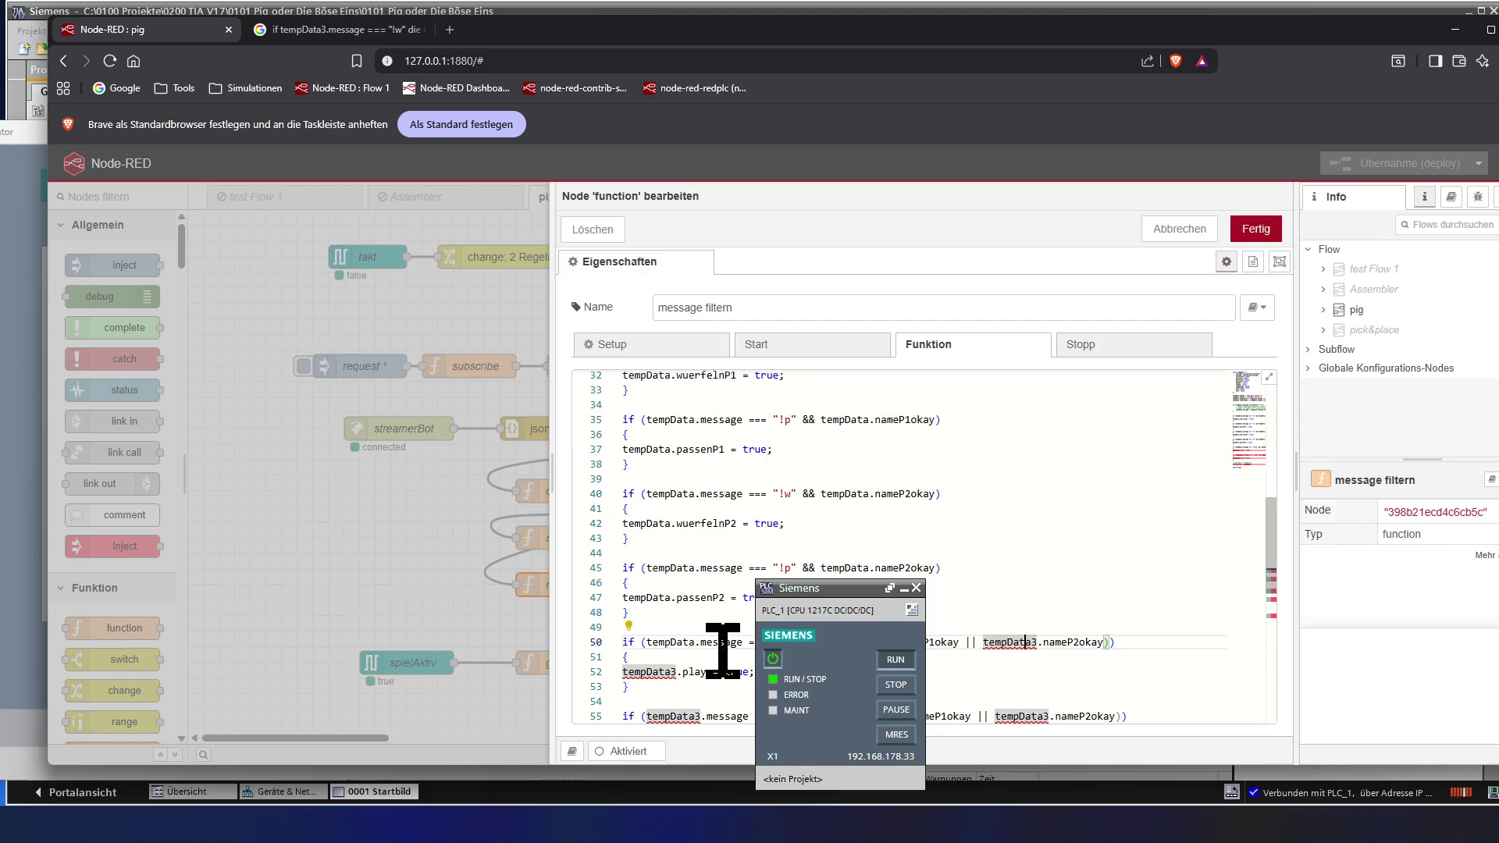
key(Delete)
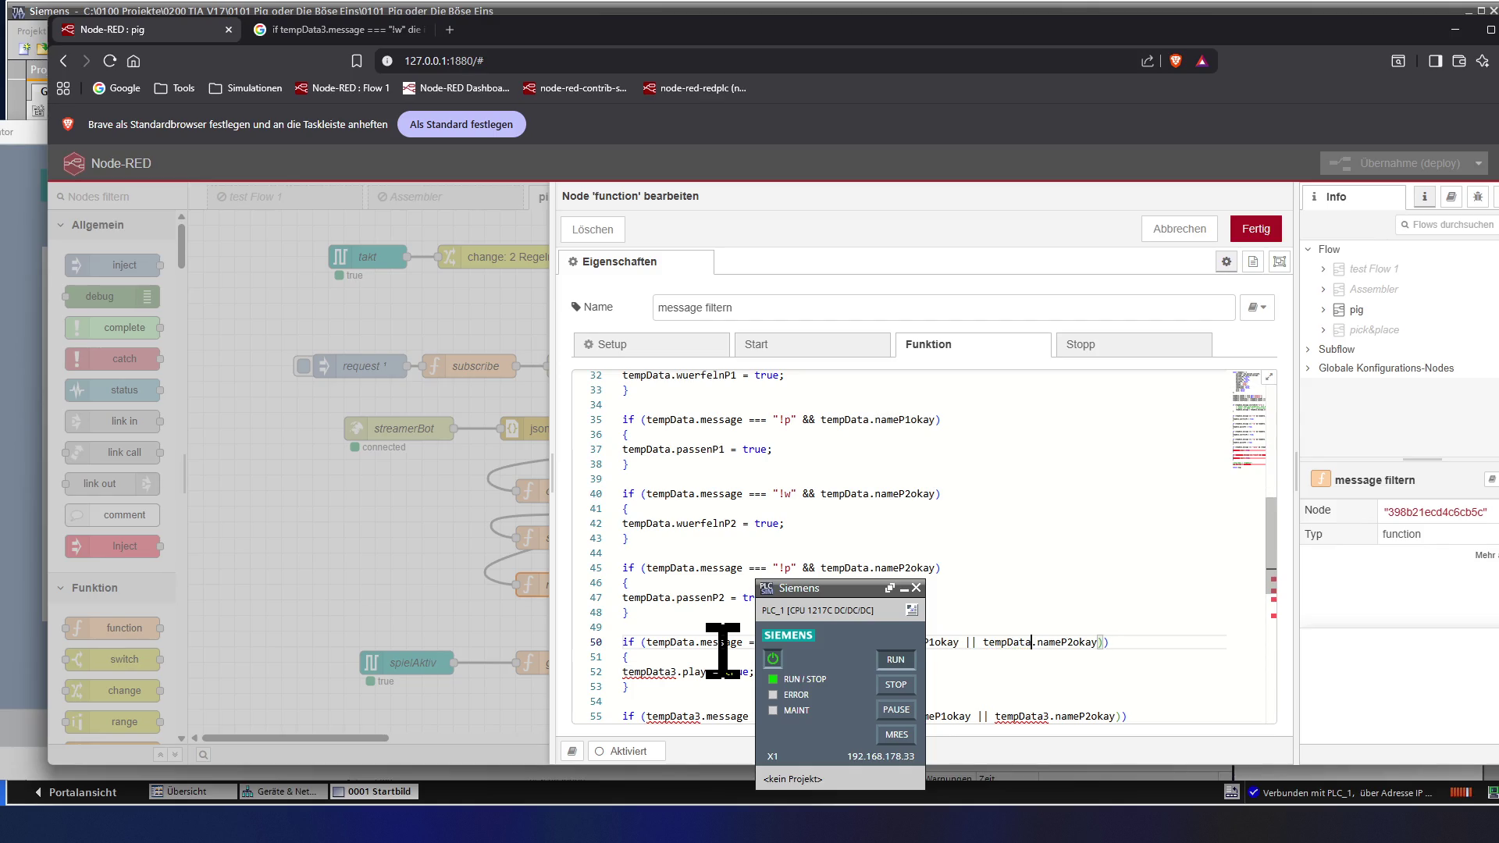
key(Down)
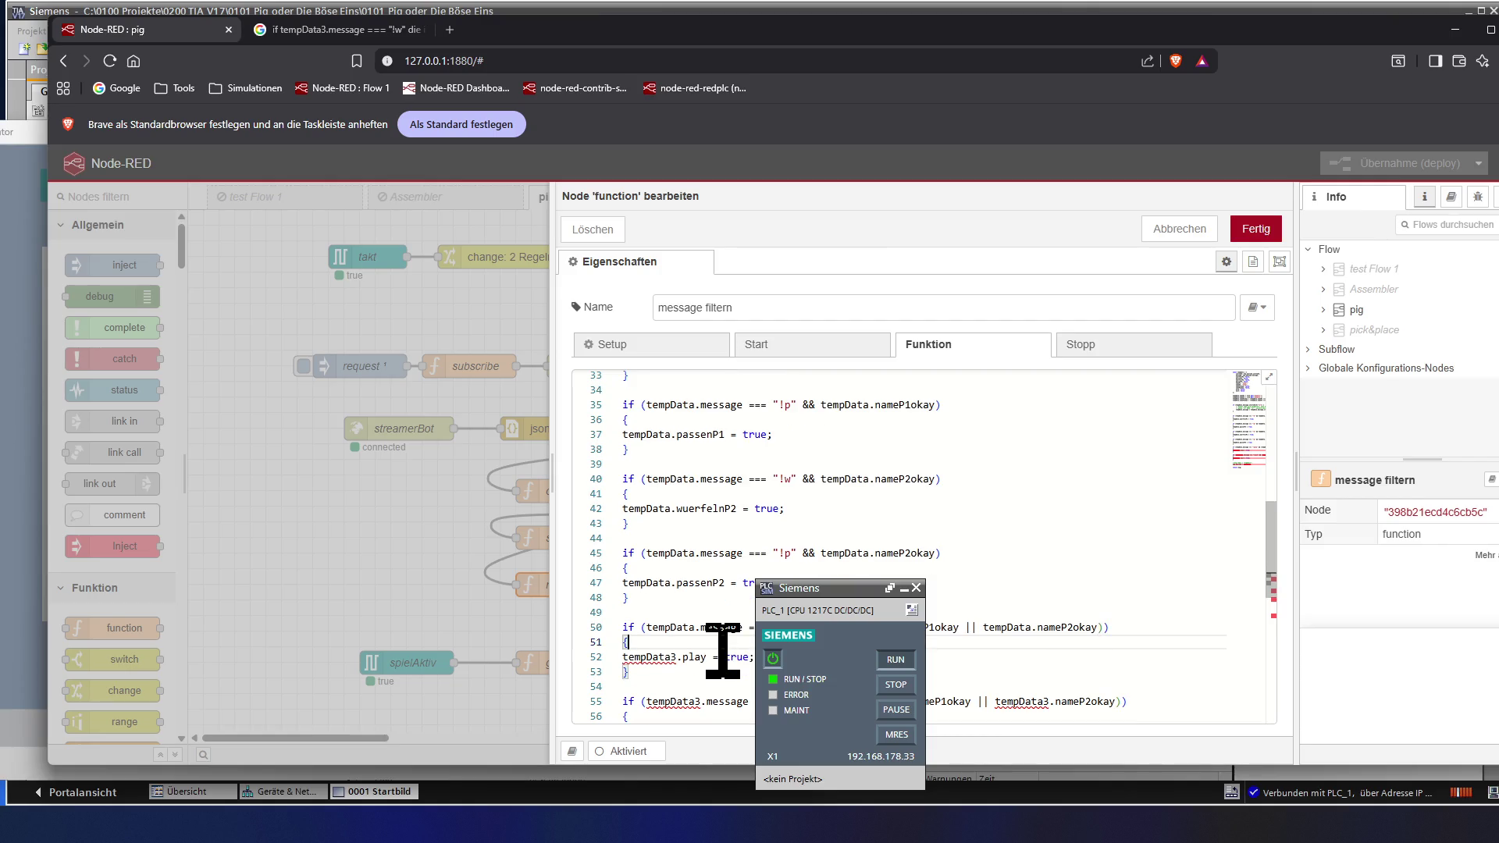
key(Up)
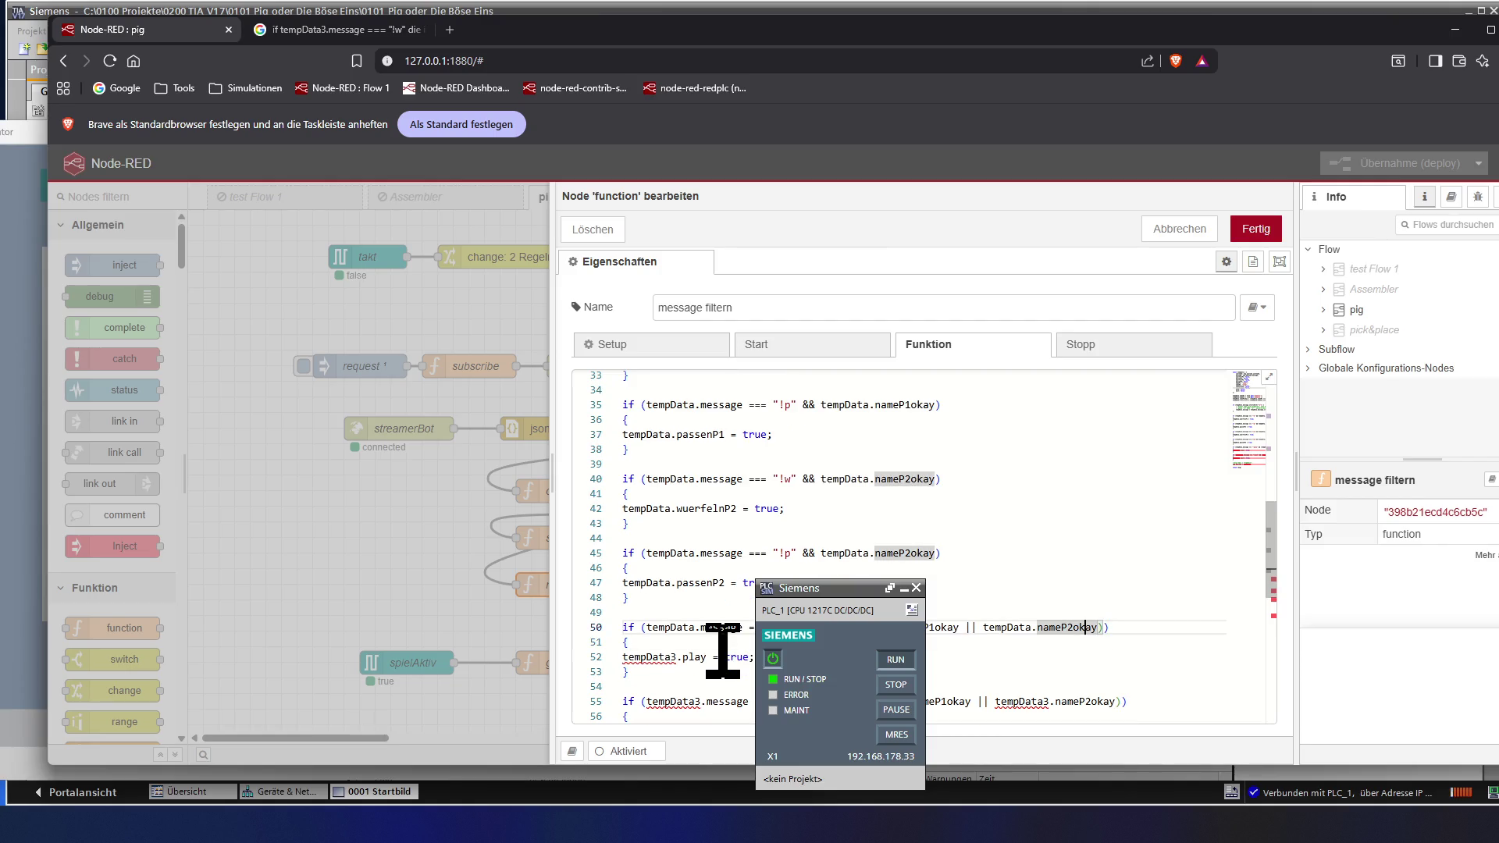
key(Down)
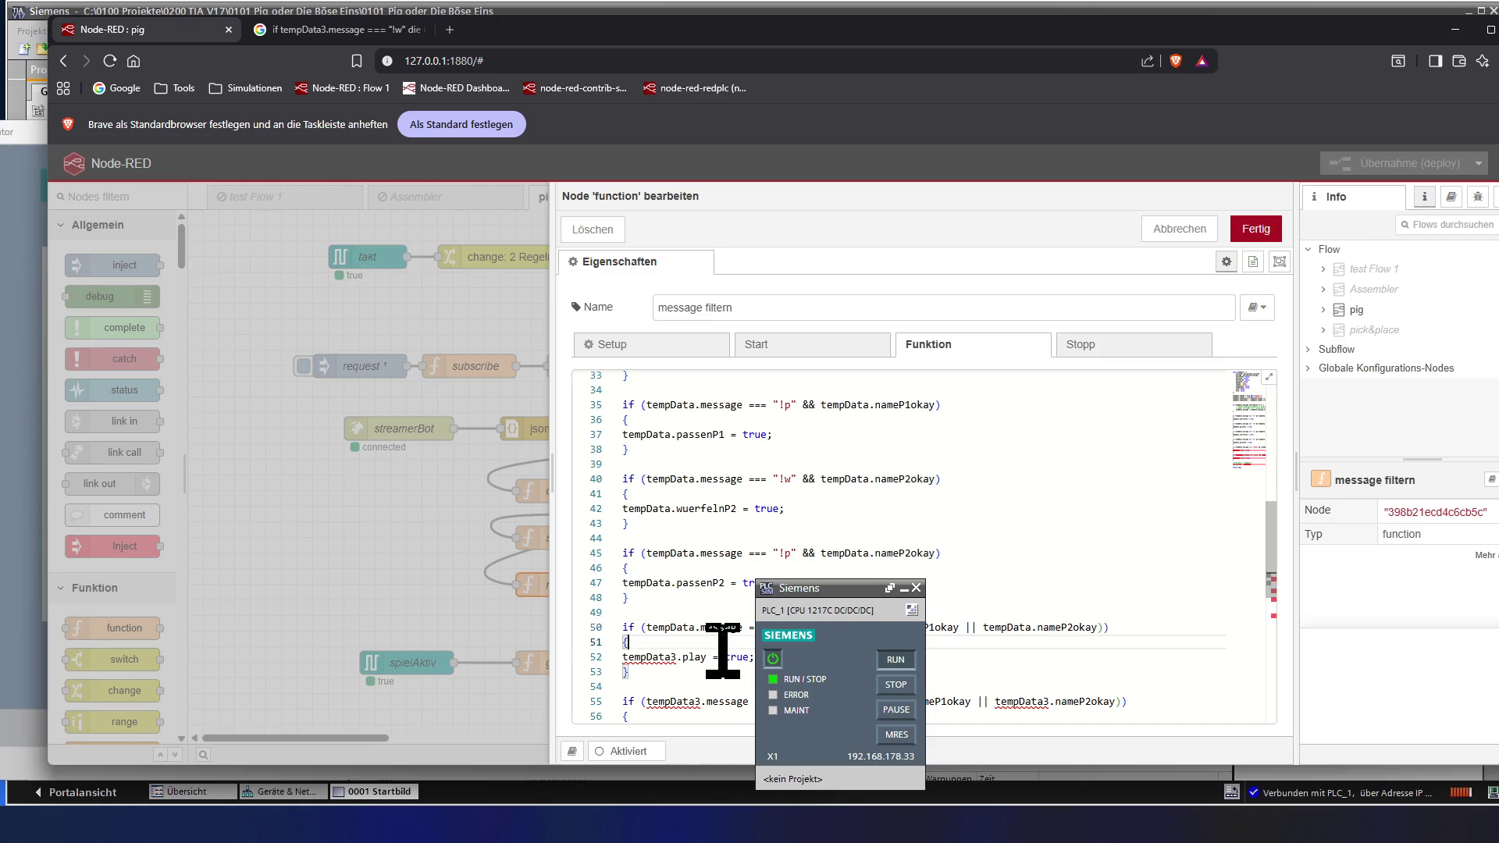
key(Down)
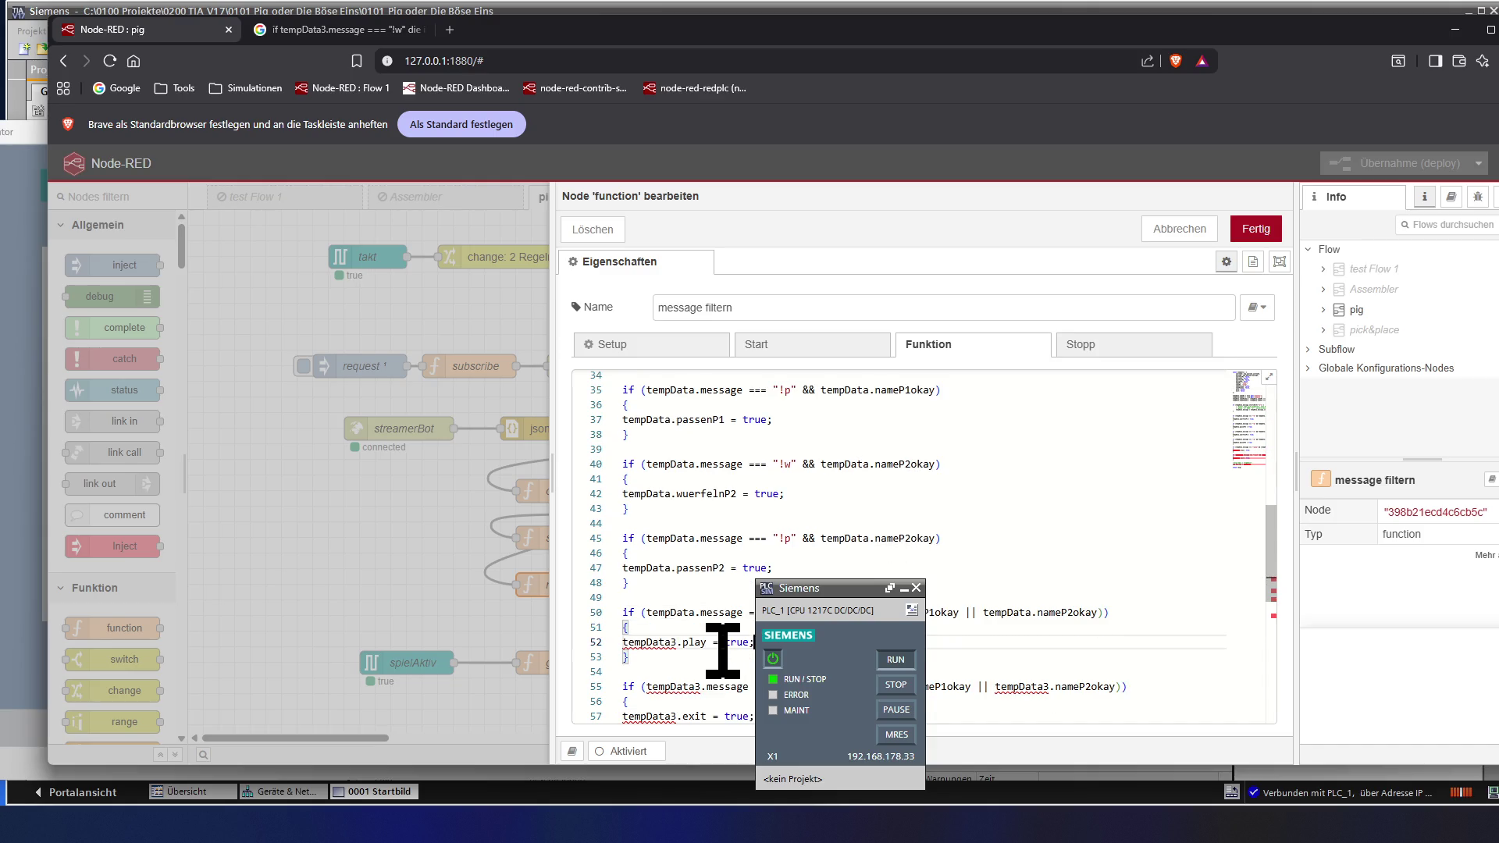
key(BackSpace)
key(Down)
key(Down)
key(Down)
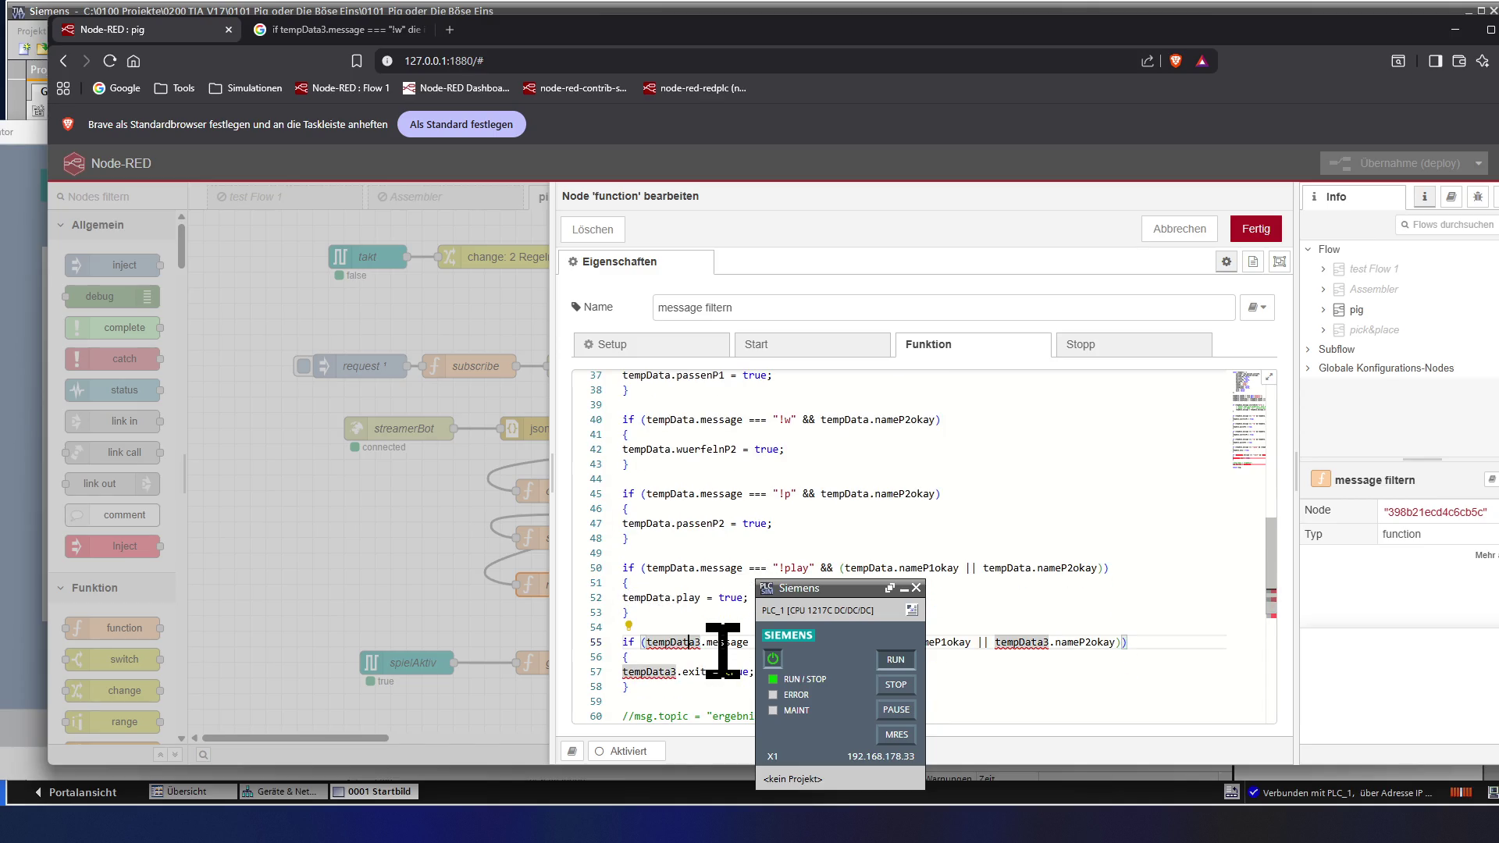
- Rename the three tempData3 references on line 55 and the !exit block's tempData3 on line 57
key(Right)
key(Right)
key(BackSpace)
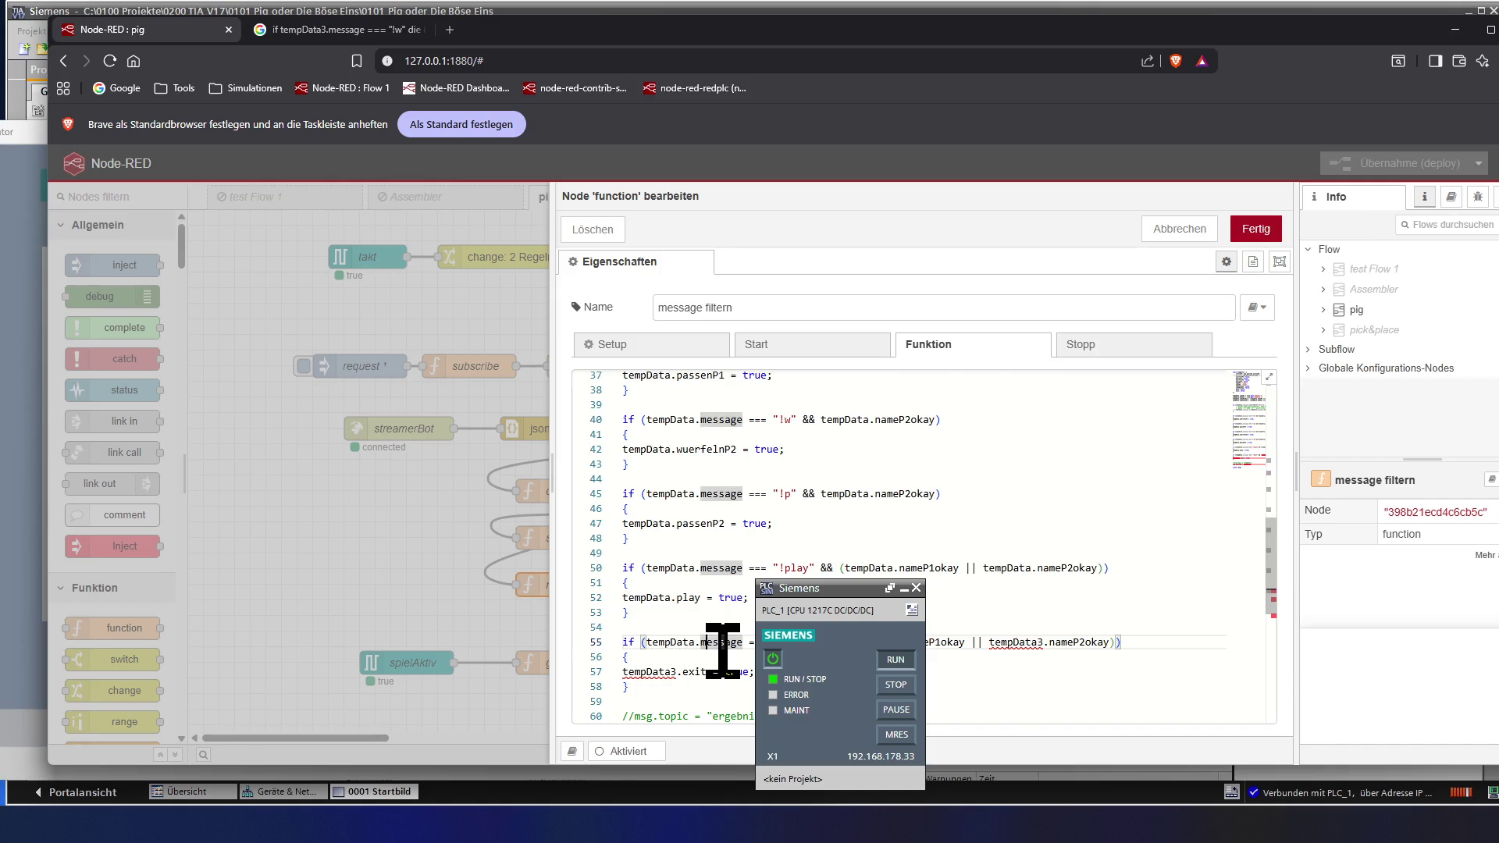
key(ctrl+Right)
key(ctrl+Right)
key(ctrl+Right)
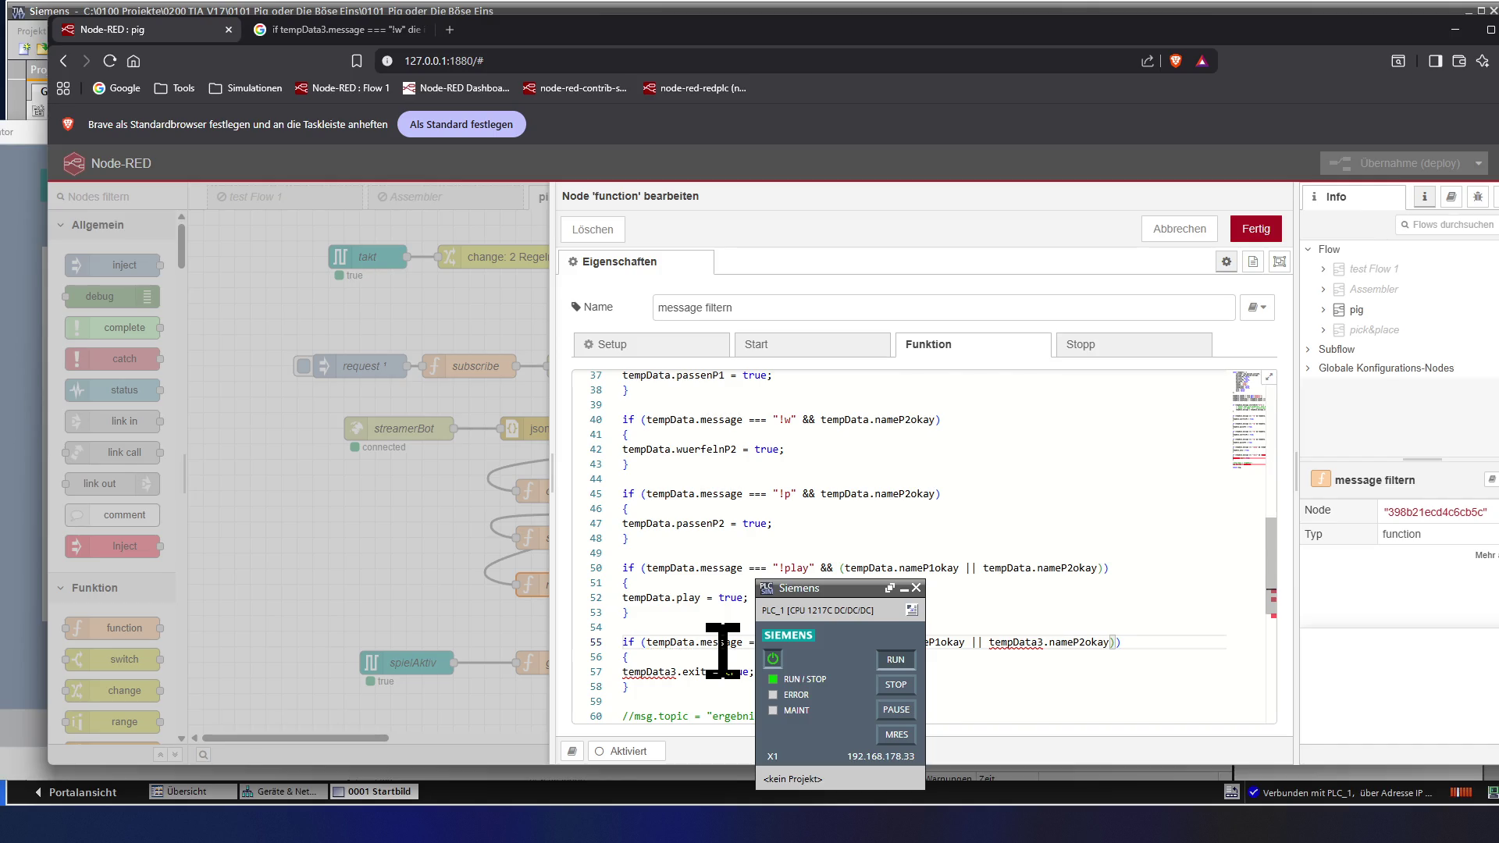
key(BackSpace)
key(Right)
key(Right)
key(Right)
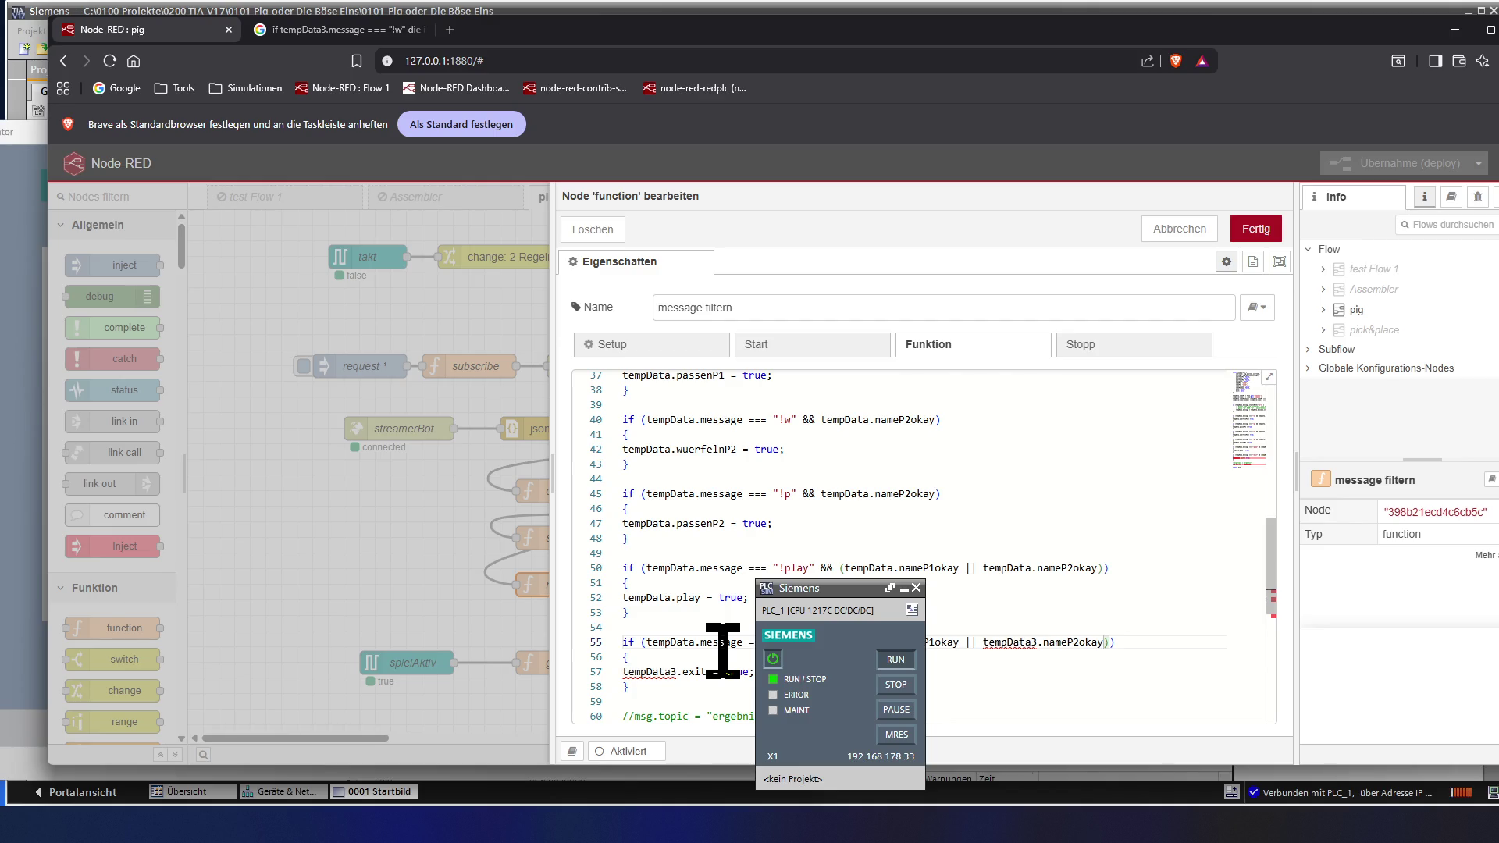
key(Delete)
key(Down)
key(Down)
key(Down)
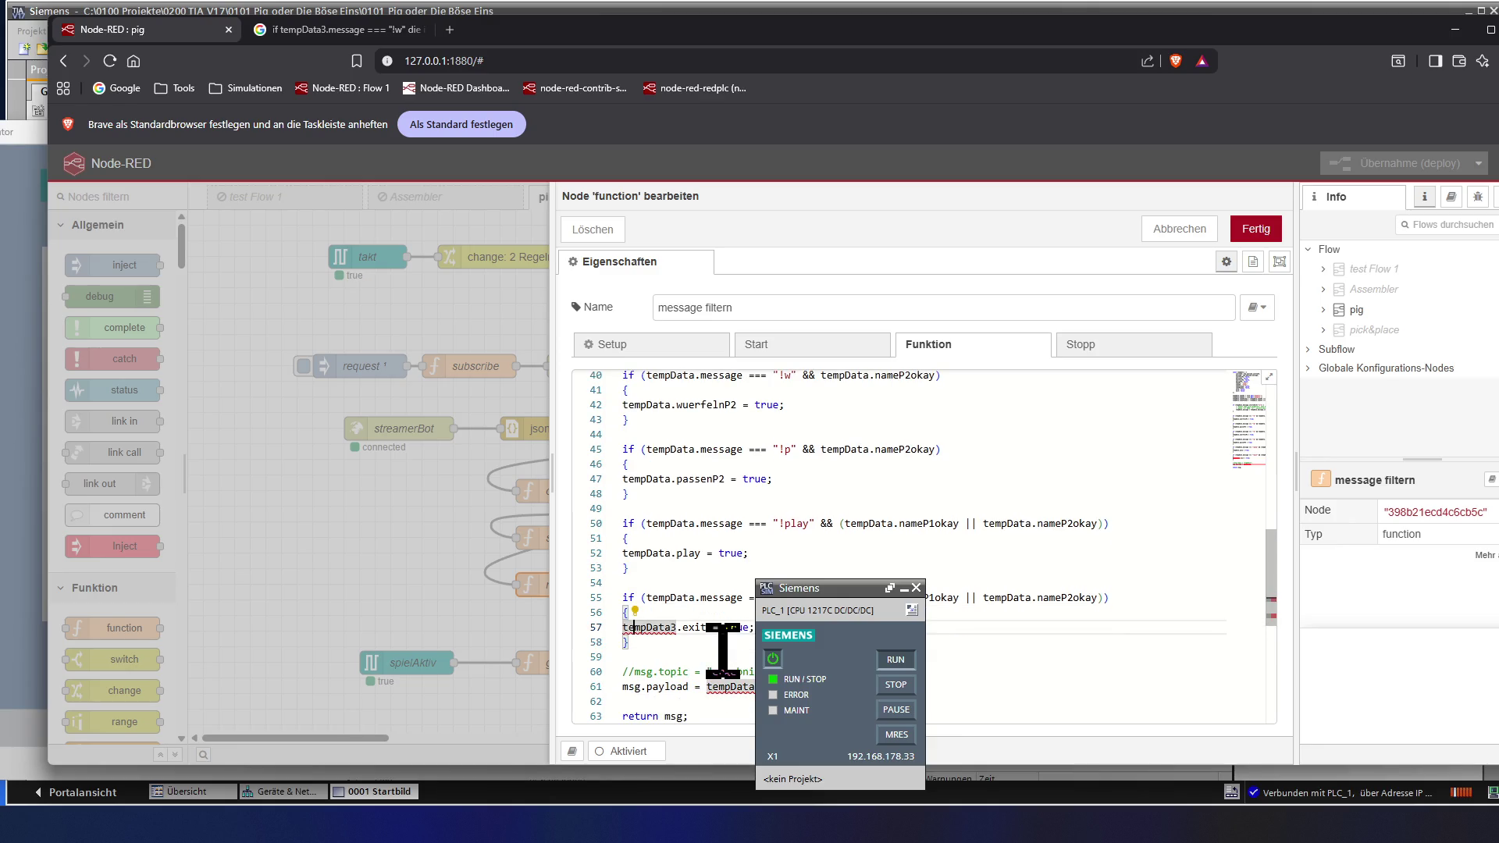
key(BackSpace)
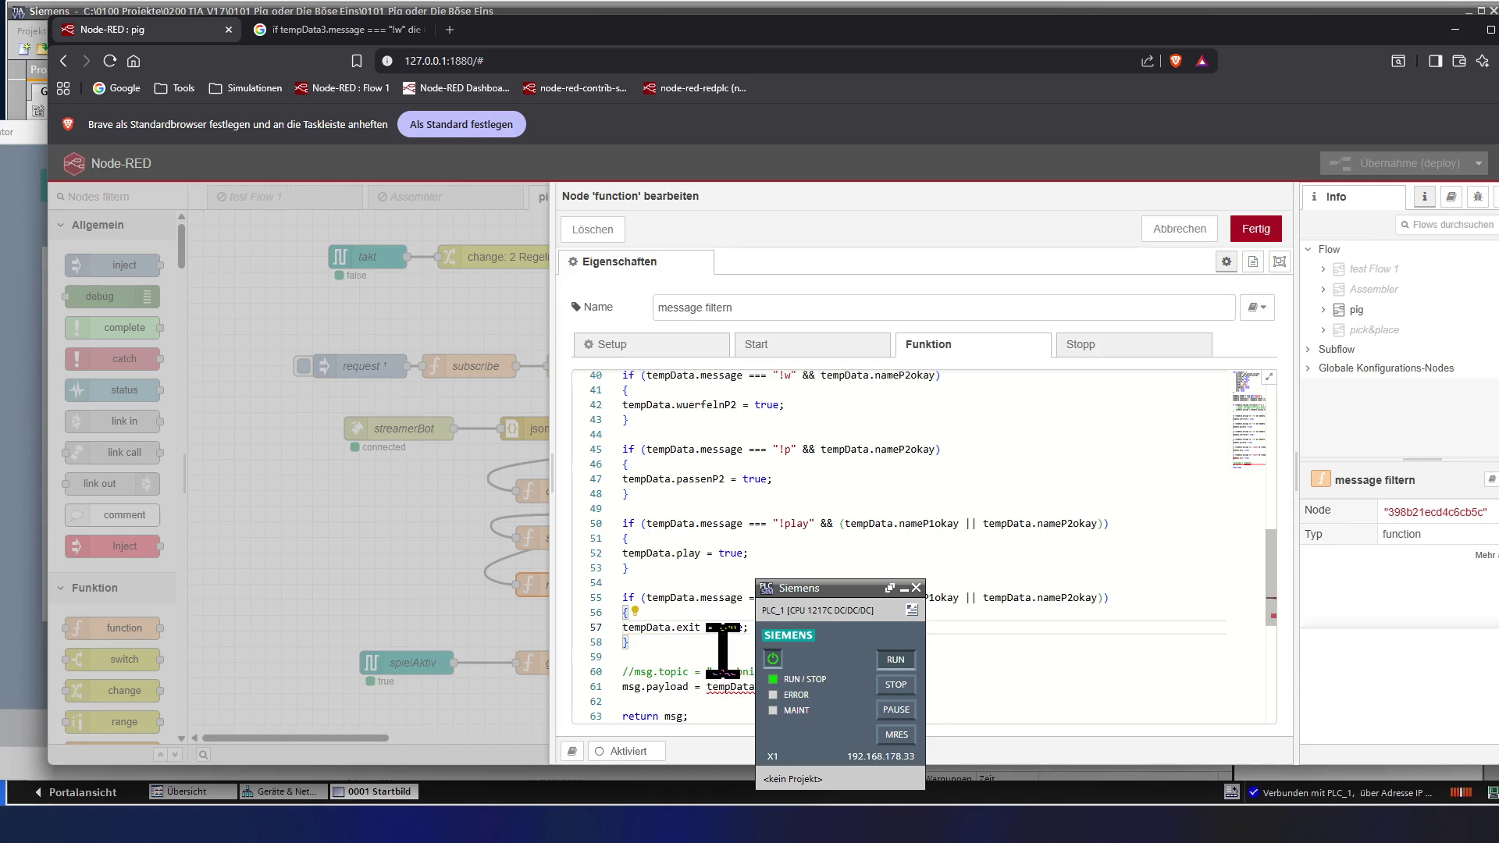
key(Down)
key(Down)
key(Down)
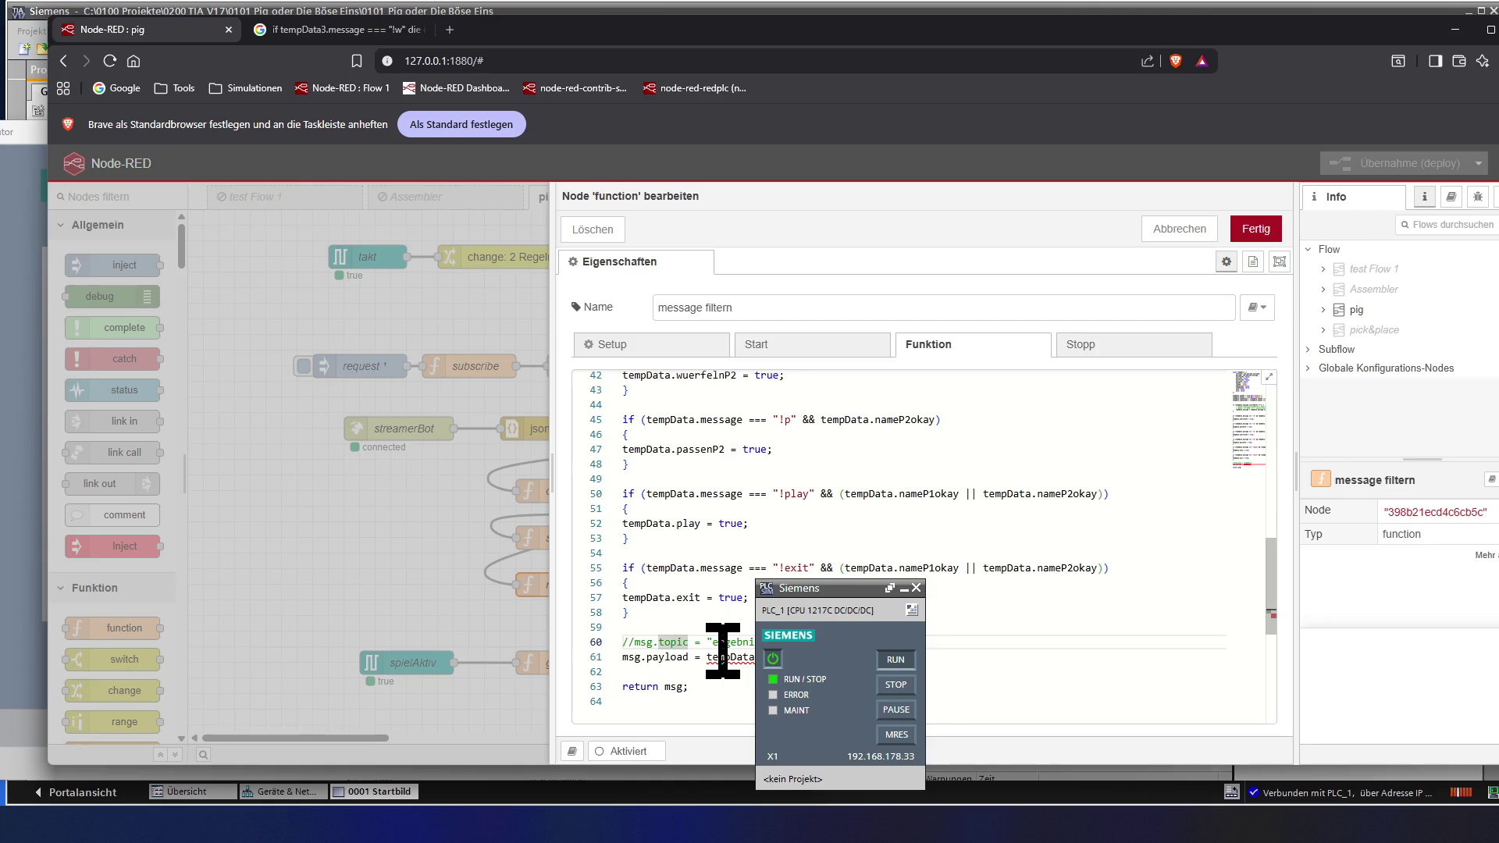
key(Down)
key(Right)
key(Right)
key(Right)
key(Right)
key(Right)
key(Right)
key(Right)
key(Right)
key(Right)
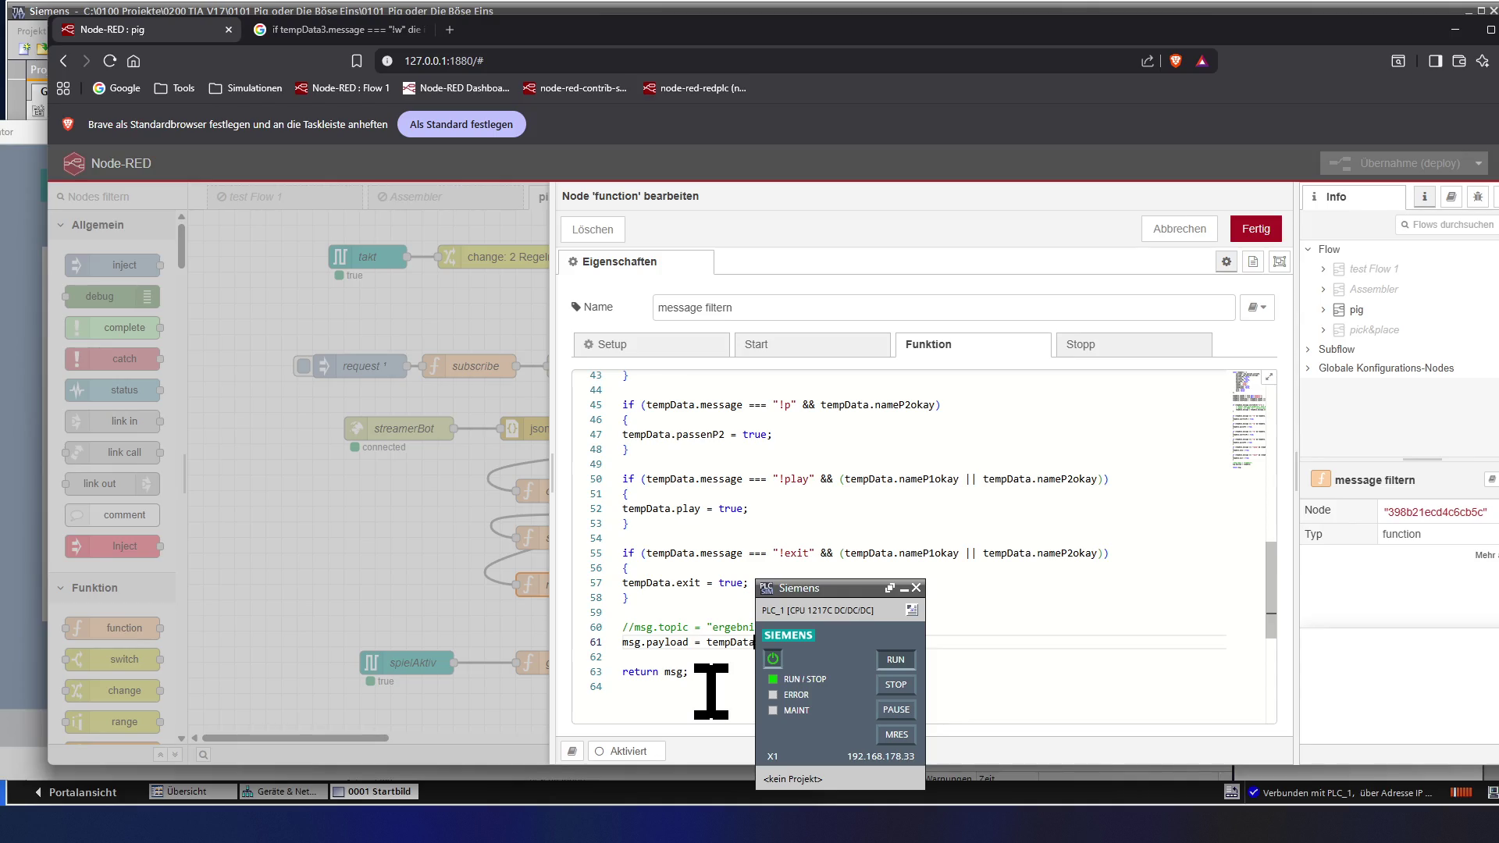
scroll(710, 691, up, 1)
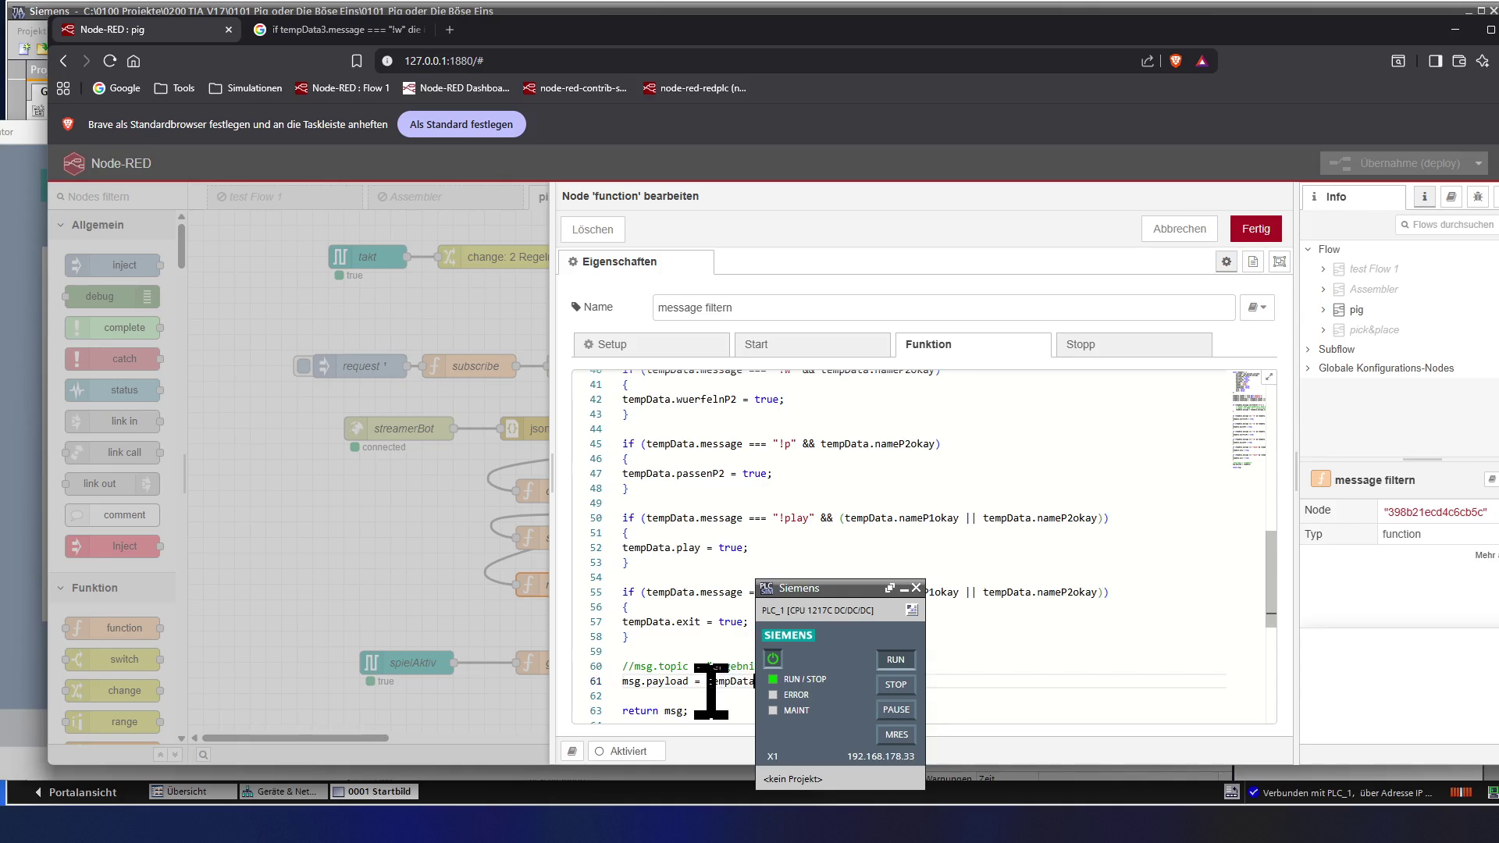
scroll(710, 692, up, 2)
scroll(711, 692, up, 1)
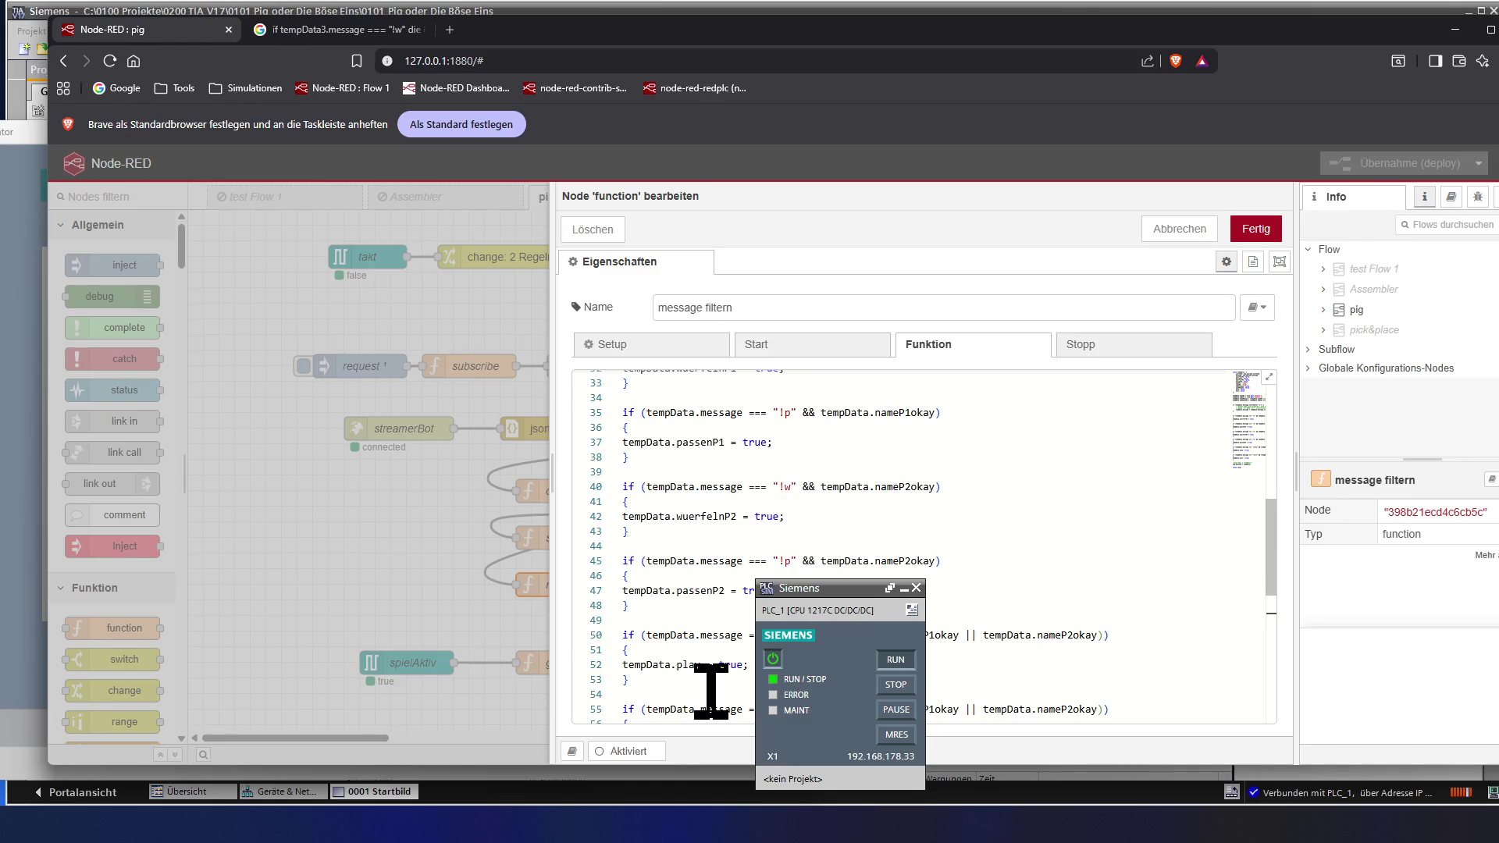
scroll(710, 691, up, 1)
scroll(711, 690, up, 1)
scroll(711, 690, up, 1)
scroll(711, 691, up, 1)
scroll(711, 692, up, 2)
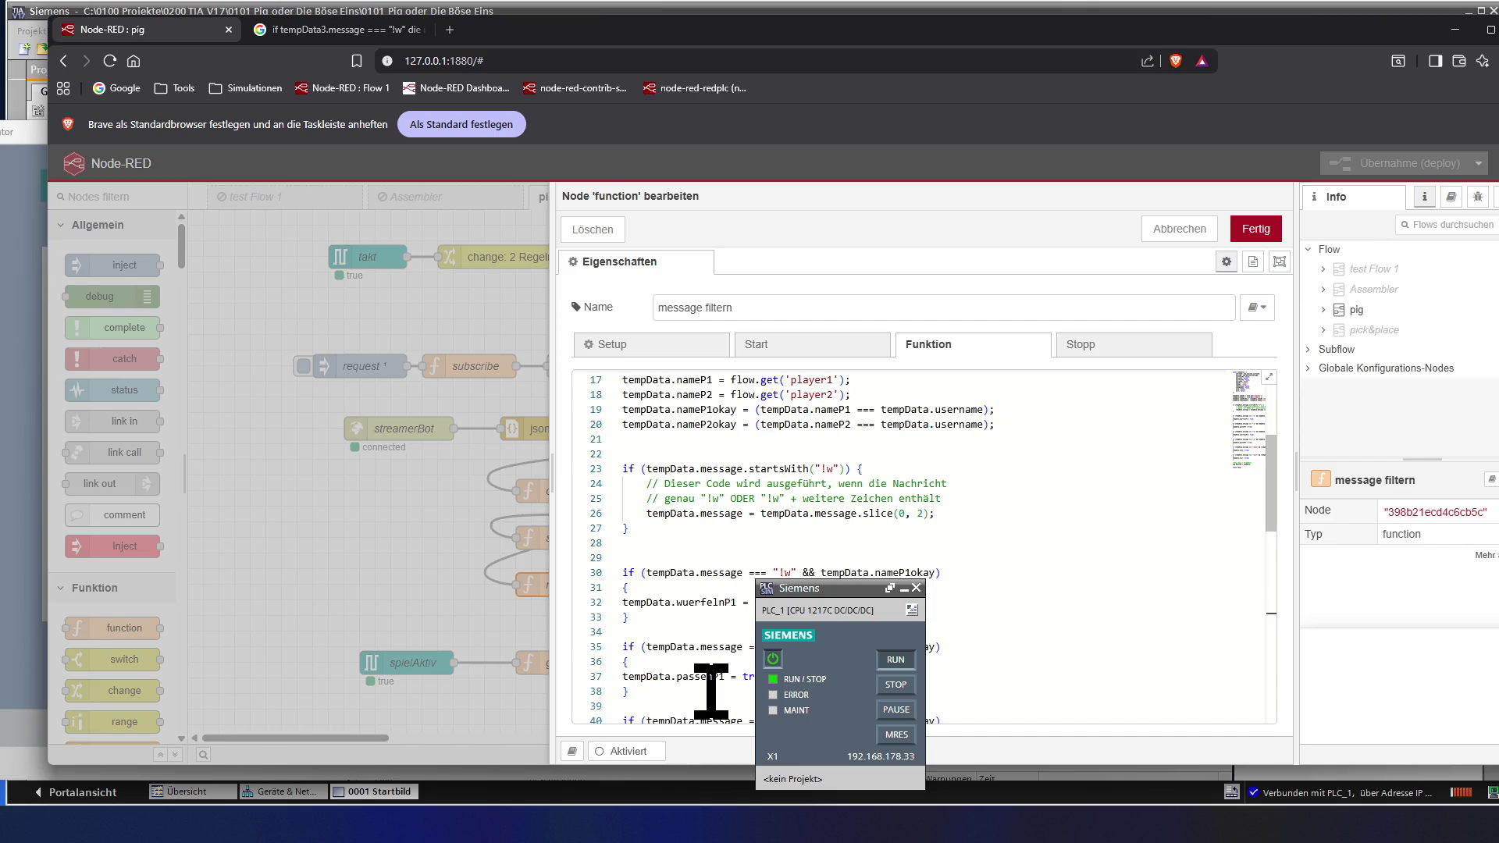
scroll(711, 692, up, 2)
scroll(711, 691, up, 1)
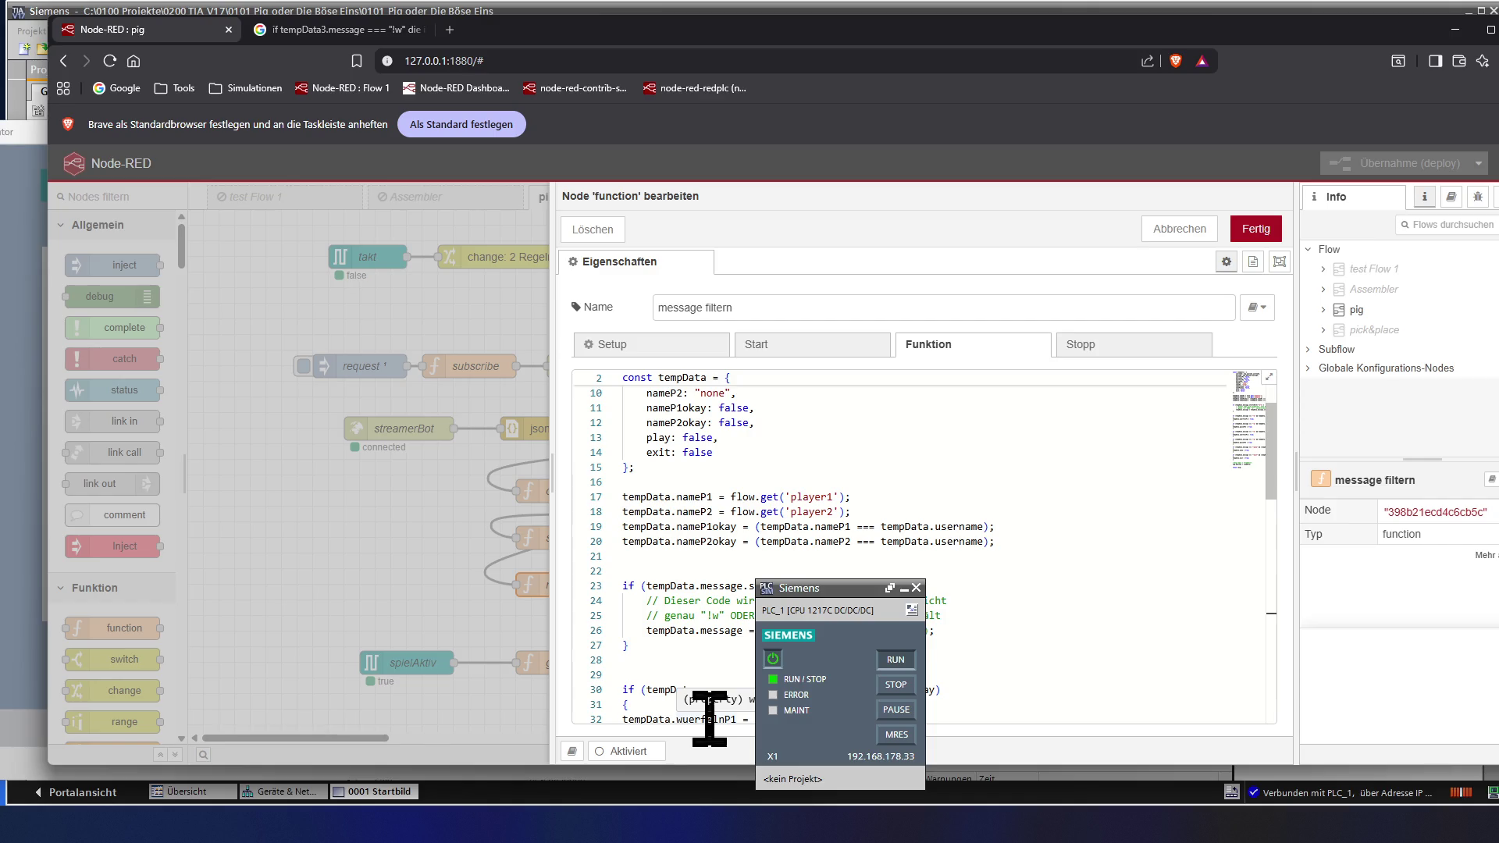
scroll(710, 718, up, 2)
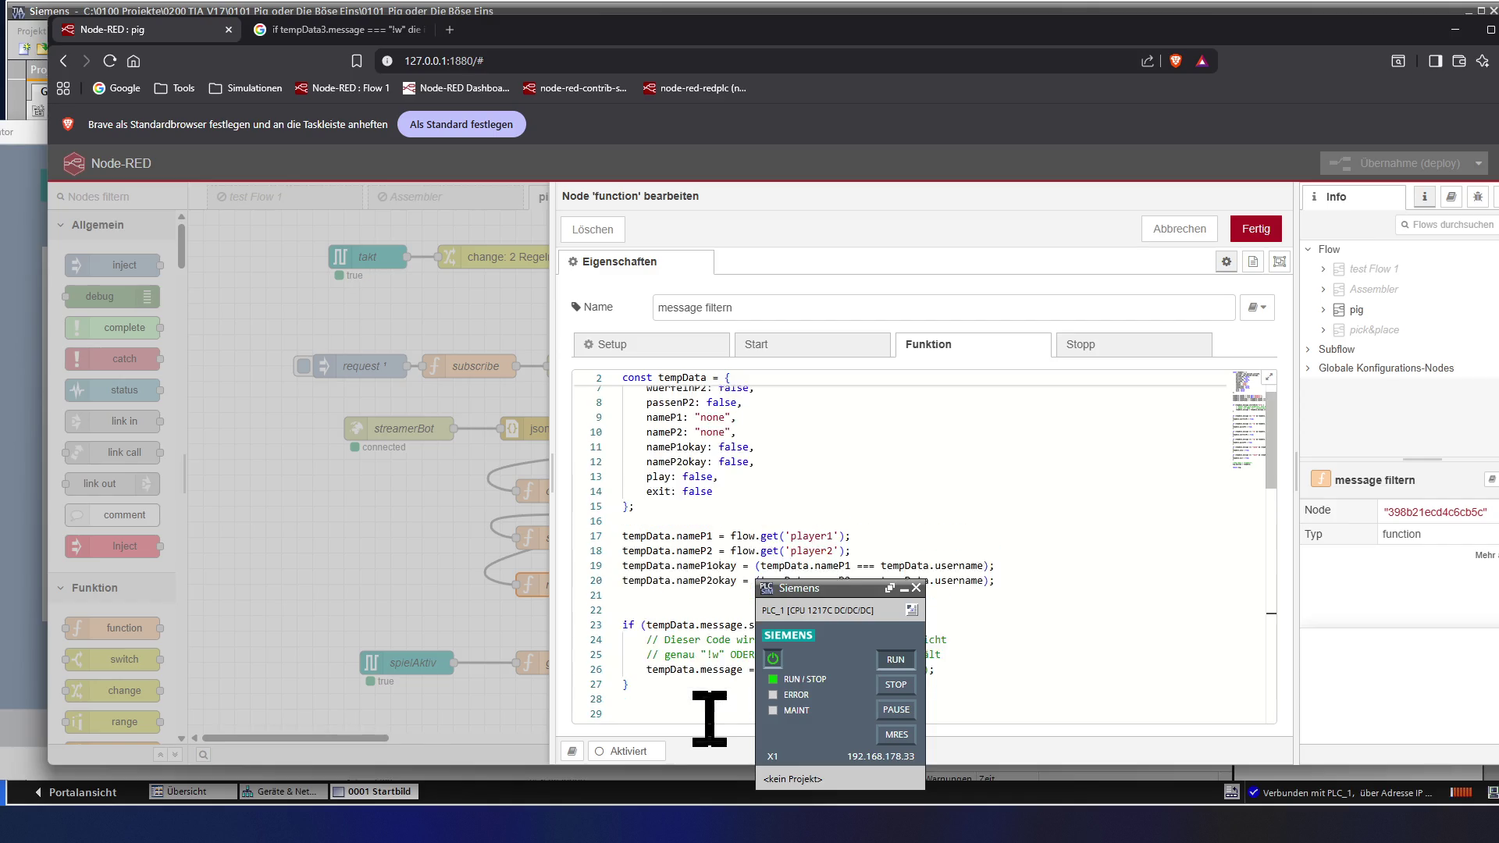
scroll(710, 716, up, 1)
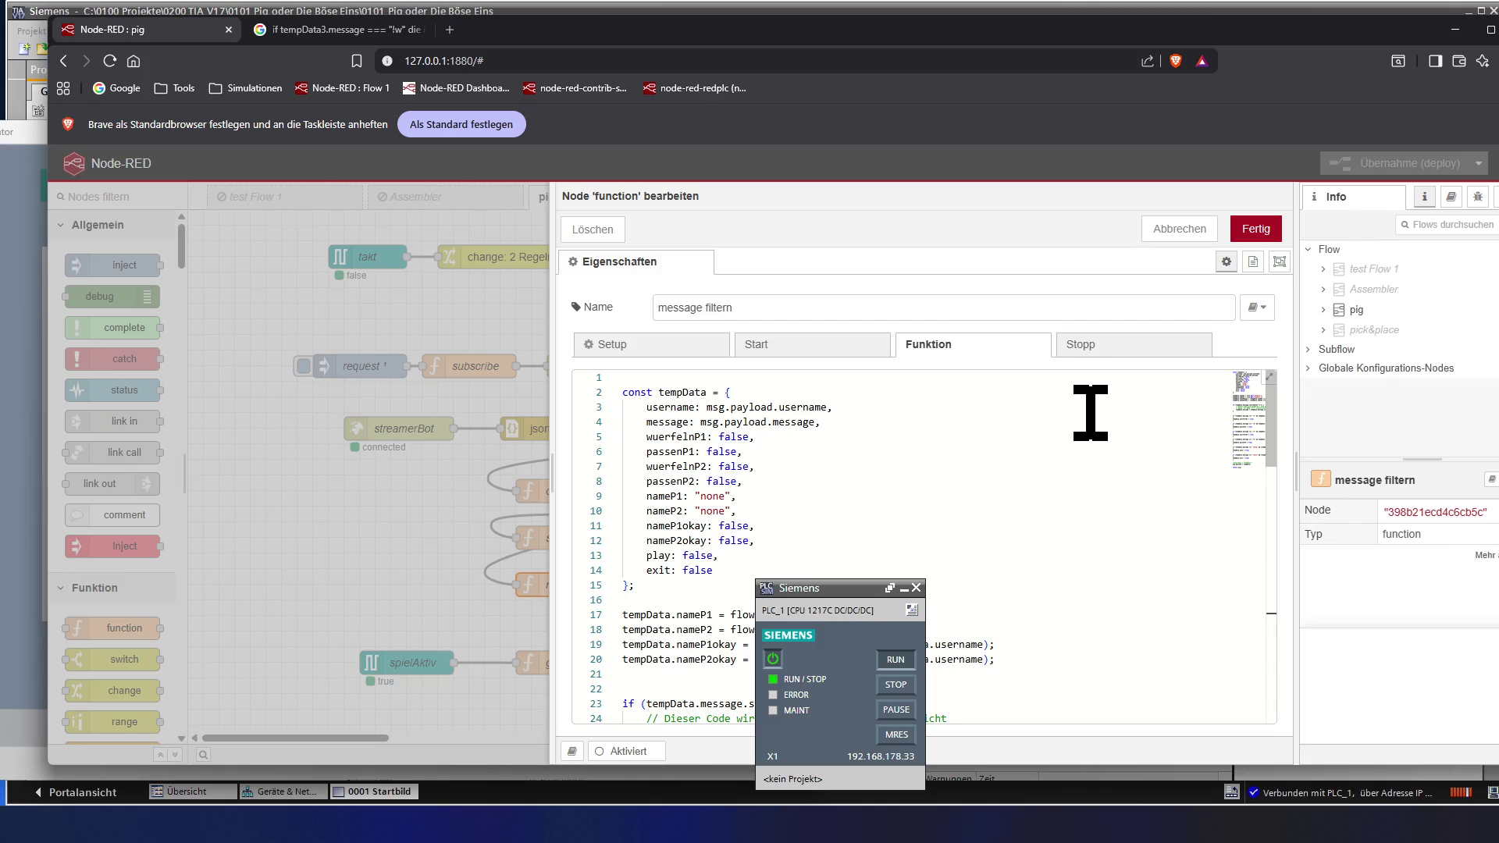
- Confirm the message filtern edits with Fertig, returning to the flow
click(1255, 228)
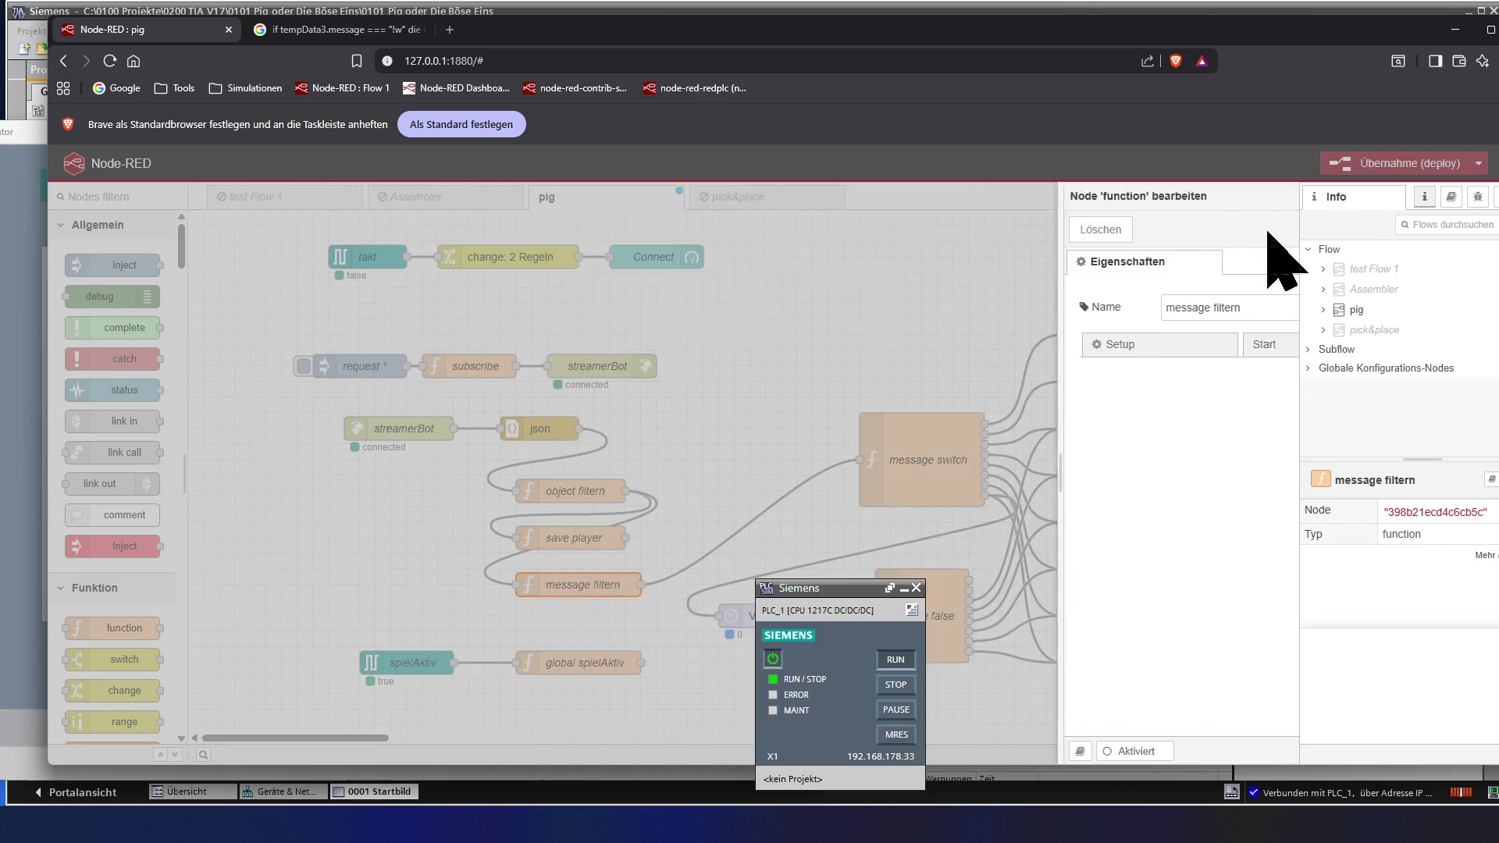
- Deploy the flow and open the save player function node's code
click(1393, 166)
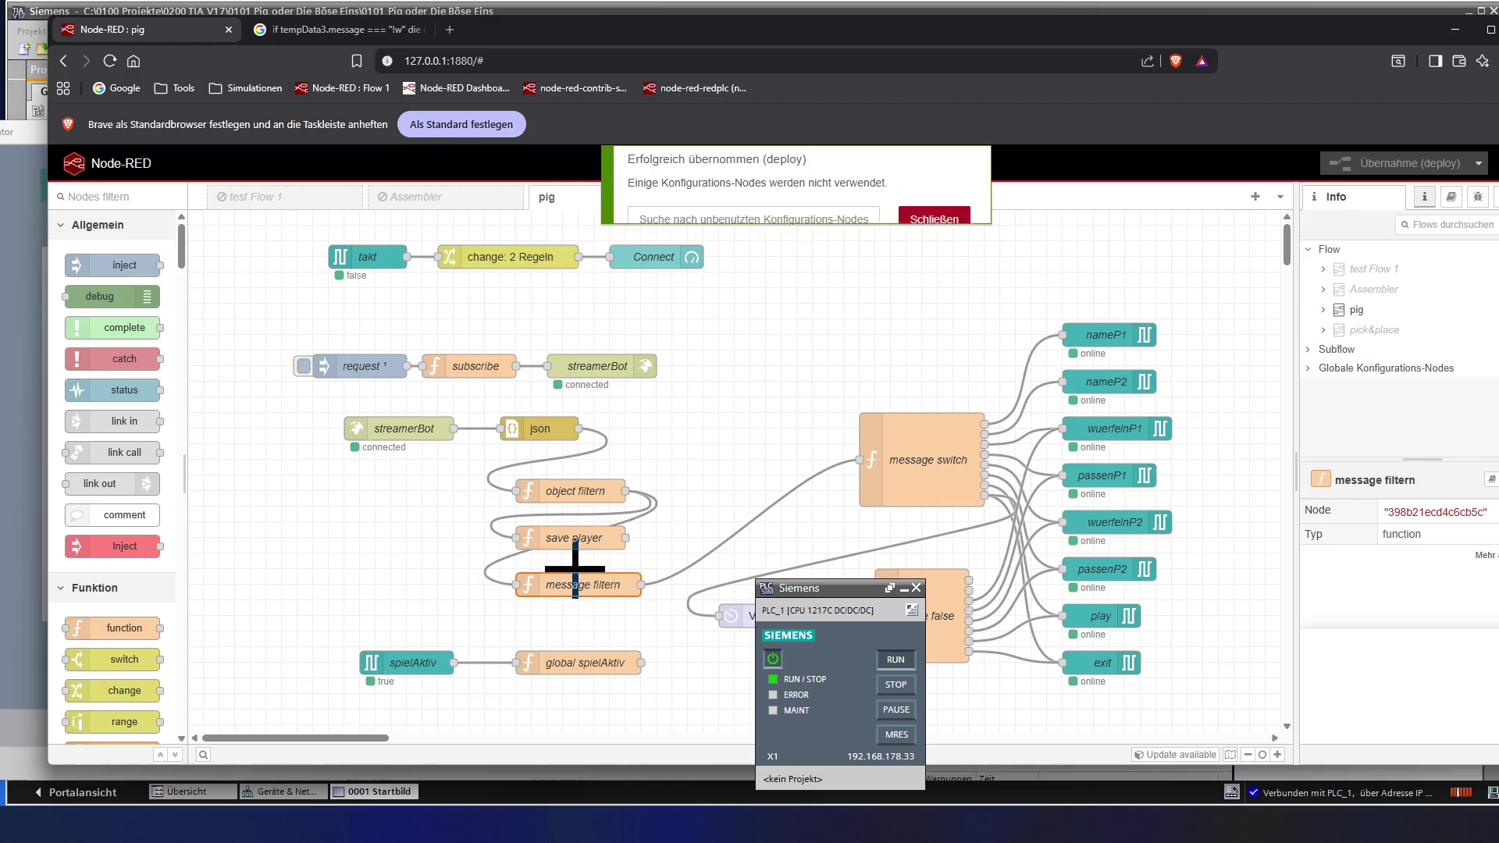
double_click(577, 541)
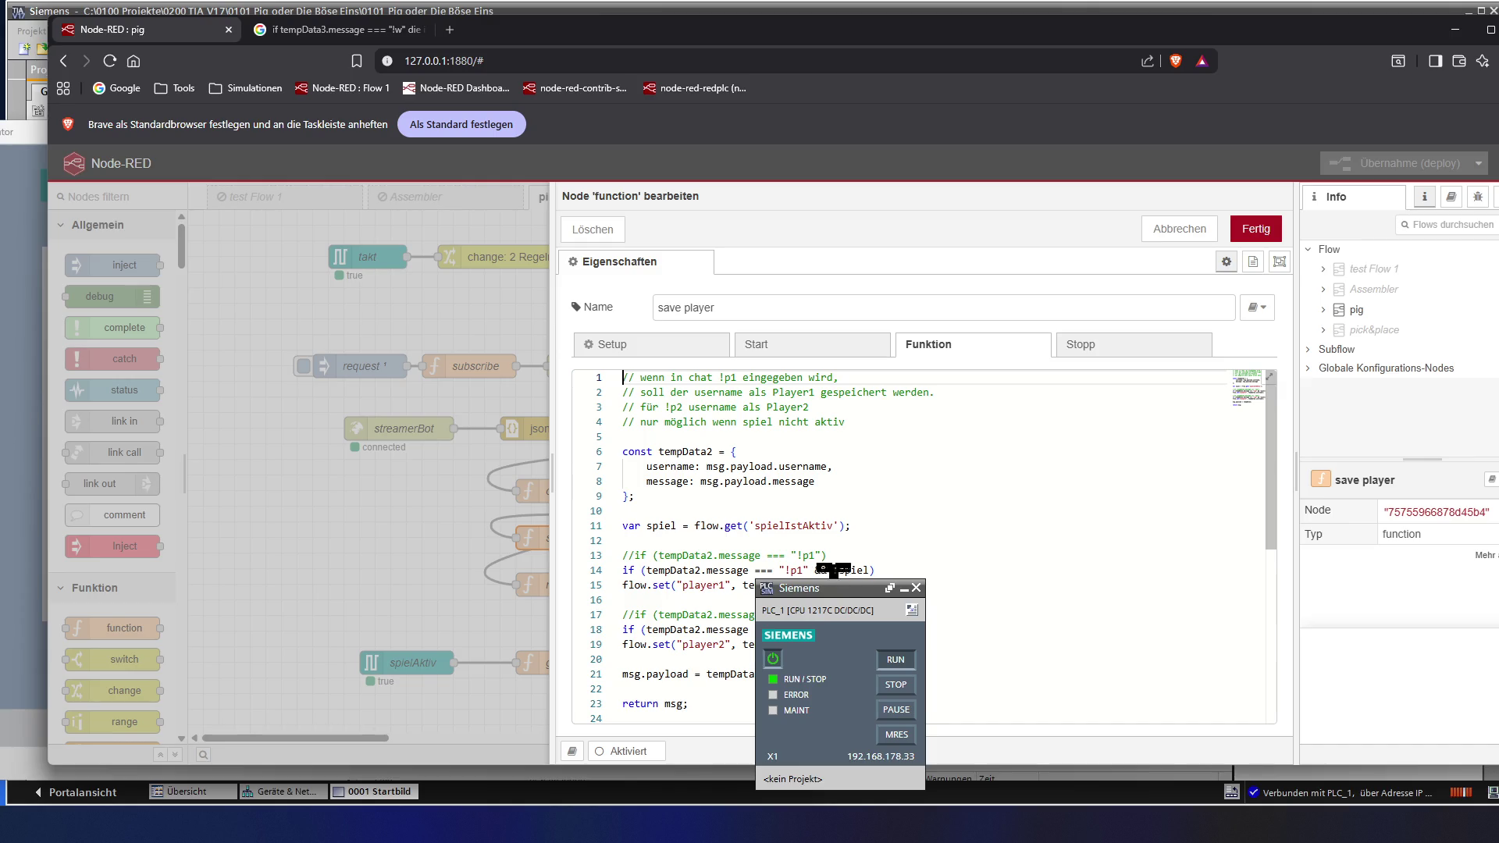
- Close save player and open the object filtern function node's code
click(1243, 239)
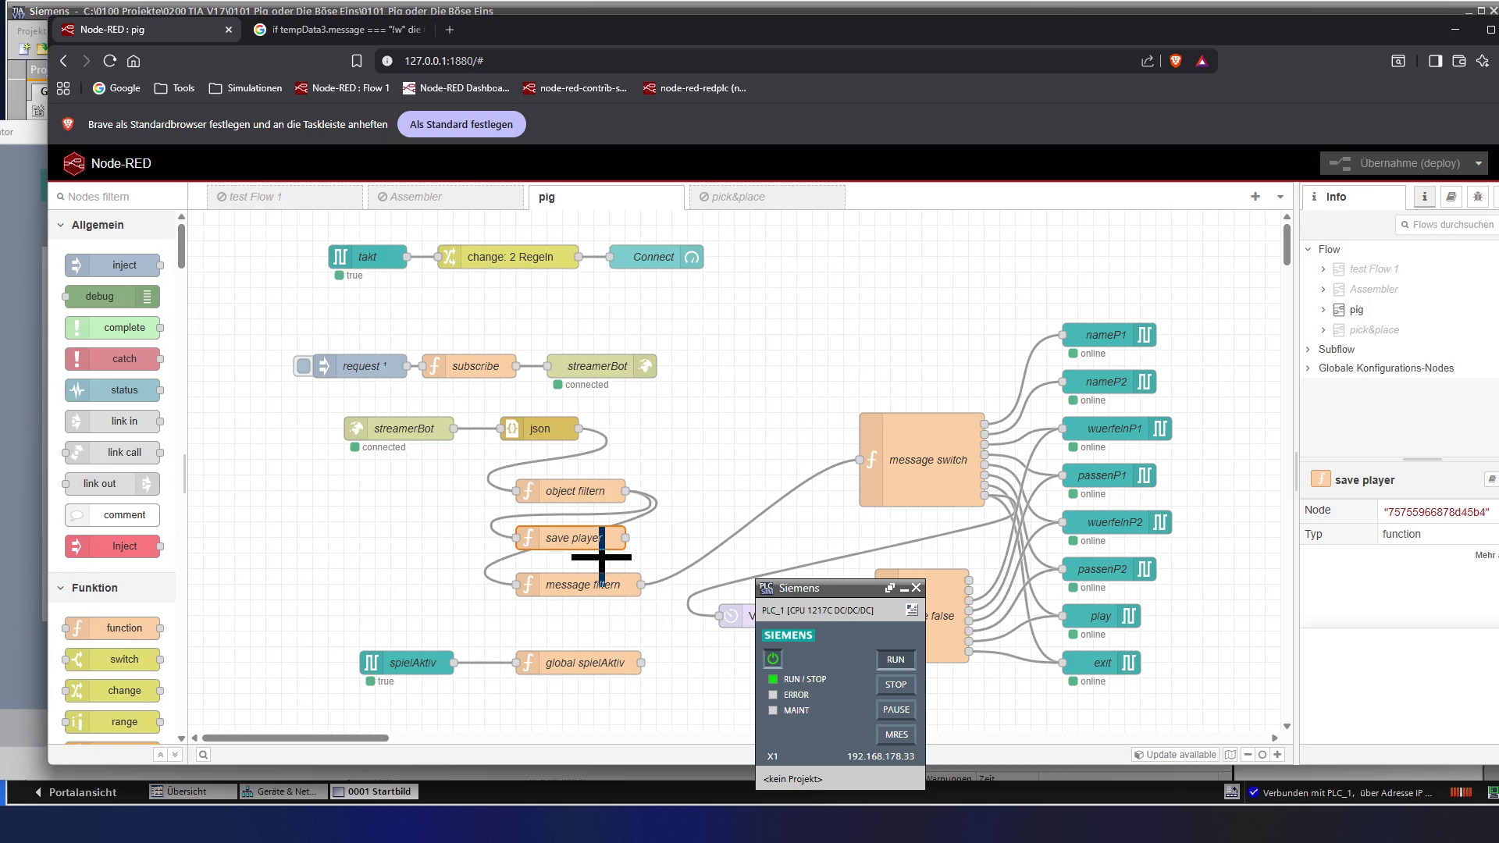
double_click(589, 489)
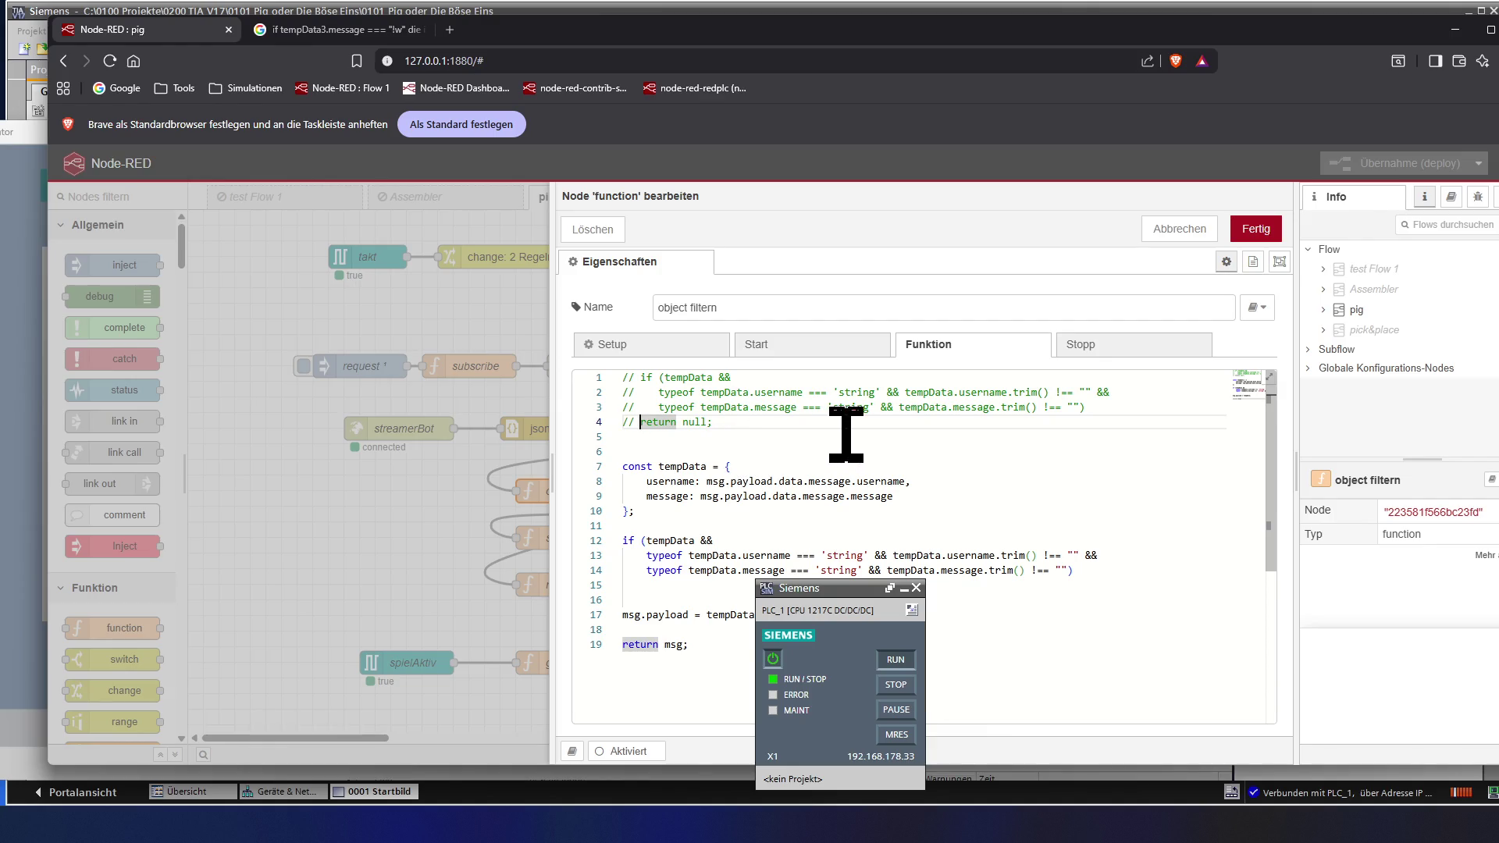
- Uncomment the three-line if condition and delete the old commented-out return null line
click(740, 468)
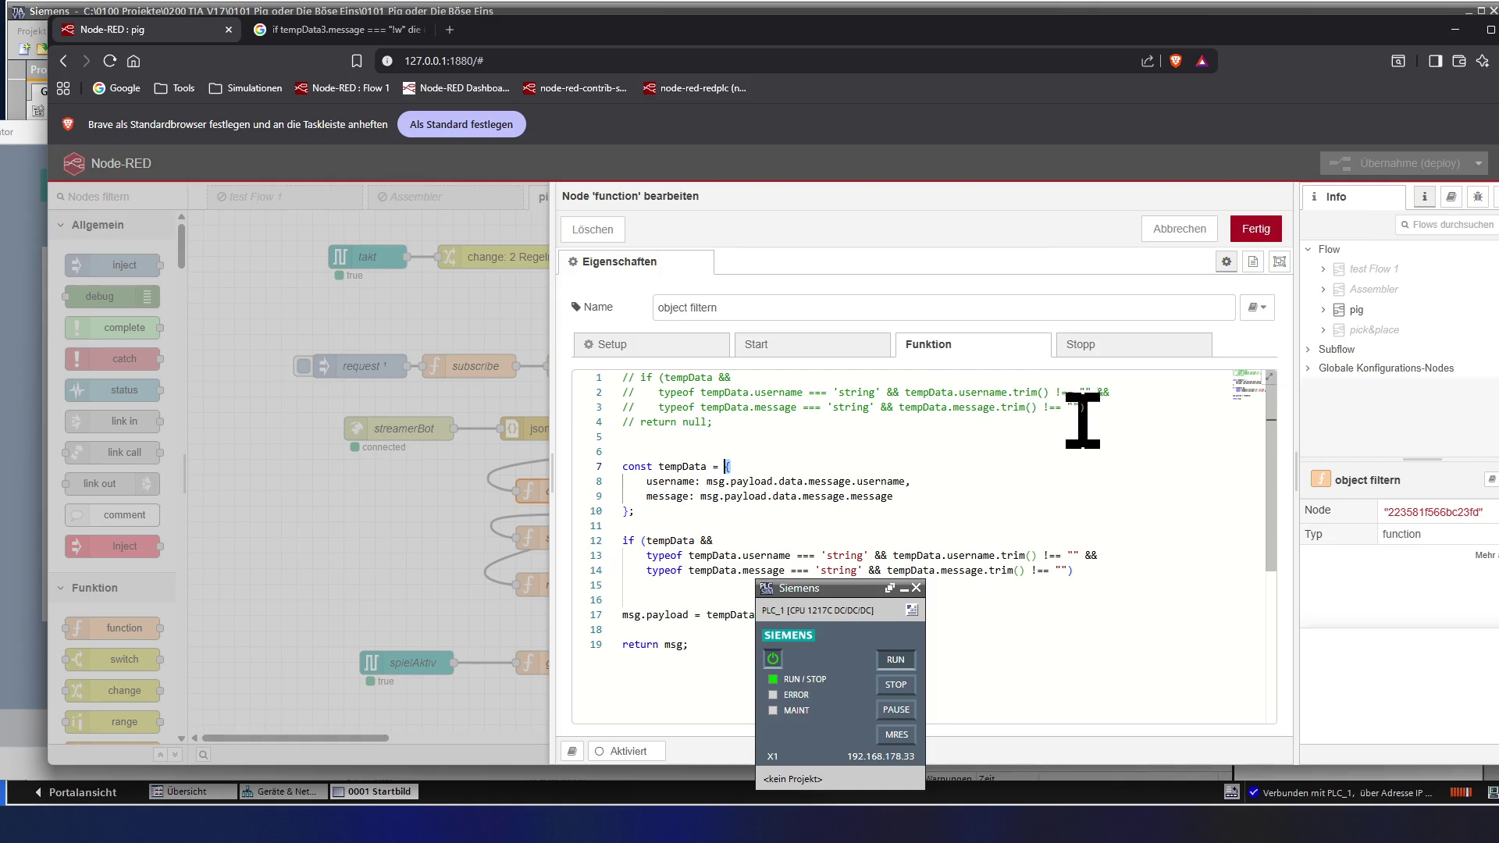
click(1119, 407)
key(Return)
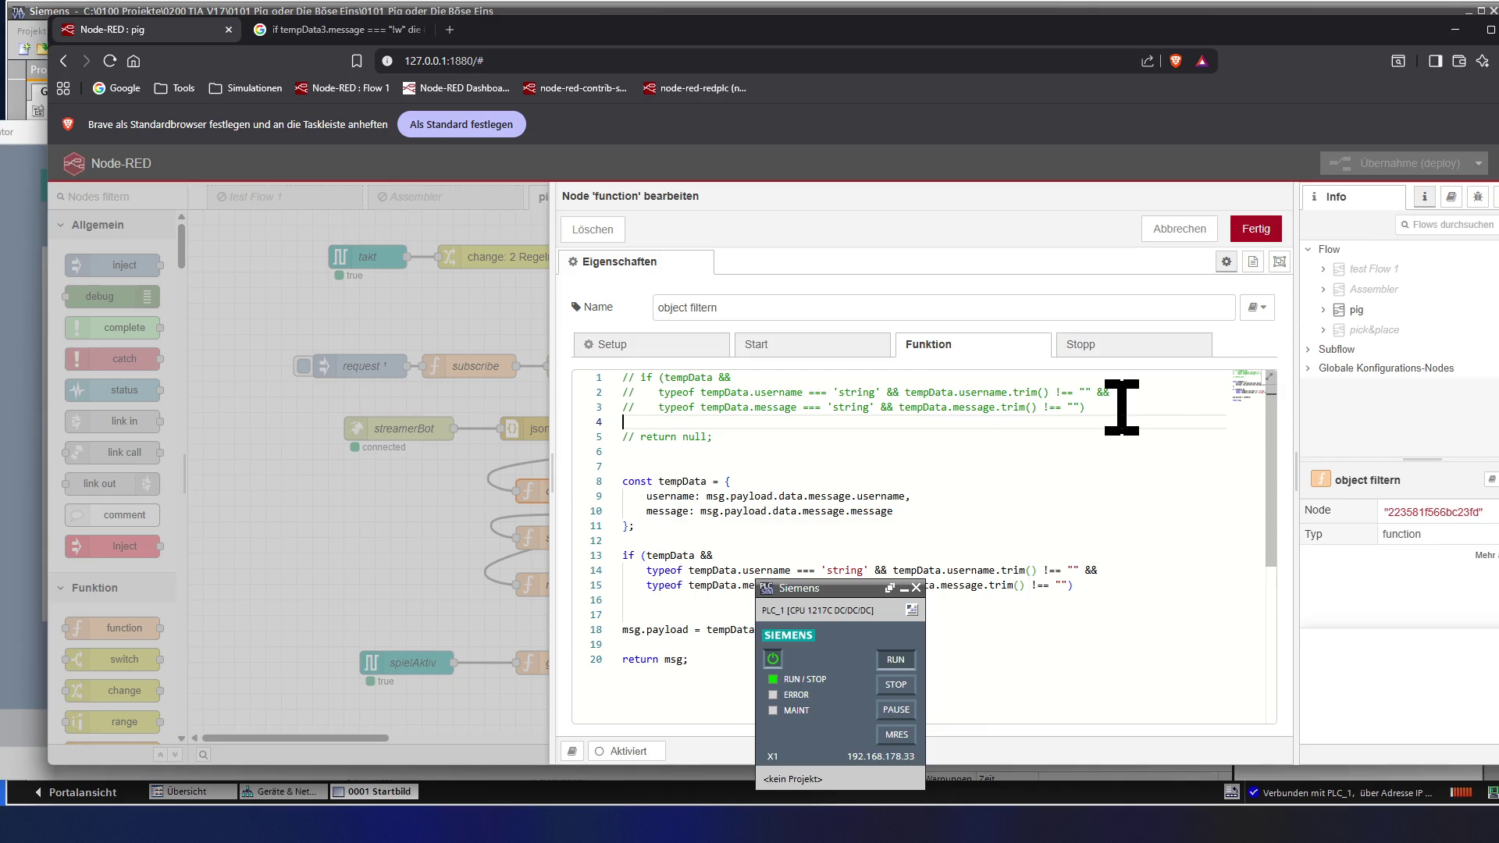
text({)
key(Up)
key(Up)
key(Up)
key(Delete)
key(Delete)
key(Delete)
key(Down)
key(Delete)
key(Delete)
key(Delete)
key(Down)
key(ctrl+slash)
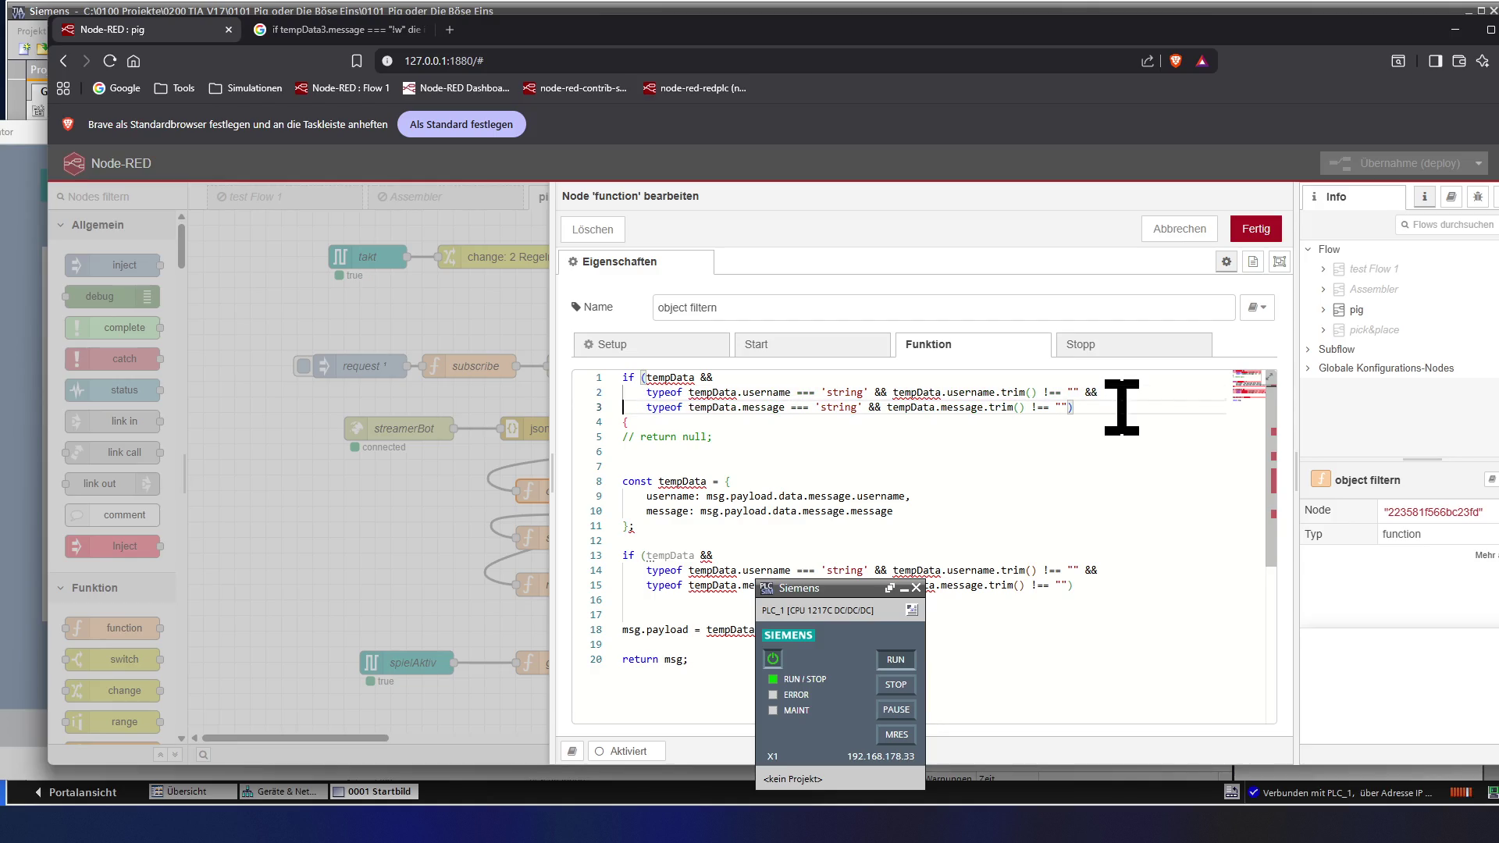
key(Down)
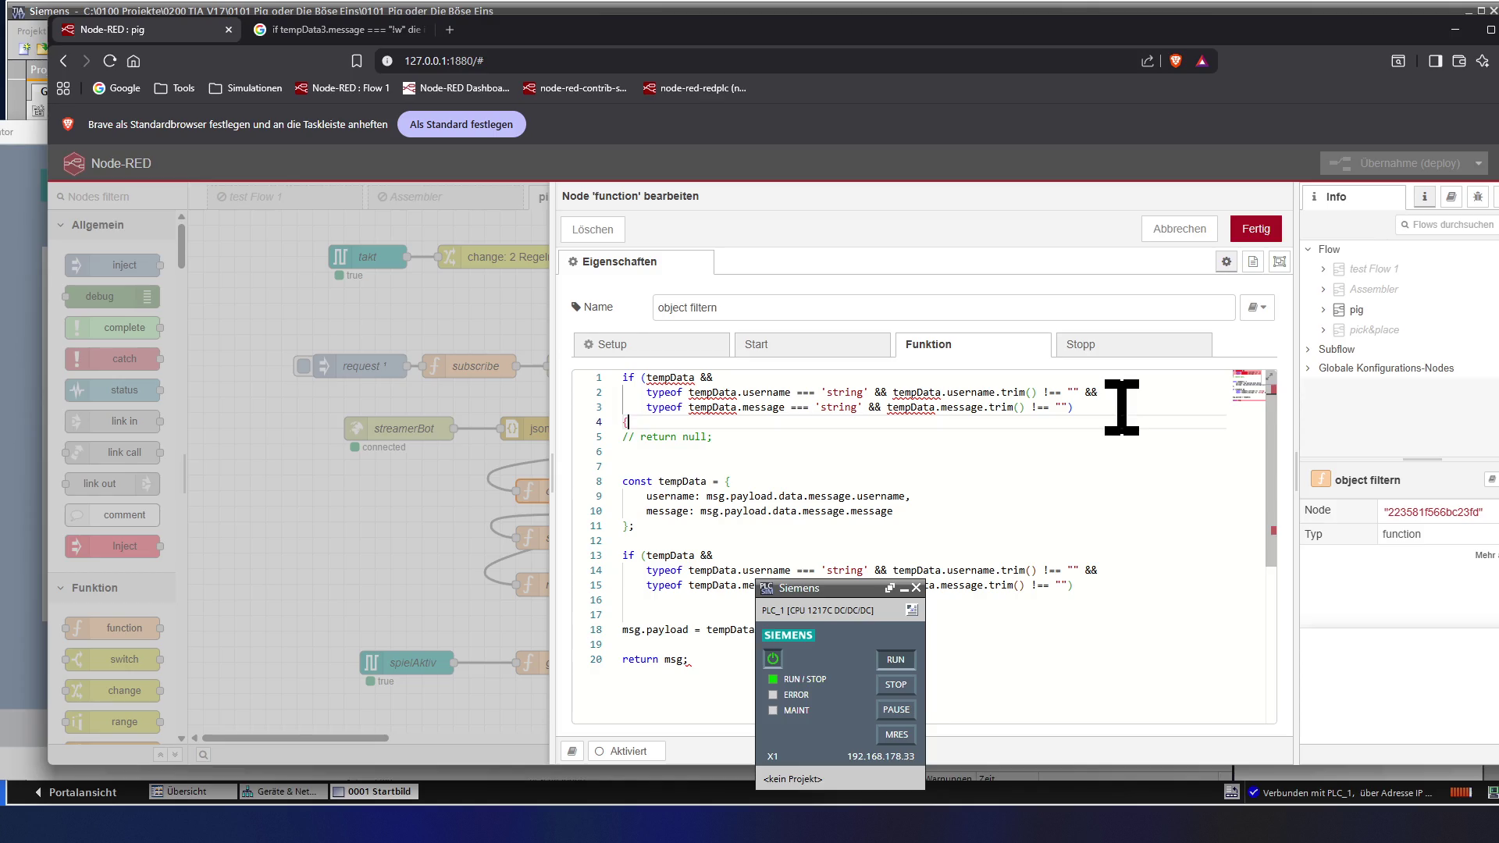
key(Down)
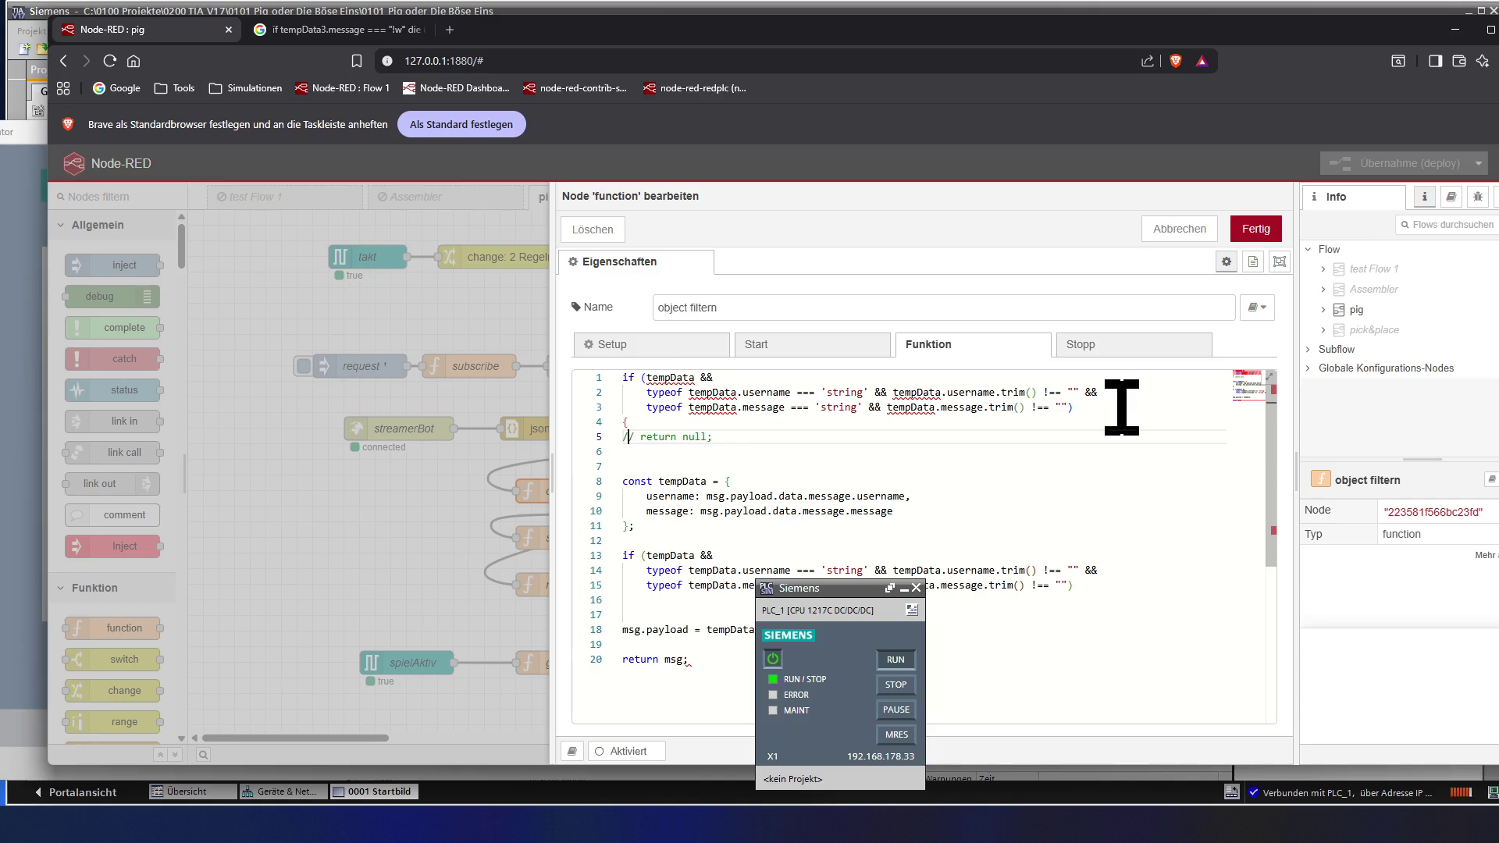
key(Delete)
key(Delete)
key(Delete)
key(Delete)
key(Delete)
key(Delete)
key(Delete)
key(Delete)
key(Delete)
key(Delete)
key(Delete)
key(Delete)
key(Delete)
key(Delete)
key(Delete)
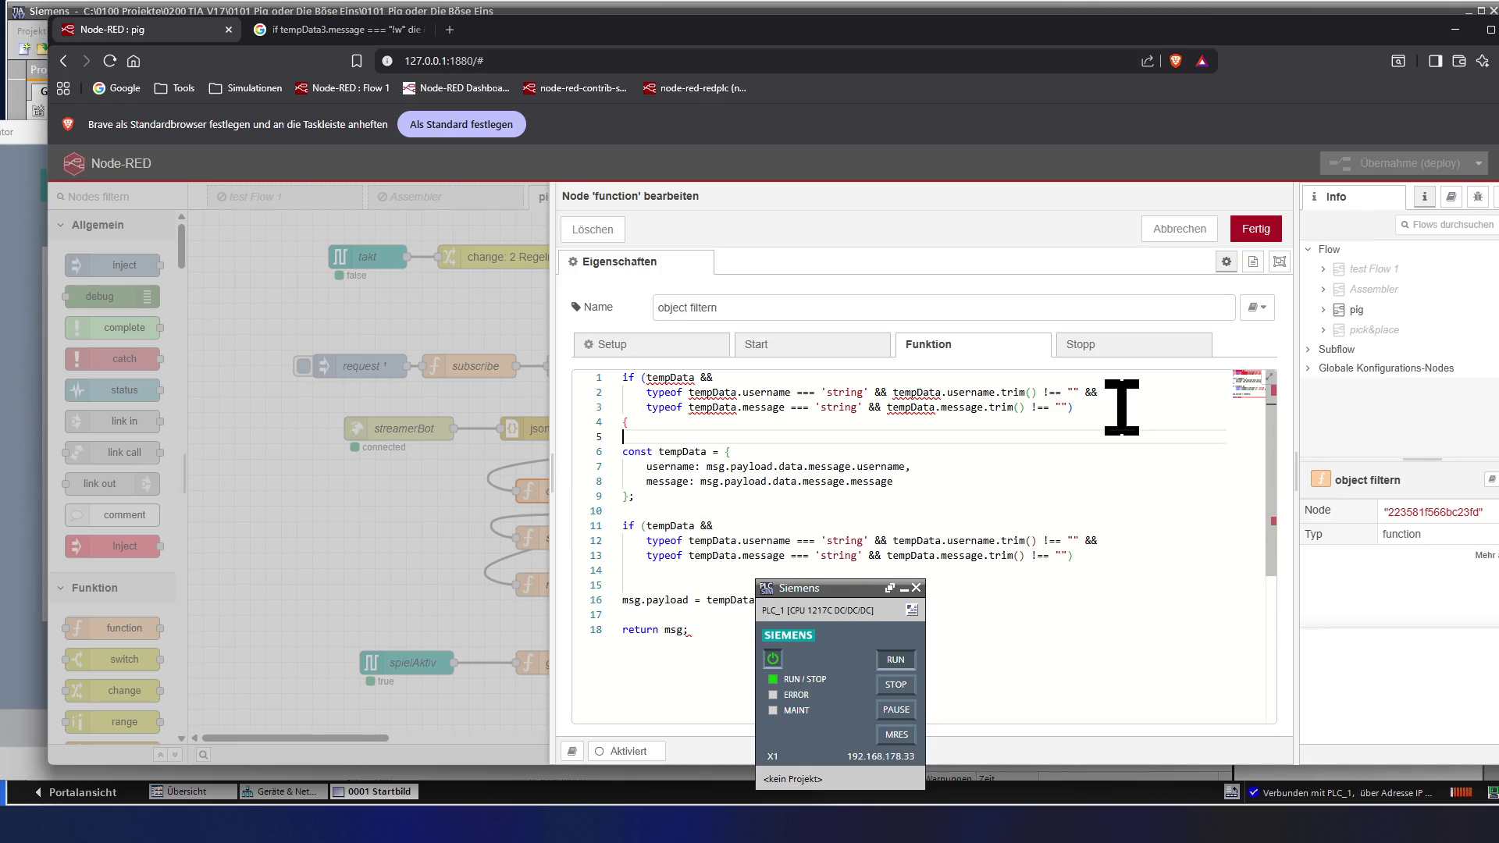
- Review the tempData block, then close the if block after return msg and add an else line
key(Down)
key(Down)
key(Down)
key(Down)
key(Down)
key(Down)
key(Down)
key(Up)
key(Up)
key(Up)
key(Left)
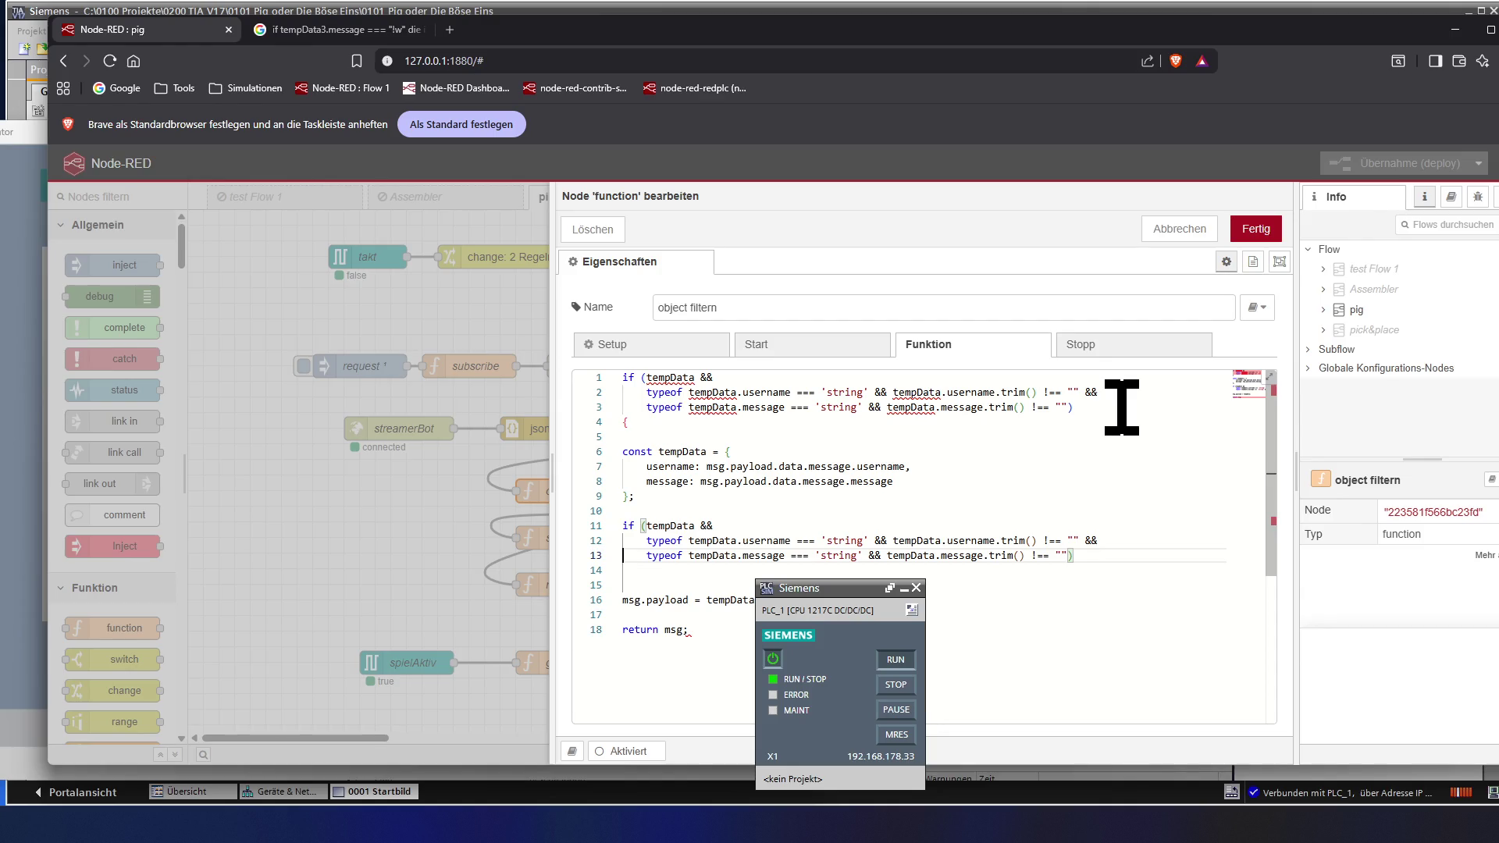
key(Home)
key(Up)
key(Up)
key(Up)
key(Up)
key(Down)
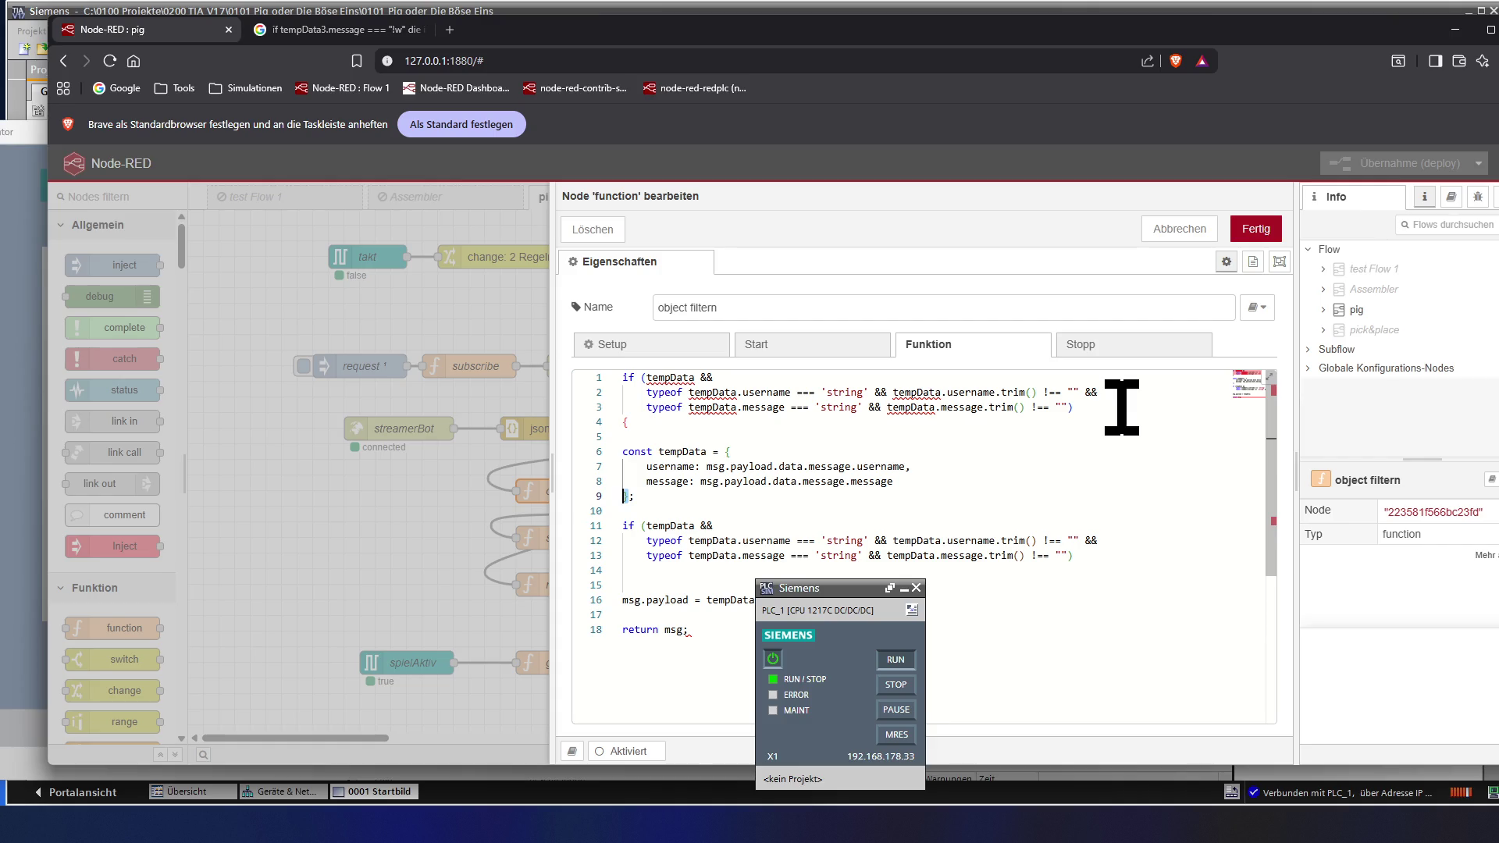
key(Down)
key(Down)
key(Down)
key(Down)
key(Down)
key(Down)
key(End)
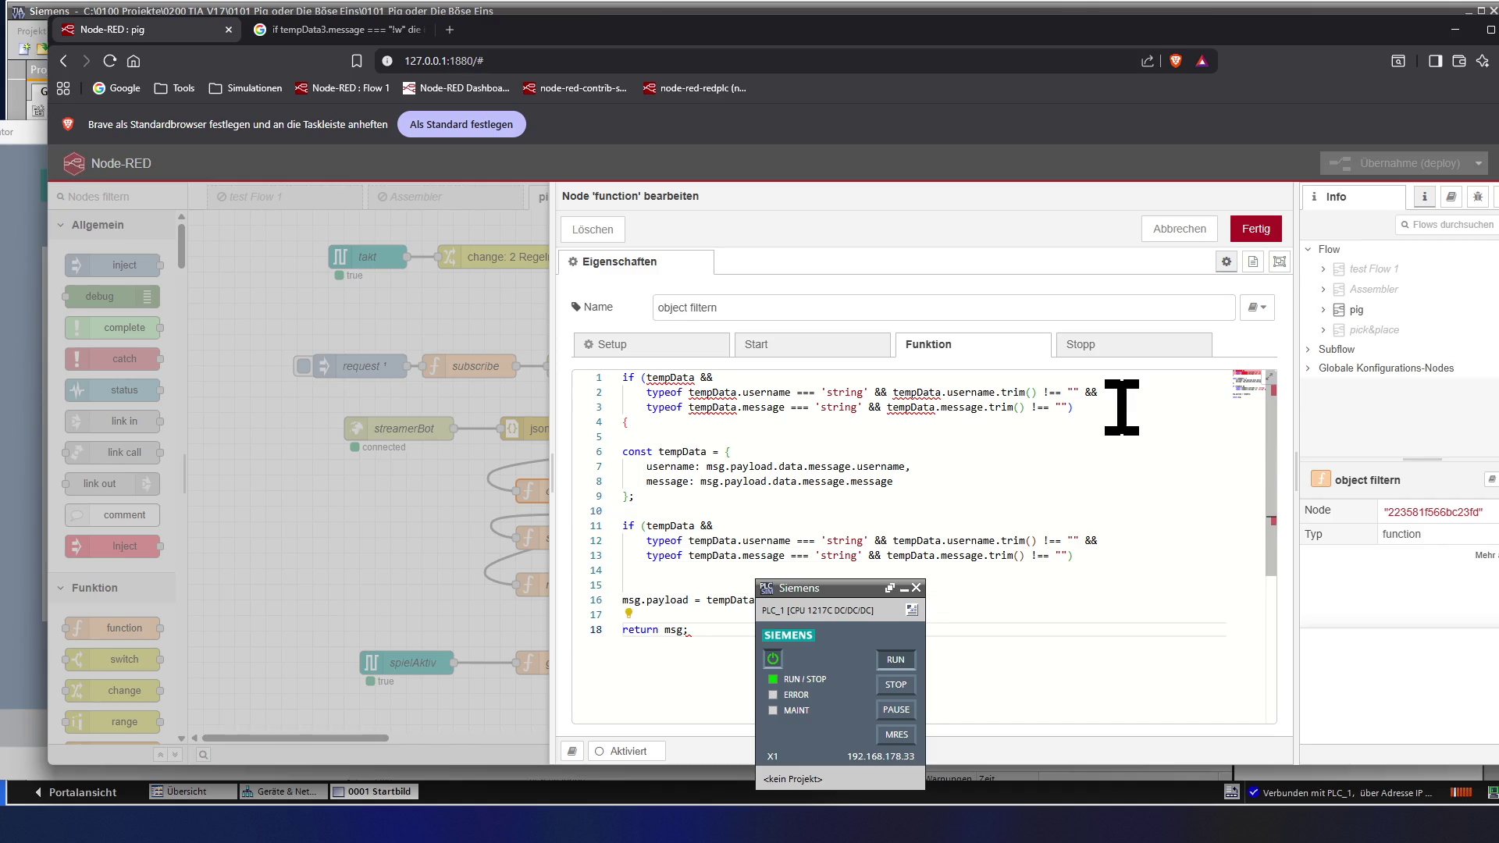
key(Up)
key(Up)
key(Up)
key(Up)
key(Up)
key(Up)
key(Up)
key(Down)
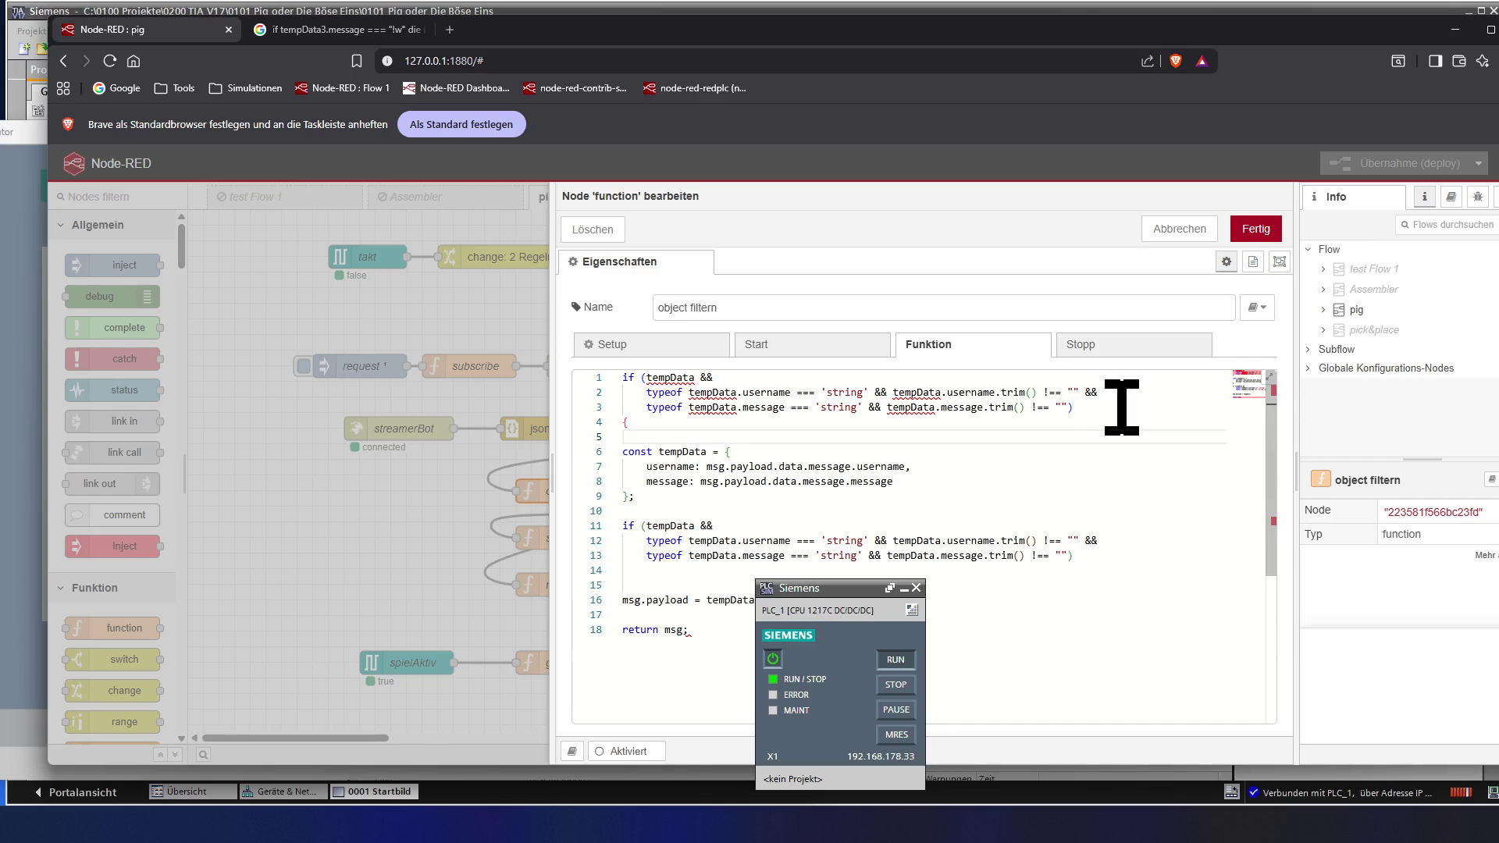
key(Down)
key(Down)
key(Down)
key(Down)
key(Down)
key(Down)
key(Down)
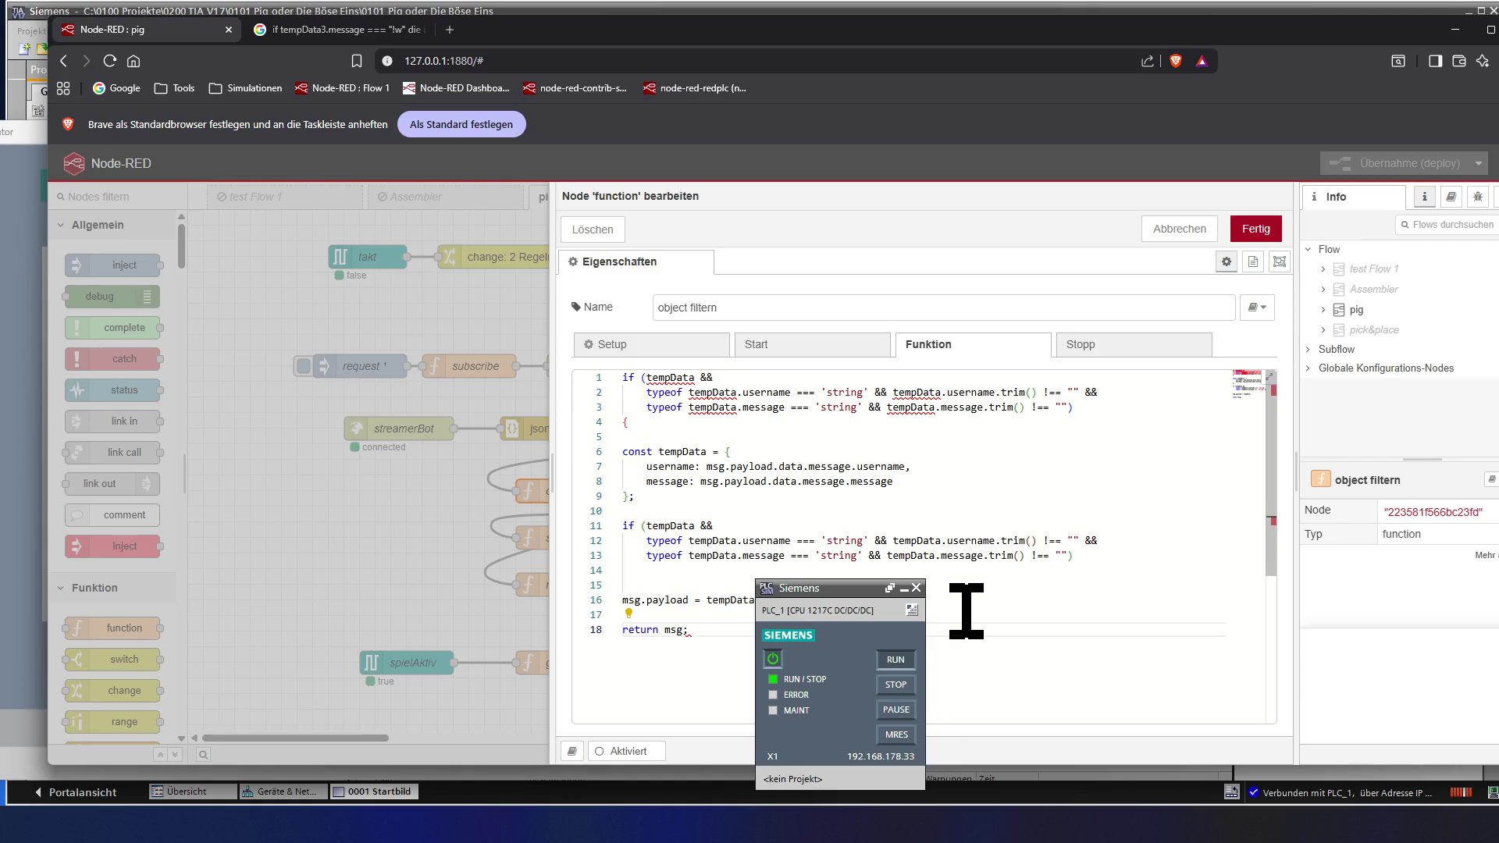
key(Return)
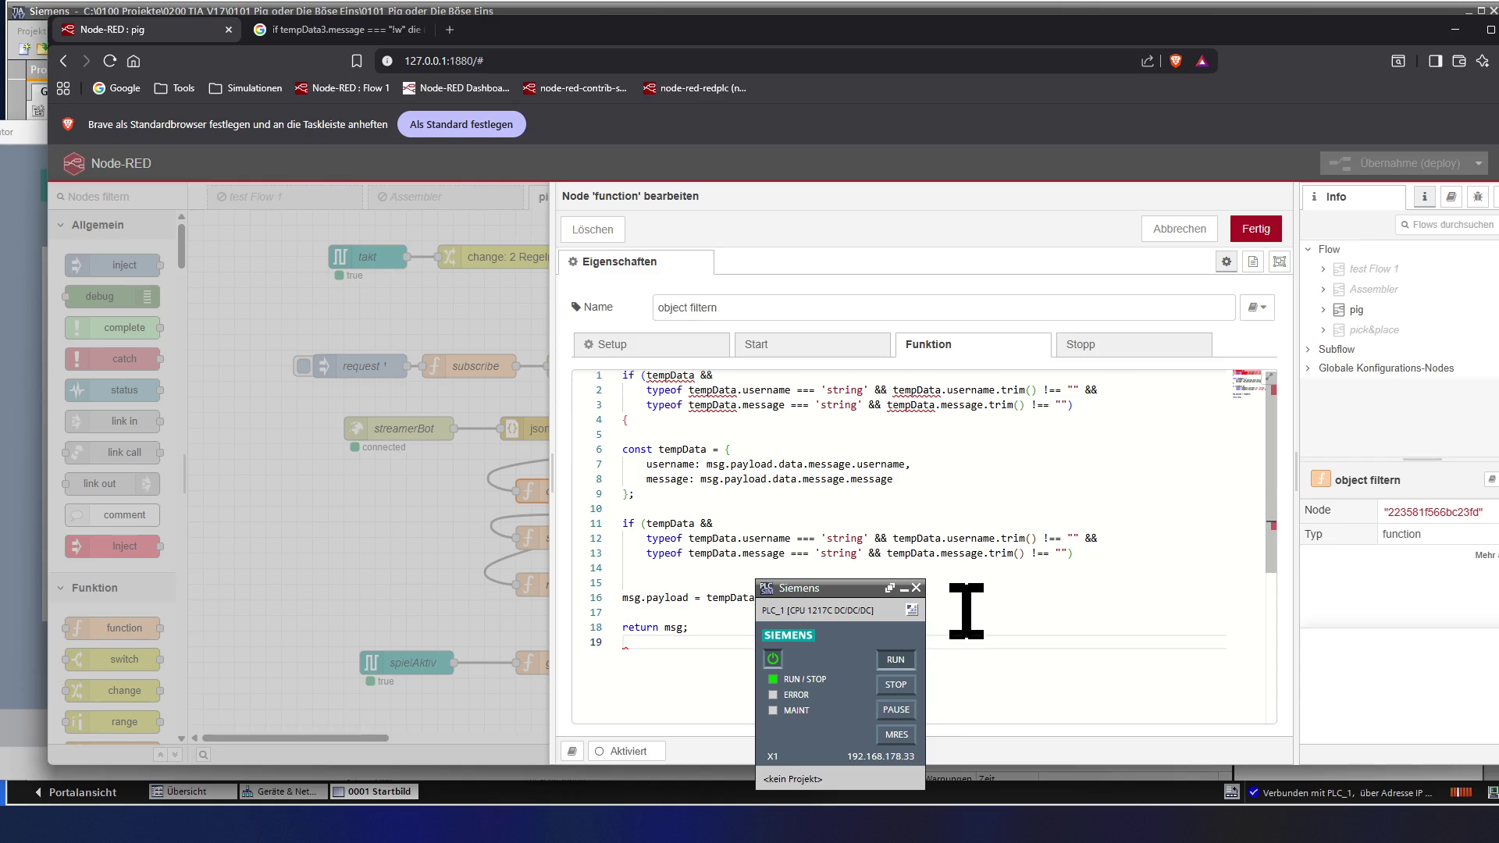
text(})
key(Return)
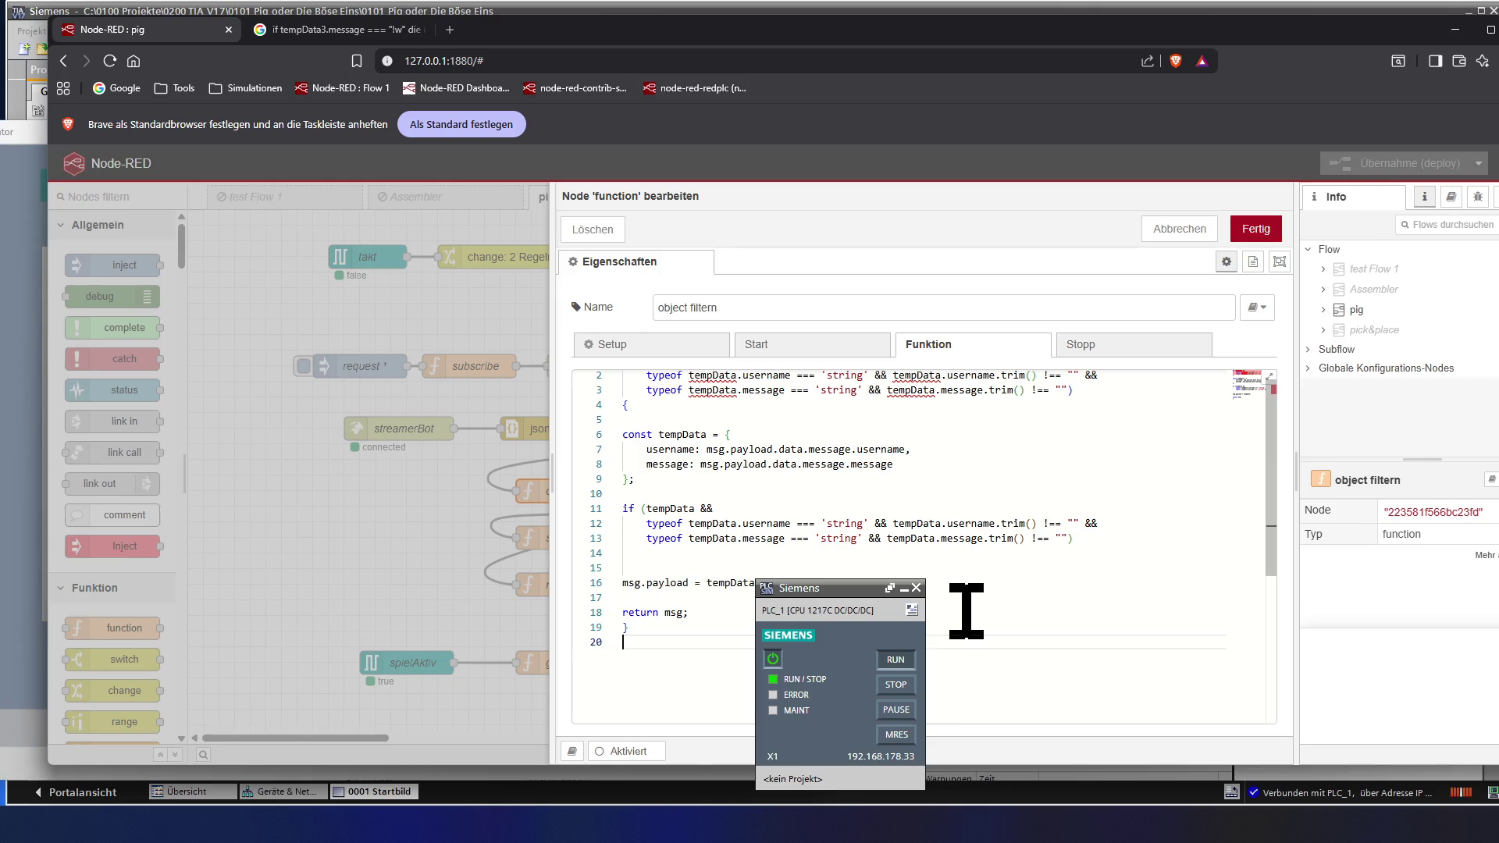
text(e)
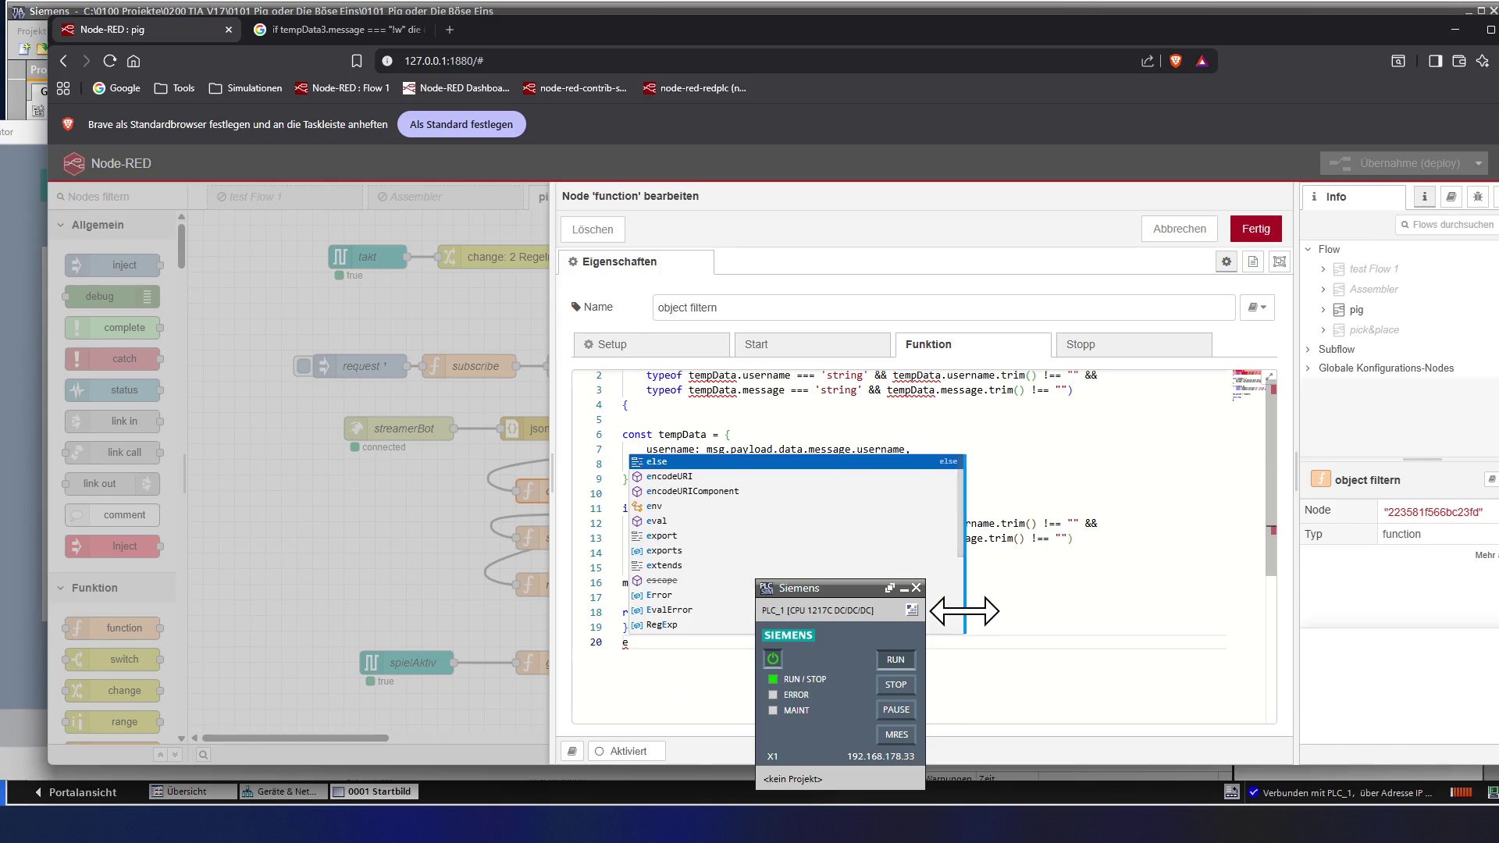
text(lse)
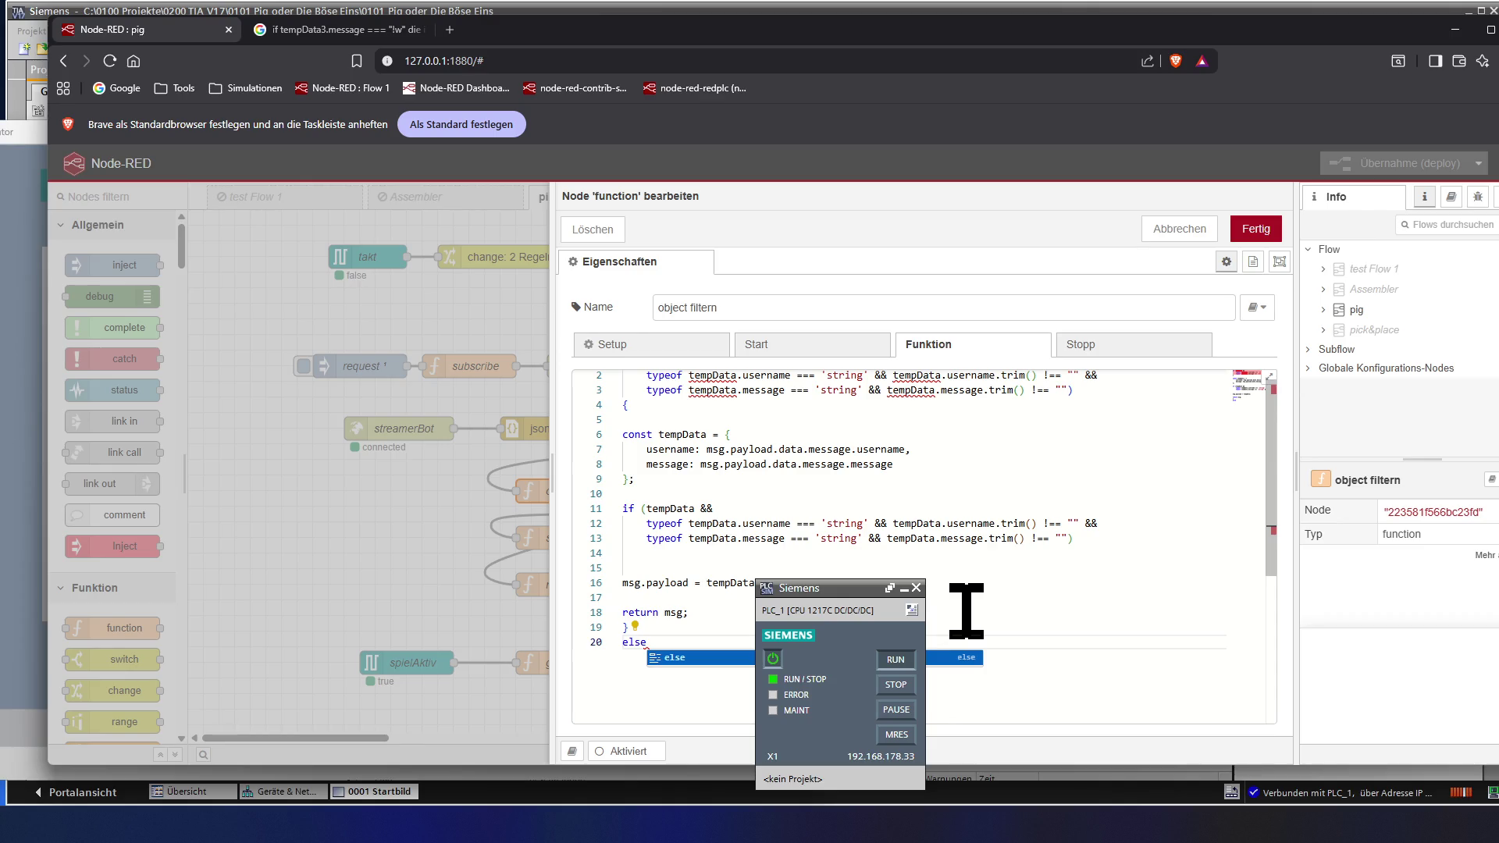
key(Escape)
key(Return)
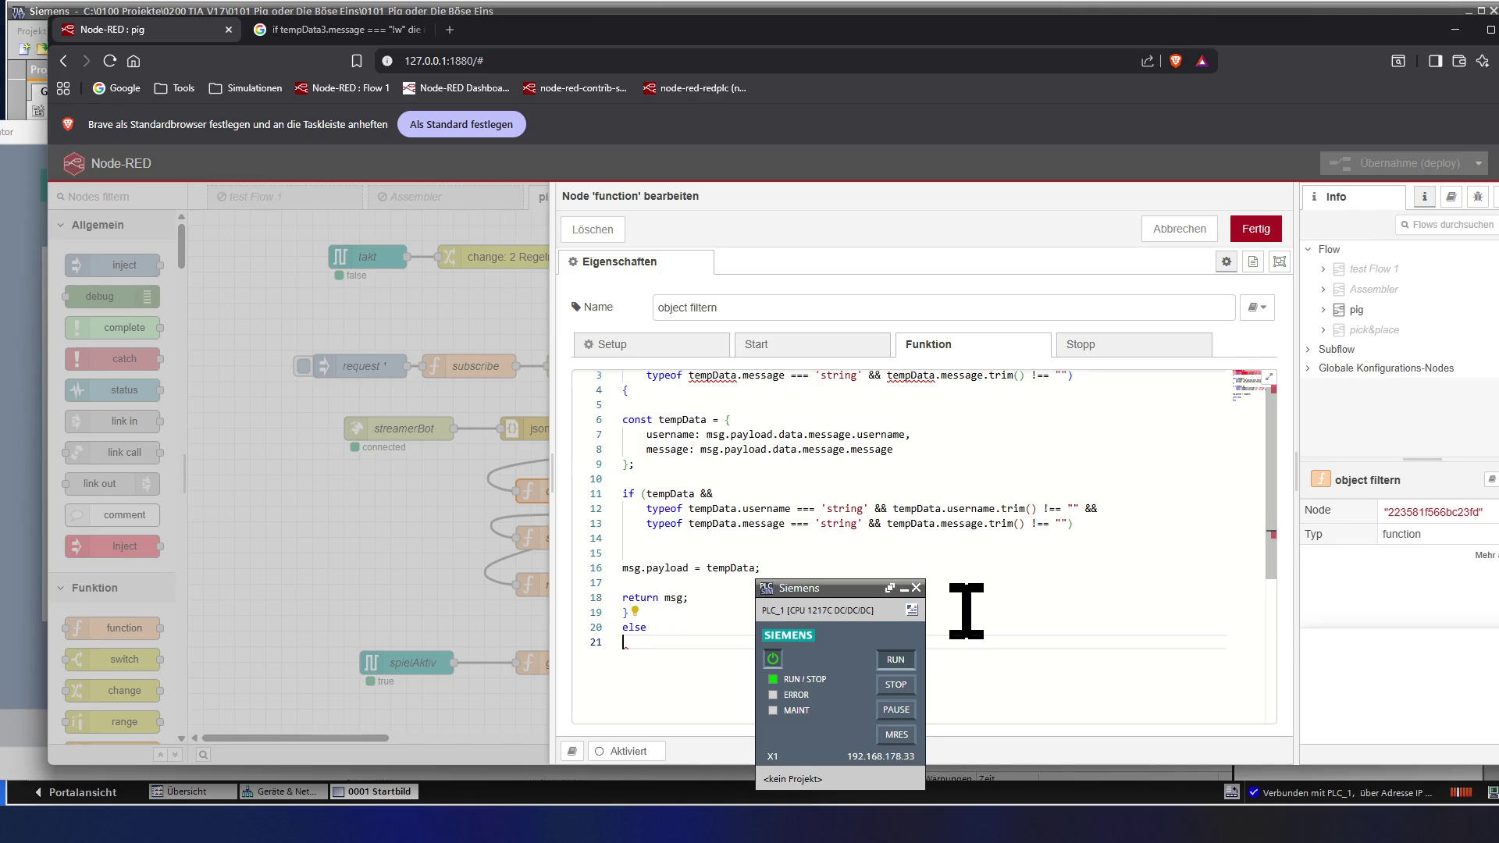
- Copy return msg under else as return null; and leave an empty line above else
key(Up)
key(Up)
key(Up)
key(ctrl+shift+Right)
key(ctrl+shift+Right)
key(ctrl+shift+Right)
key(ctrl+c)
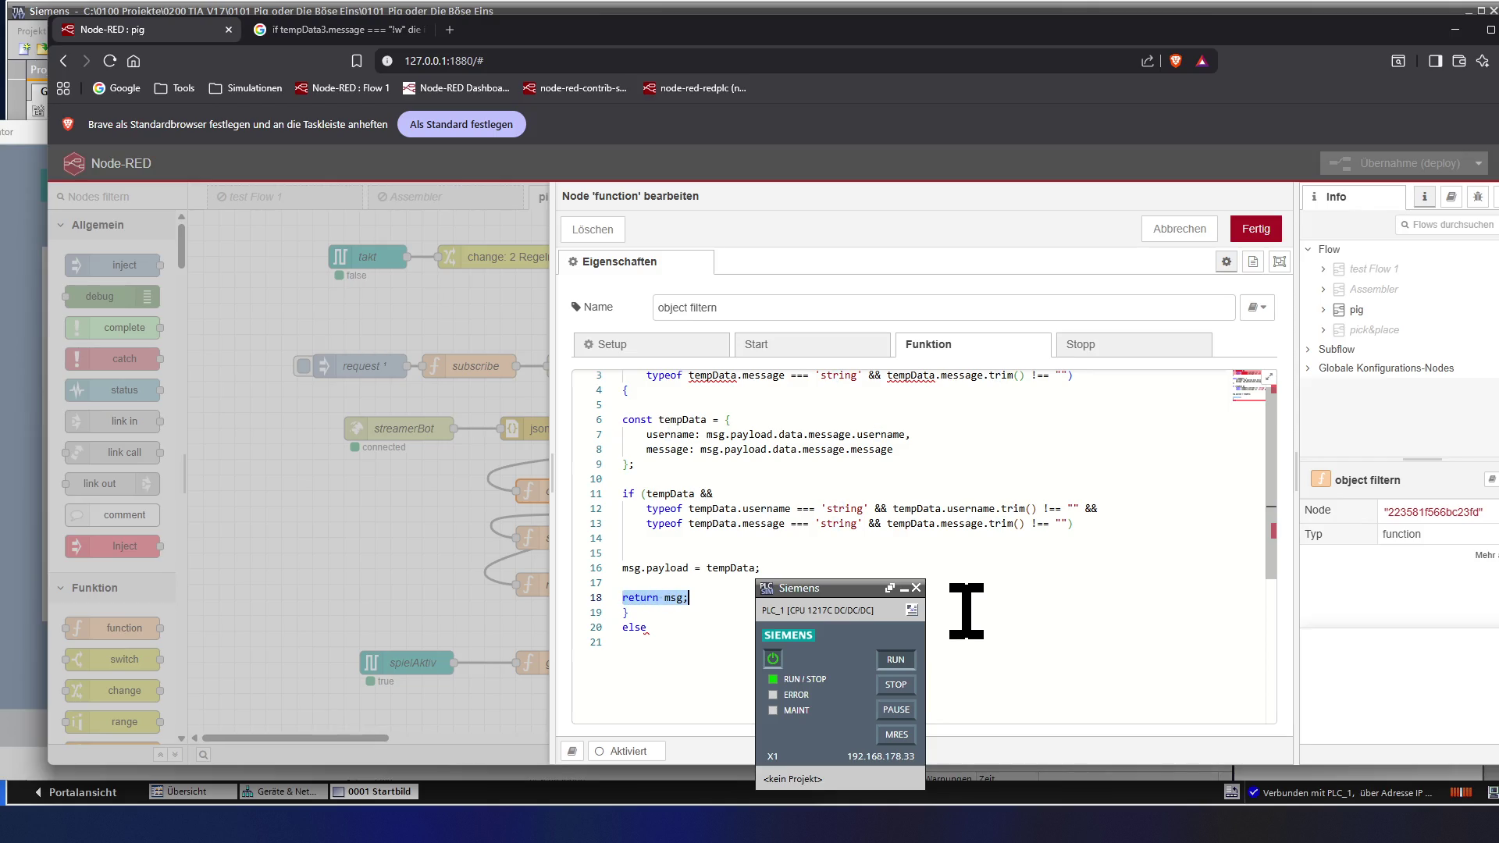
key(Down)
key(Down)
key(Down)
key(ctrl+v)
key(BackSpace)
key(BackSpace)
key(BackSpace)
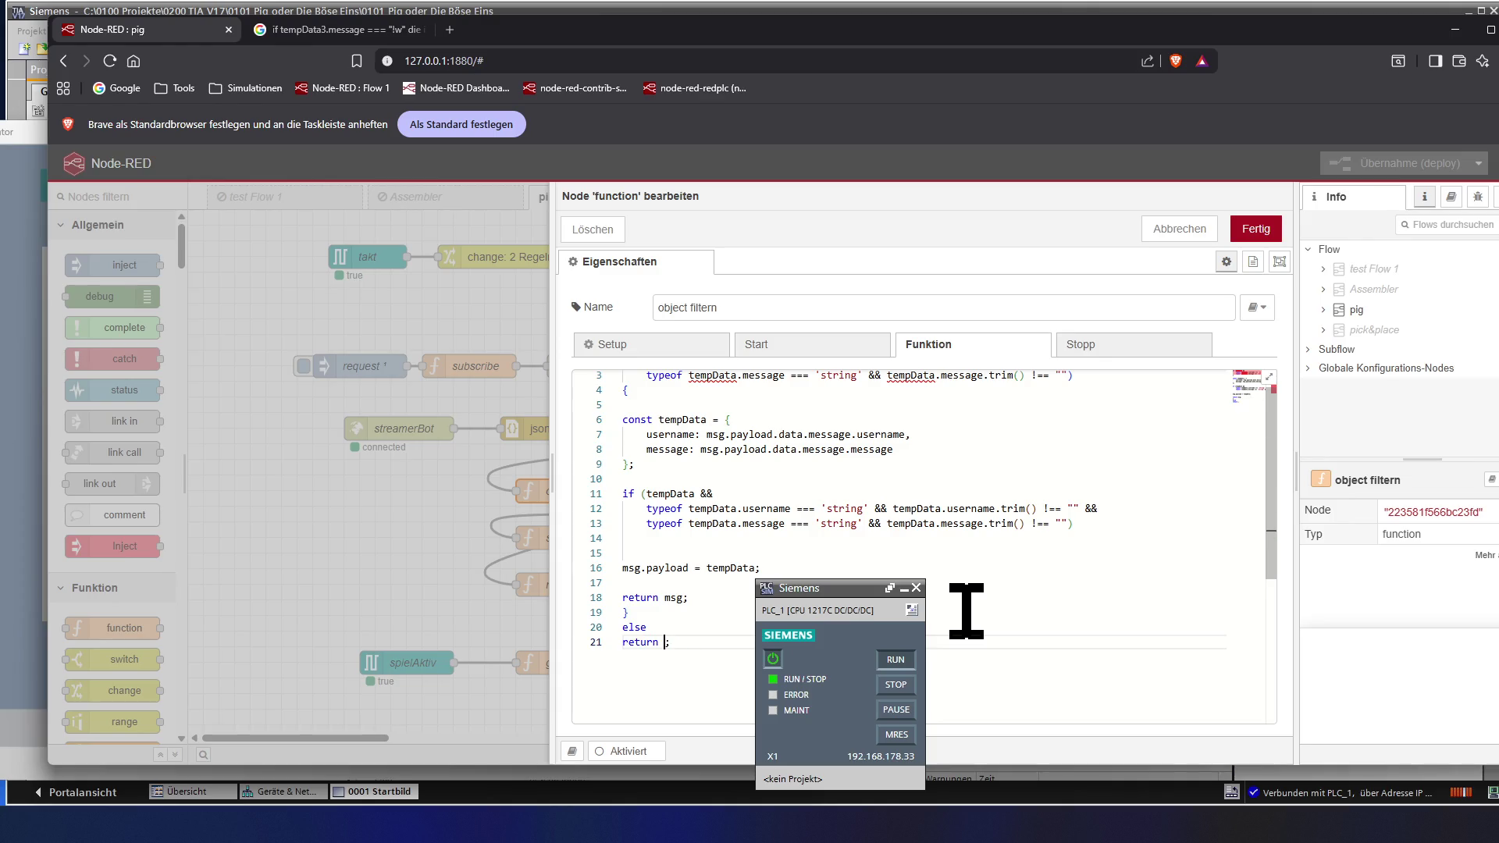
text(null)
key(Escape)
key(Up)
key(Home)
key(shift+End)
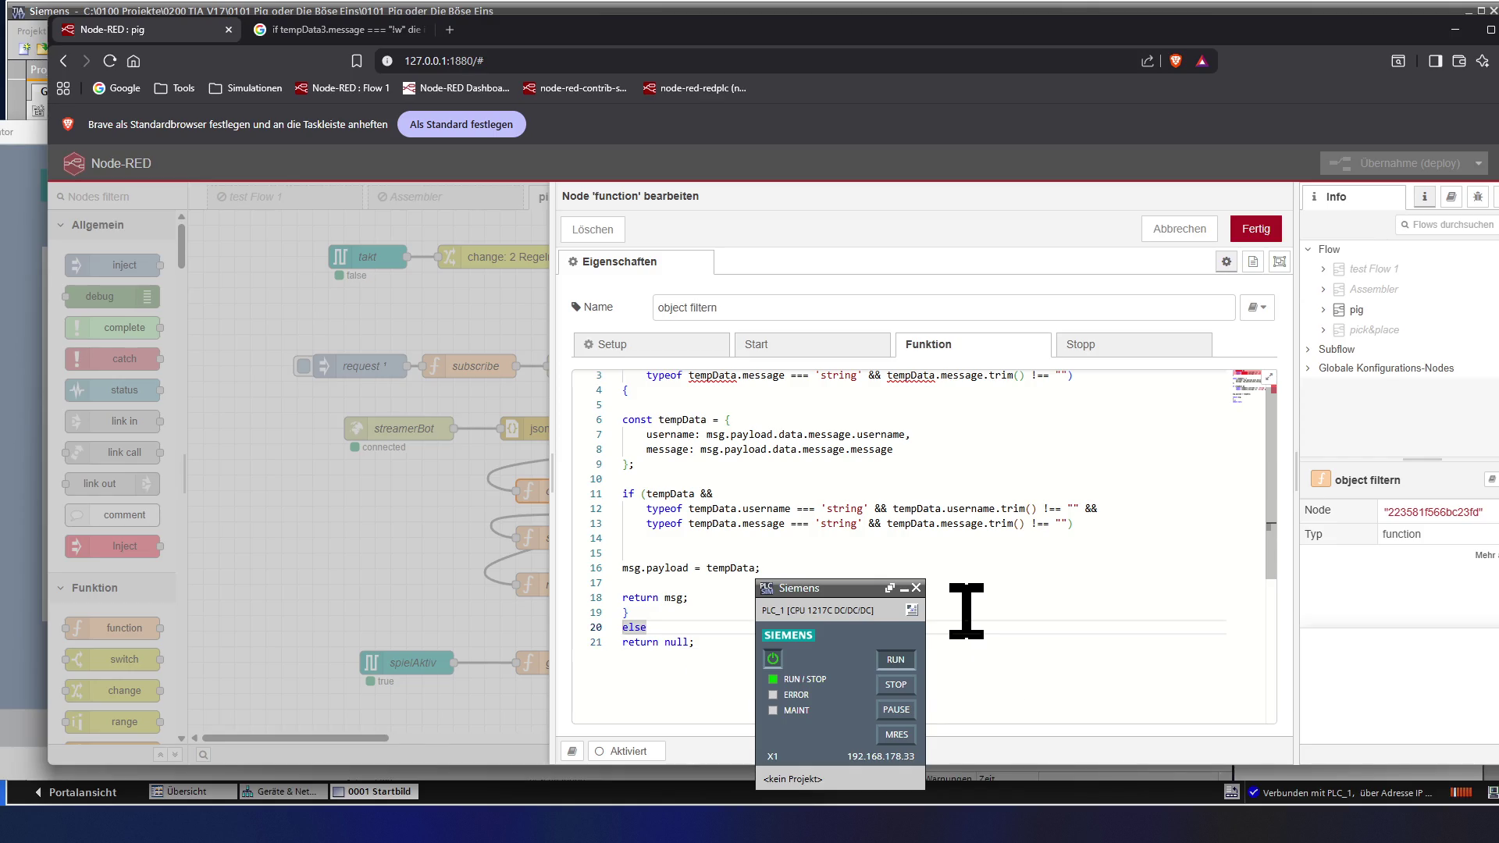
key(Home)
key(Return)
key(Up)
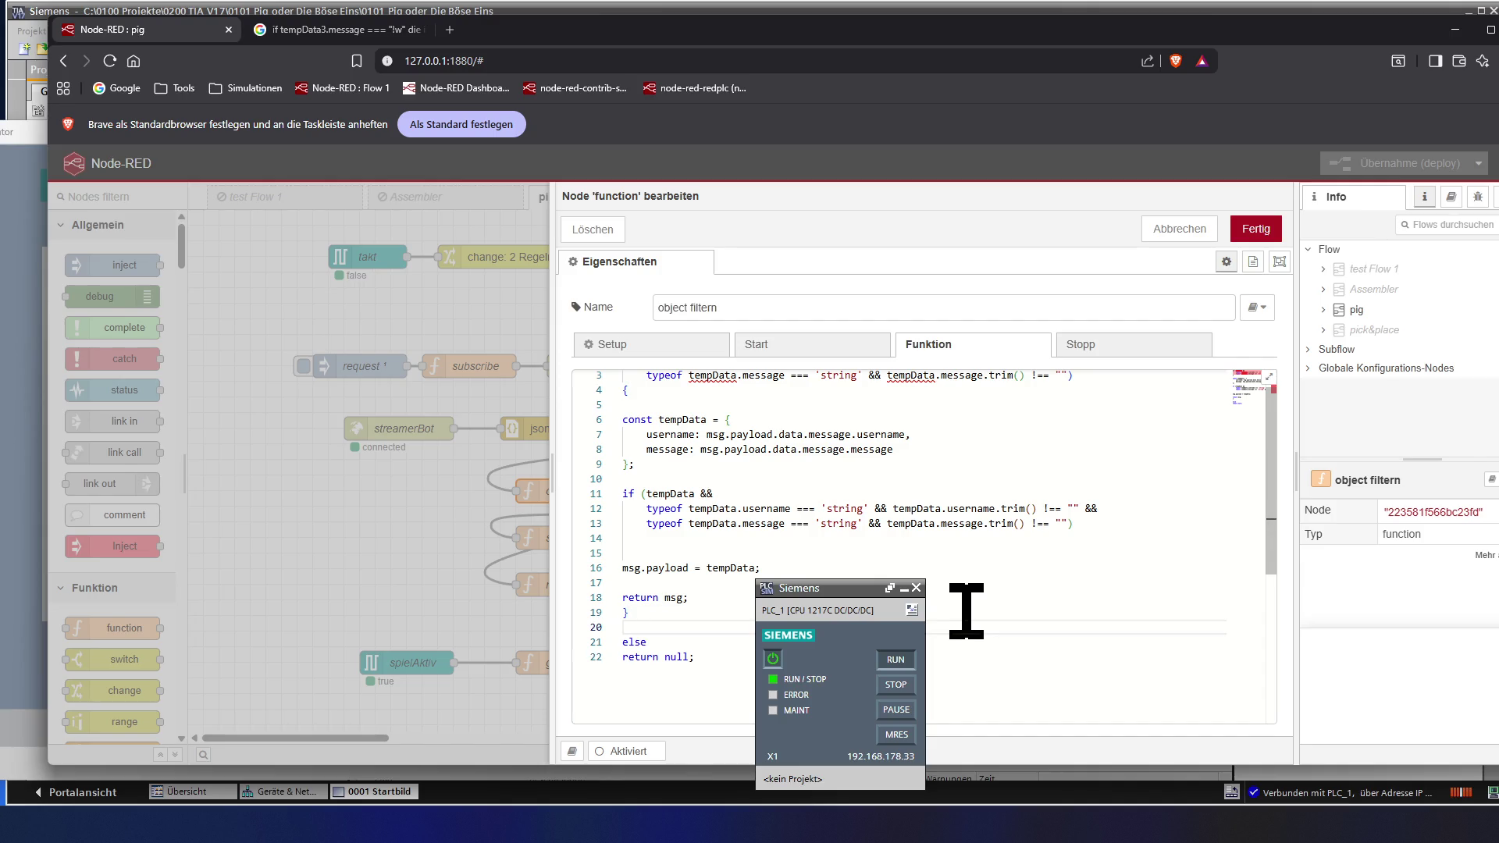
- Check the tempData object's braces, then add an opening brace after else
key(Up)
key(Up)
key(Up)
key(Up)
key(Up)
key(Up)
key(Up)
key(Up)
key(Up)
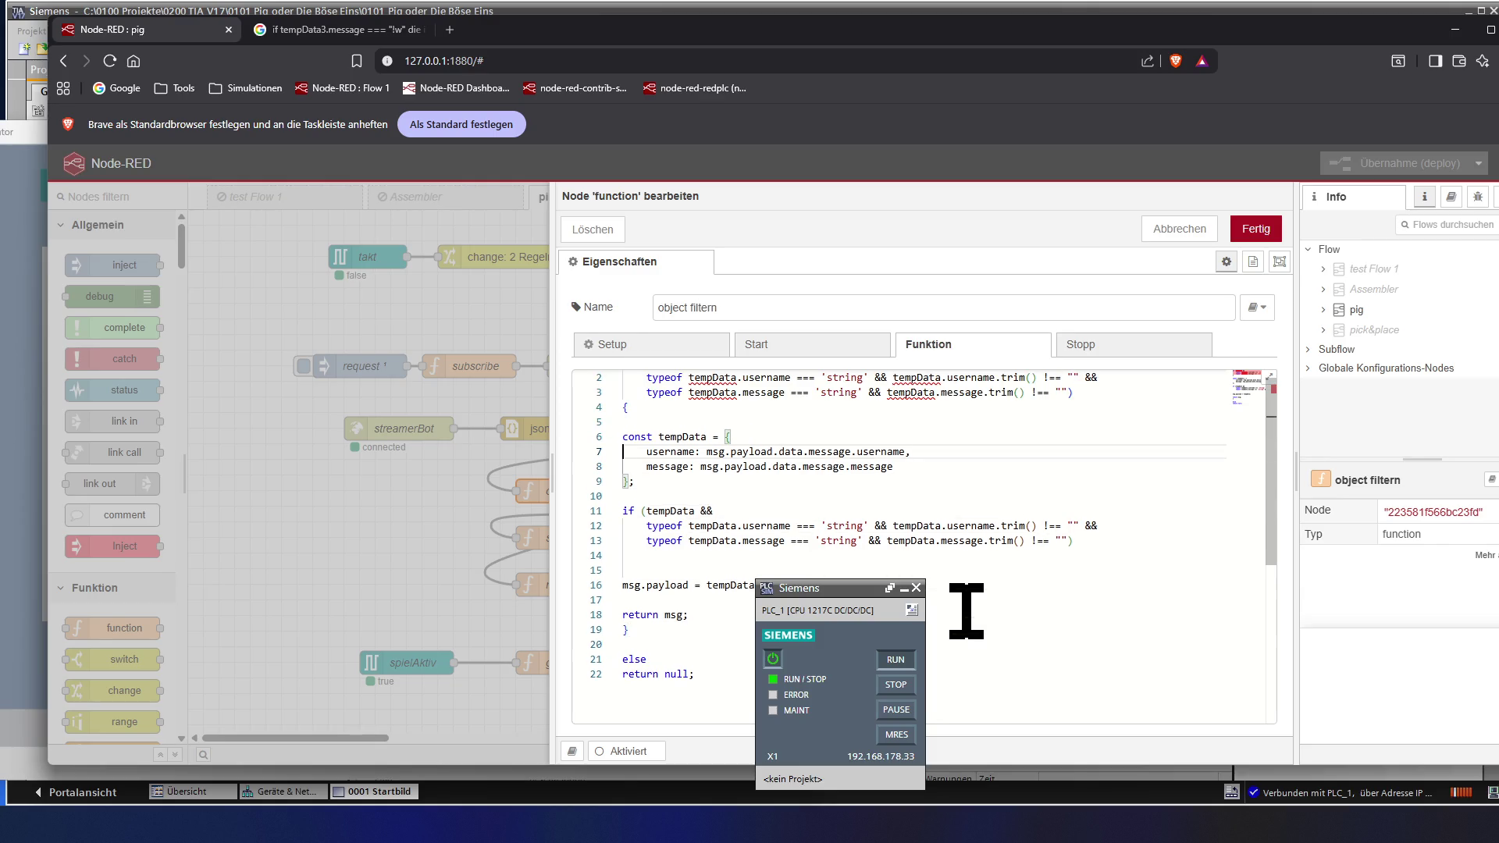
key(Up)
key(Up)
key(Up)
key(Down)
key(Down)
key(Down)
key(Down)
key(Down)
key(Down)
key(Down)
key(Down)
key(Up)
key(Home)
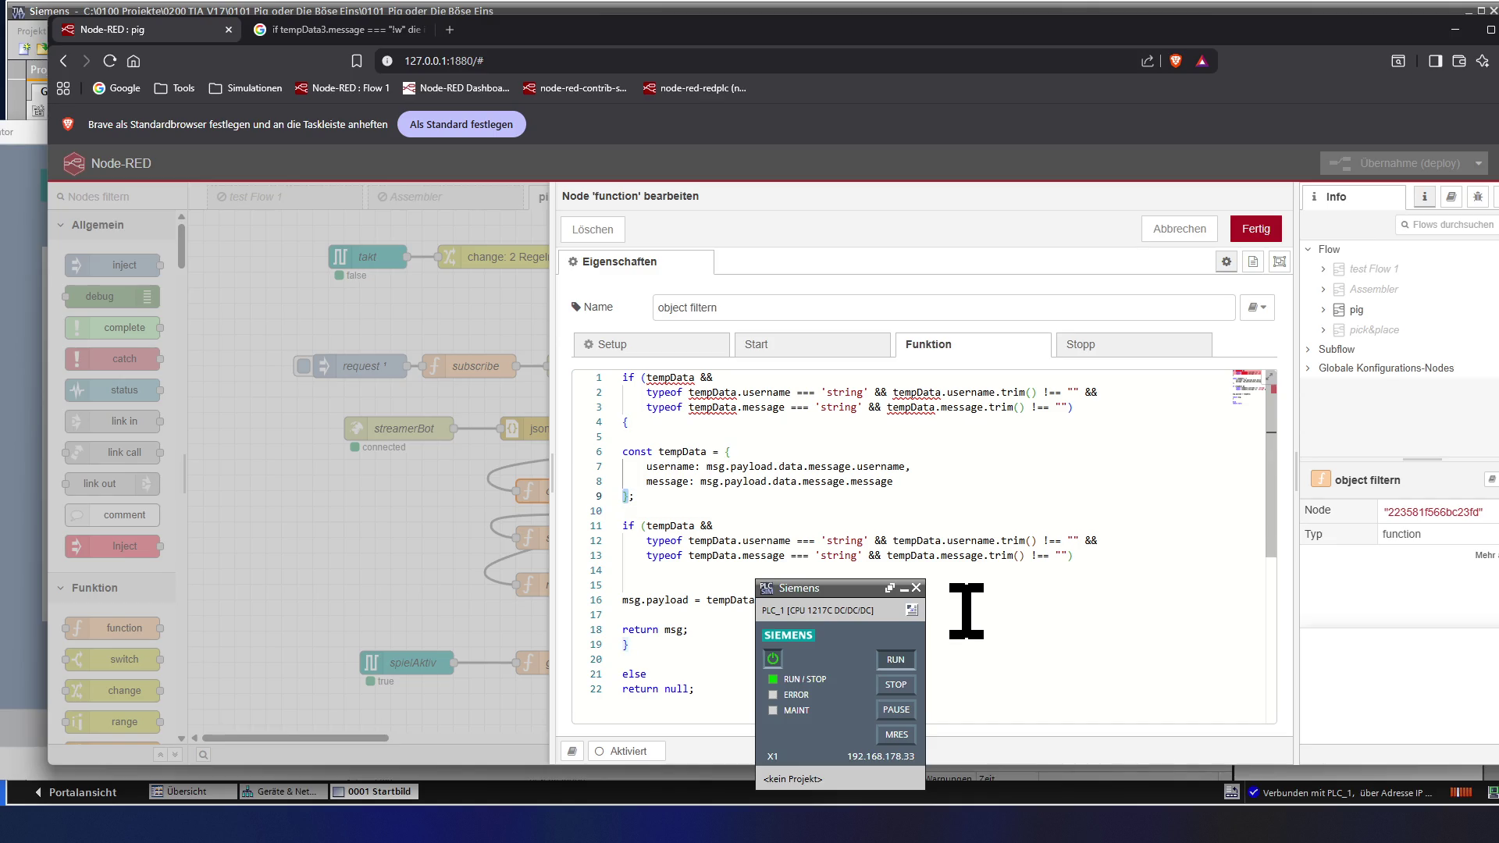
key(Up)
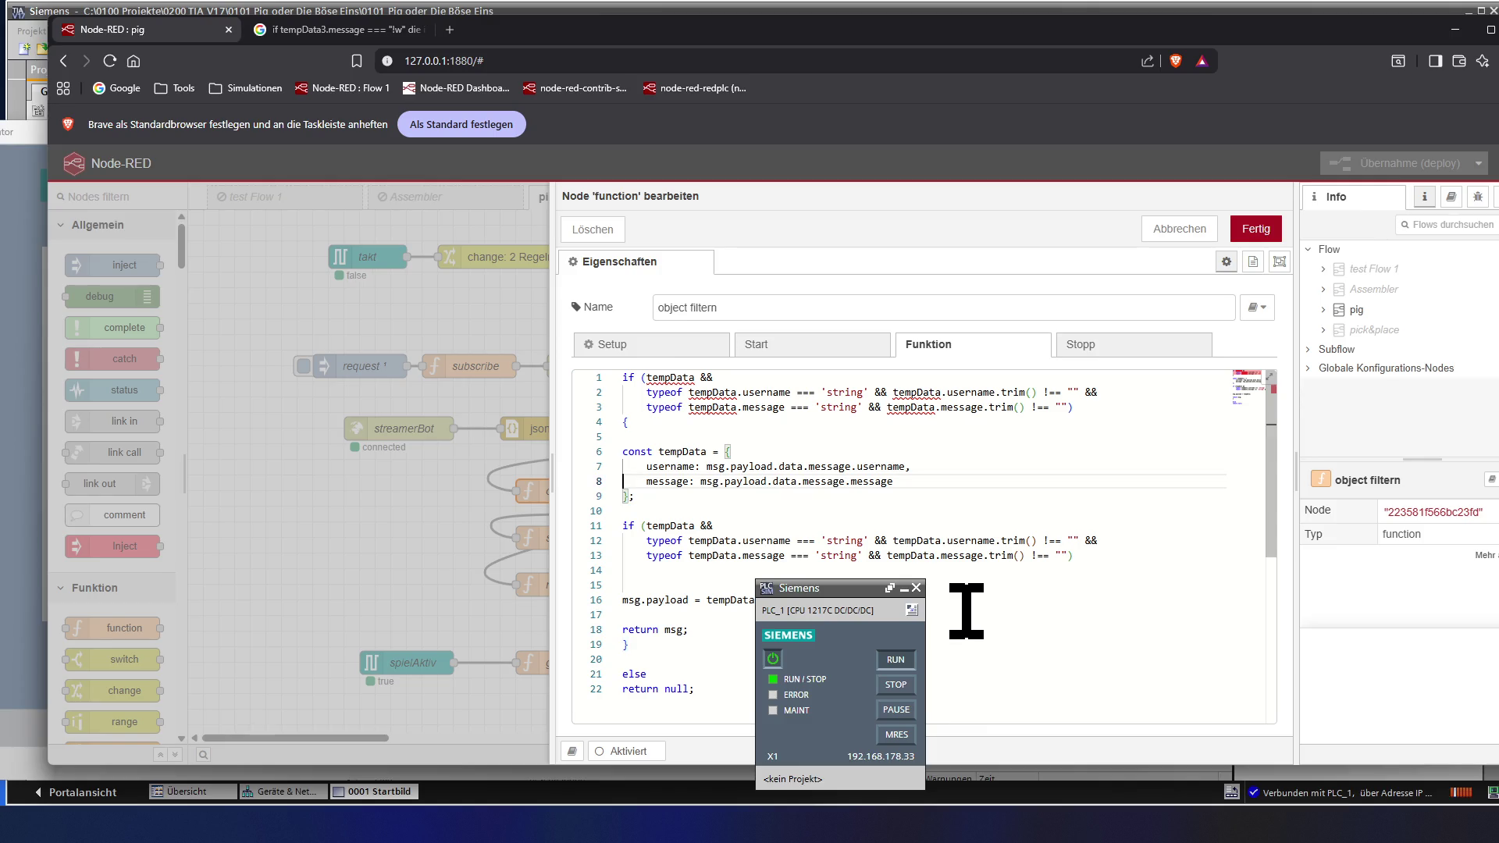
key(Up)
key(Up)
key(ctrl+Right)
key(ctrl+Right)
key(ctrl+Right)
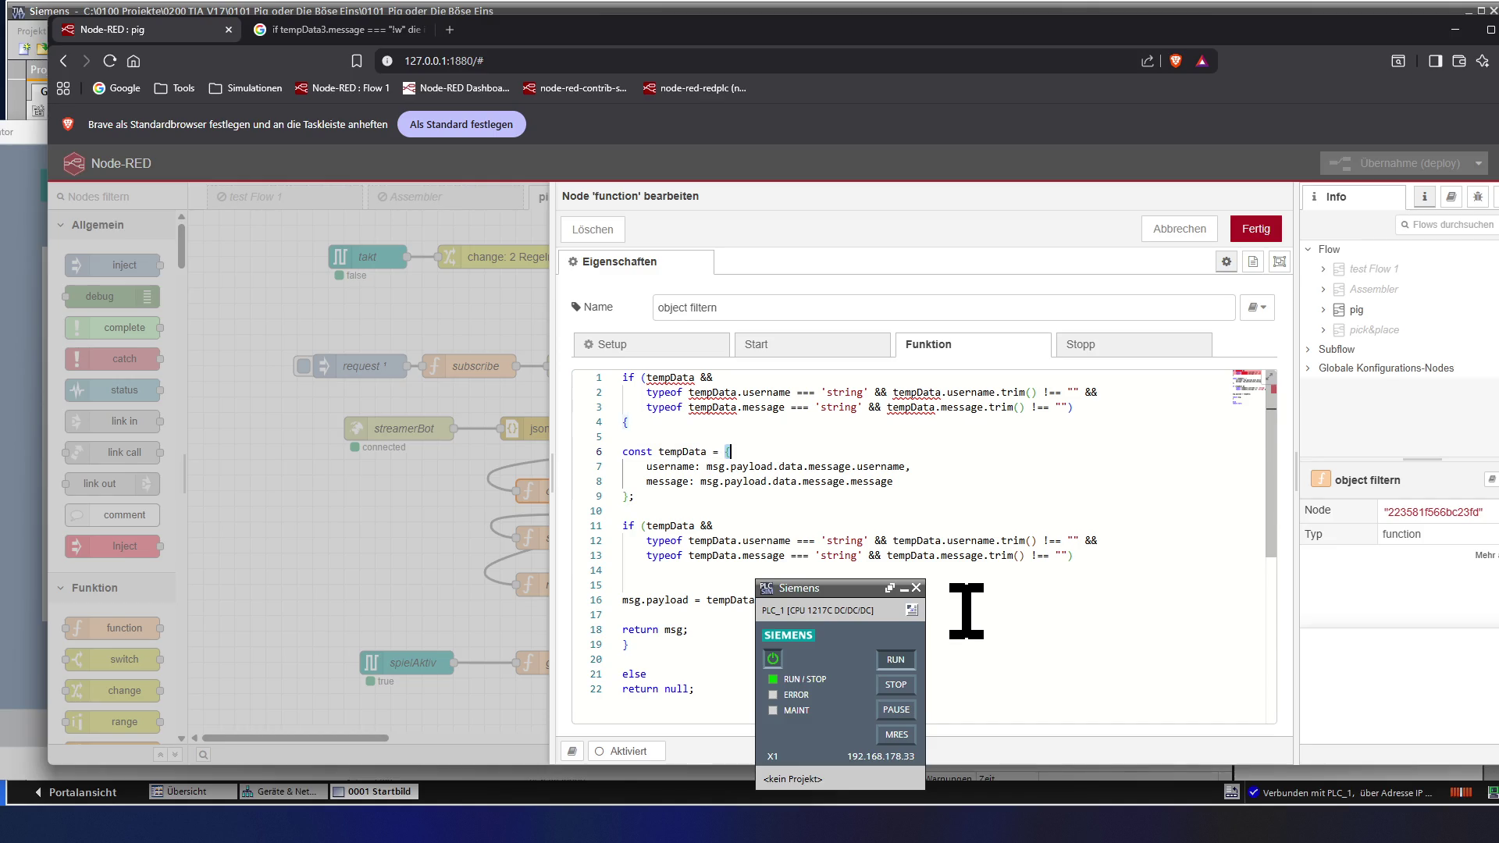
key(Down)
key(Down)
key(Down)
key(Down)
key(Down)
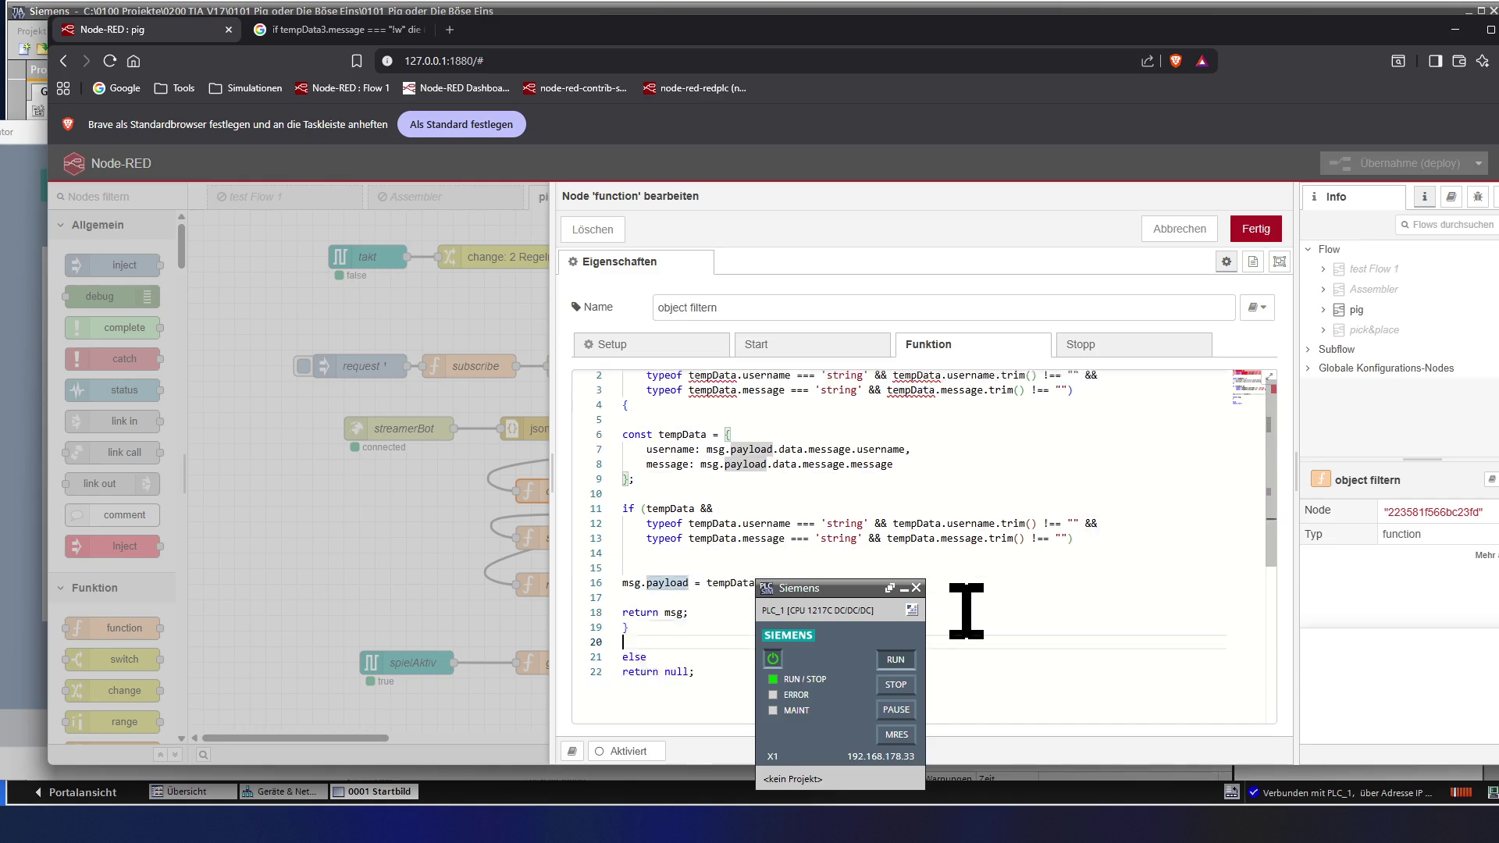
key(Down)
key(Down)
key(End)
key(Up)
key(Return)
text({)
key(Up)
key(Up)
key(Up)
key(Up)
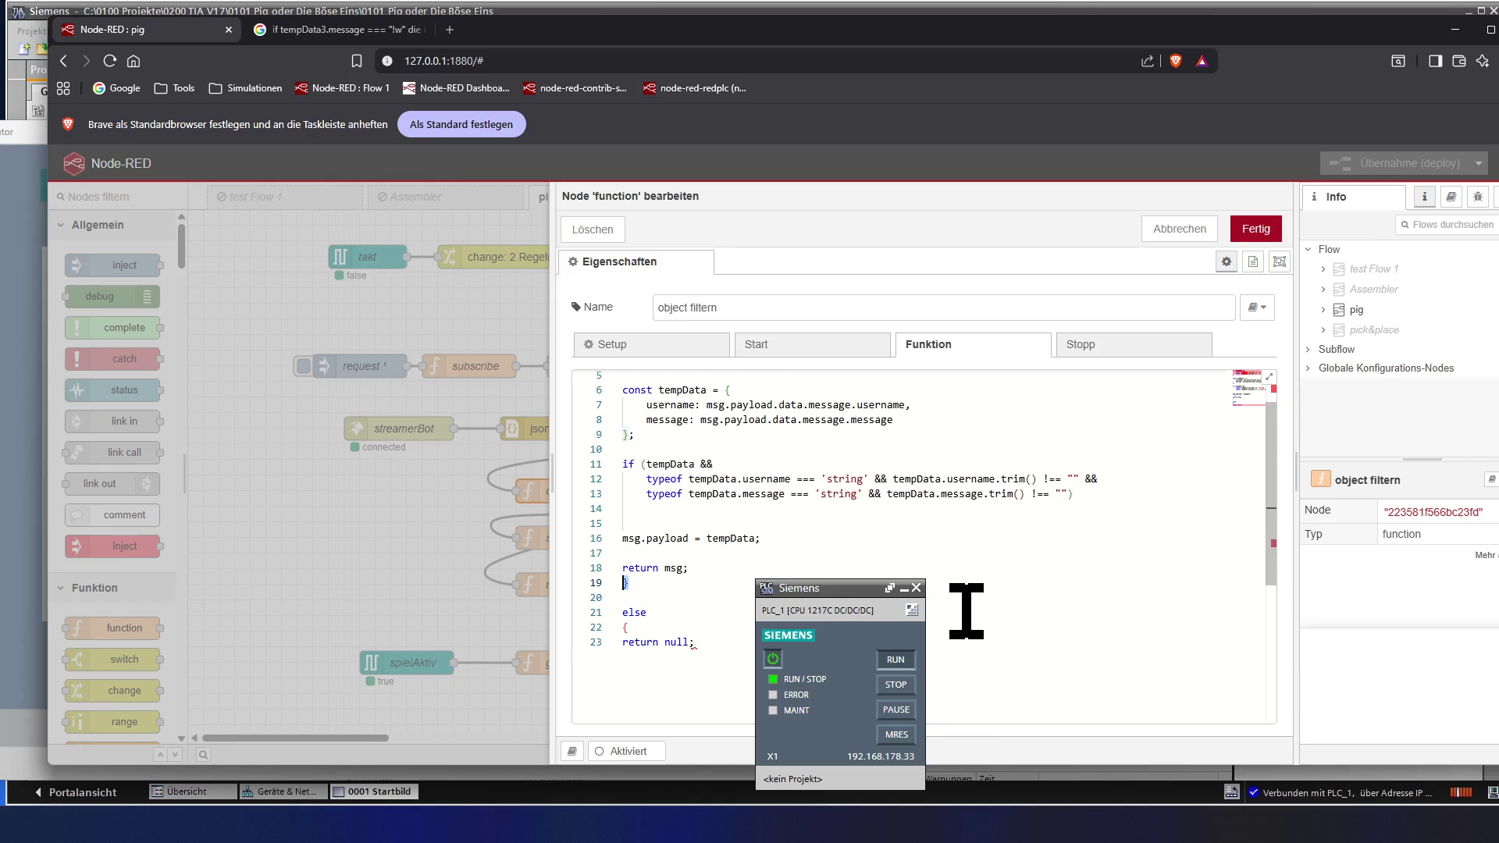
- Delete the closing and opening braces of the else branch so else leads straight to return null;
key(Down)
key(Down)
key(Down)
key(Down)
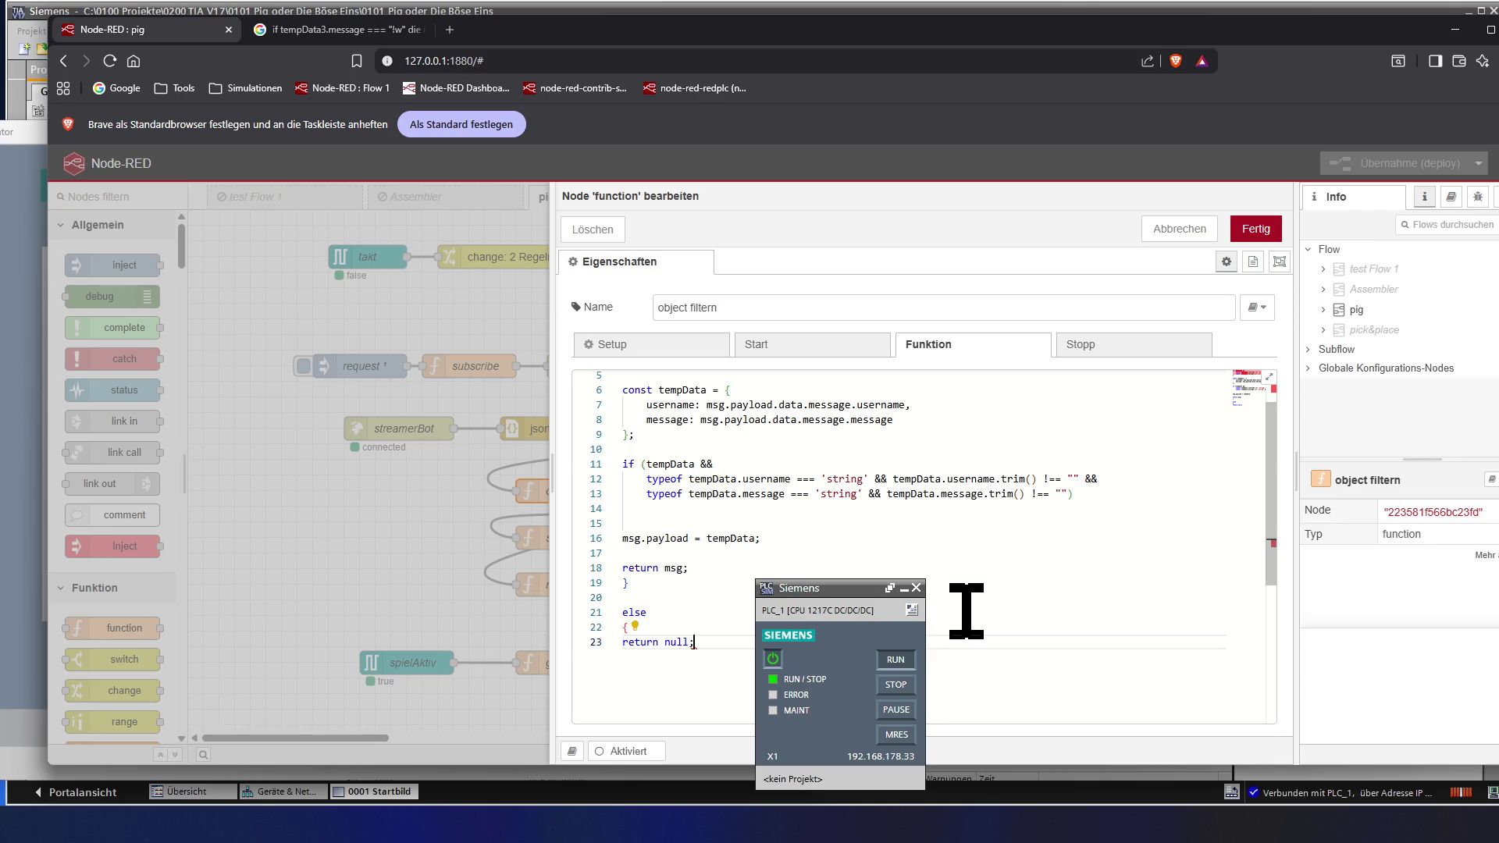
key(Return)
text(})
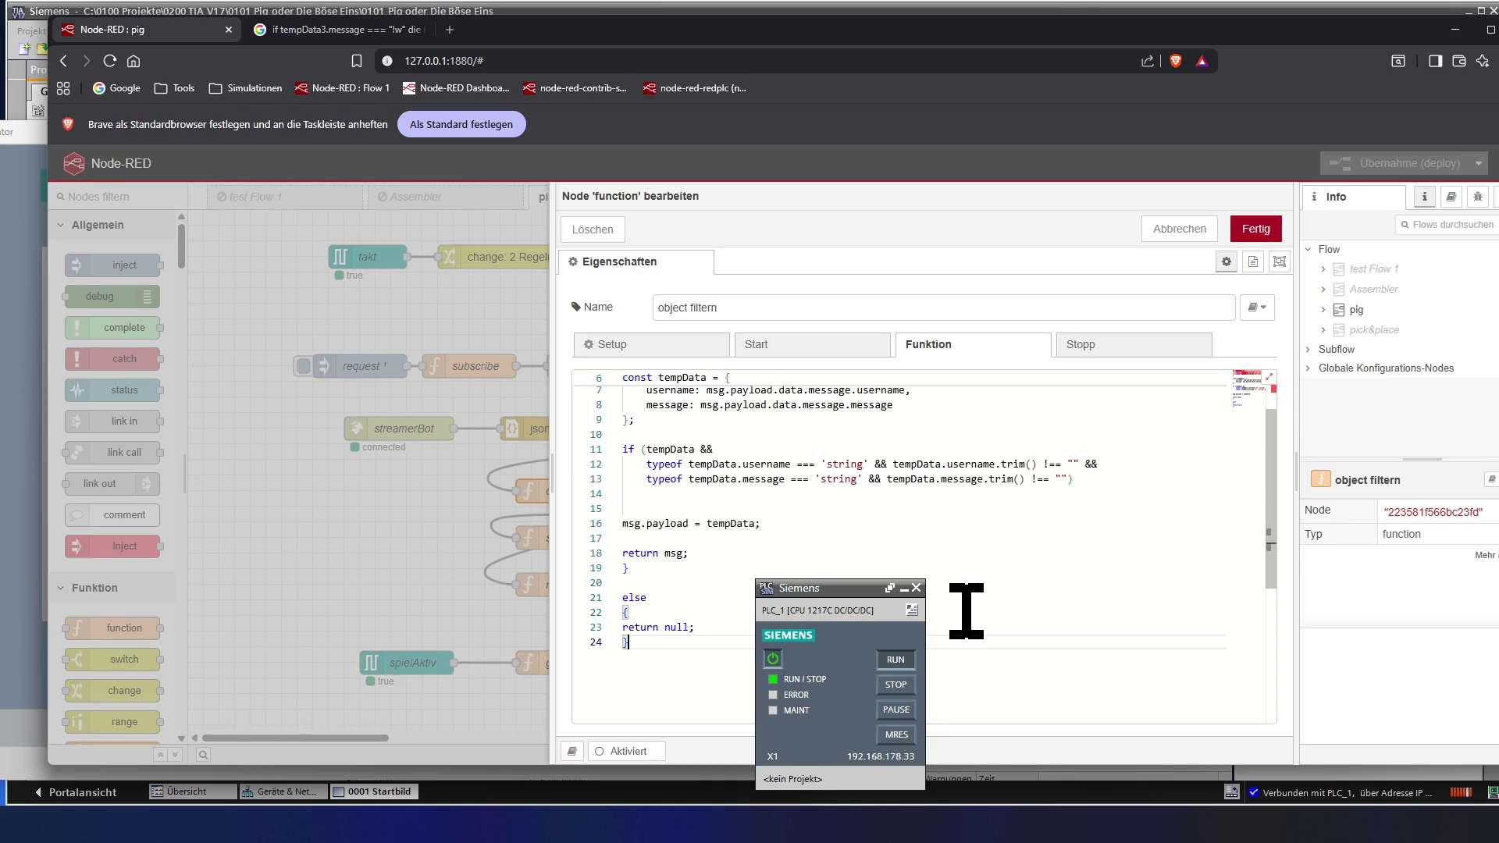
key(Up)
key(Down)
key(BackSpace)
key(Up)
key(Up)
key(BackSpace)
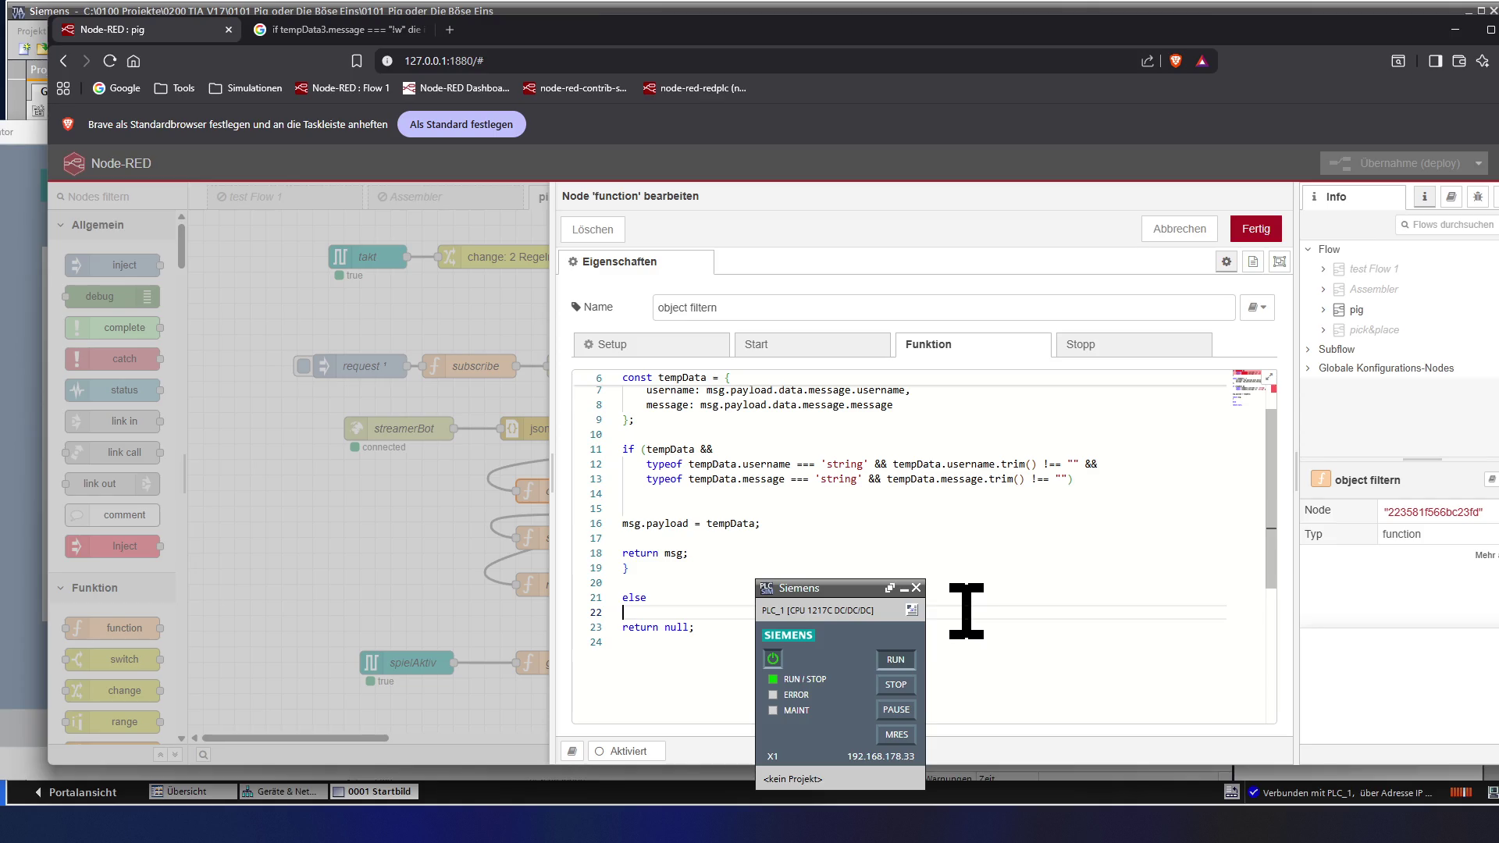
key(Up)
key(Up)
key(Up)
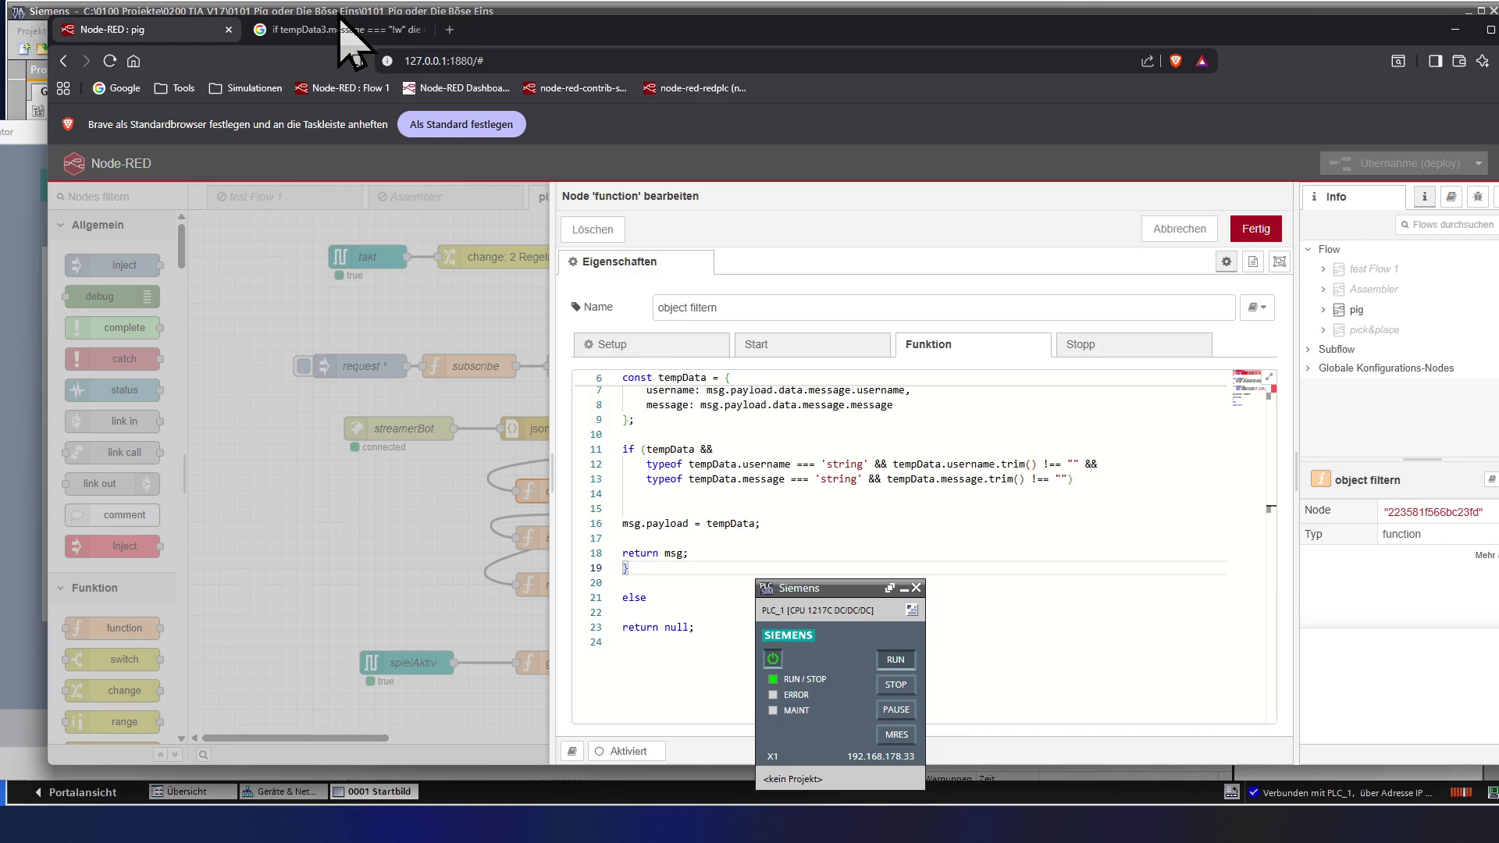
- Replace the old Google query with a question about an if-else returning msg or return null and run it
click(336, 30)
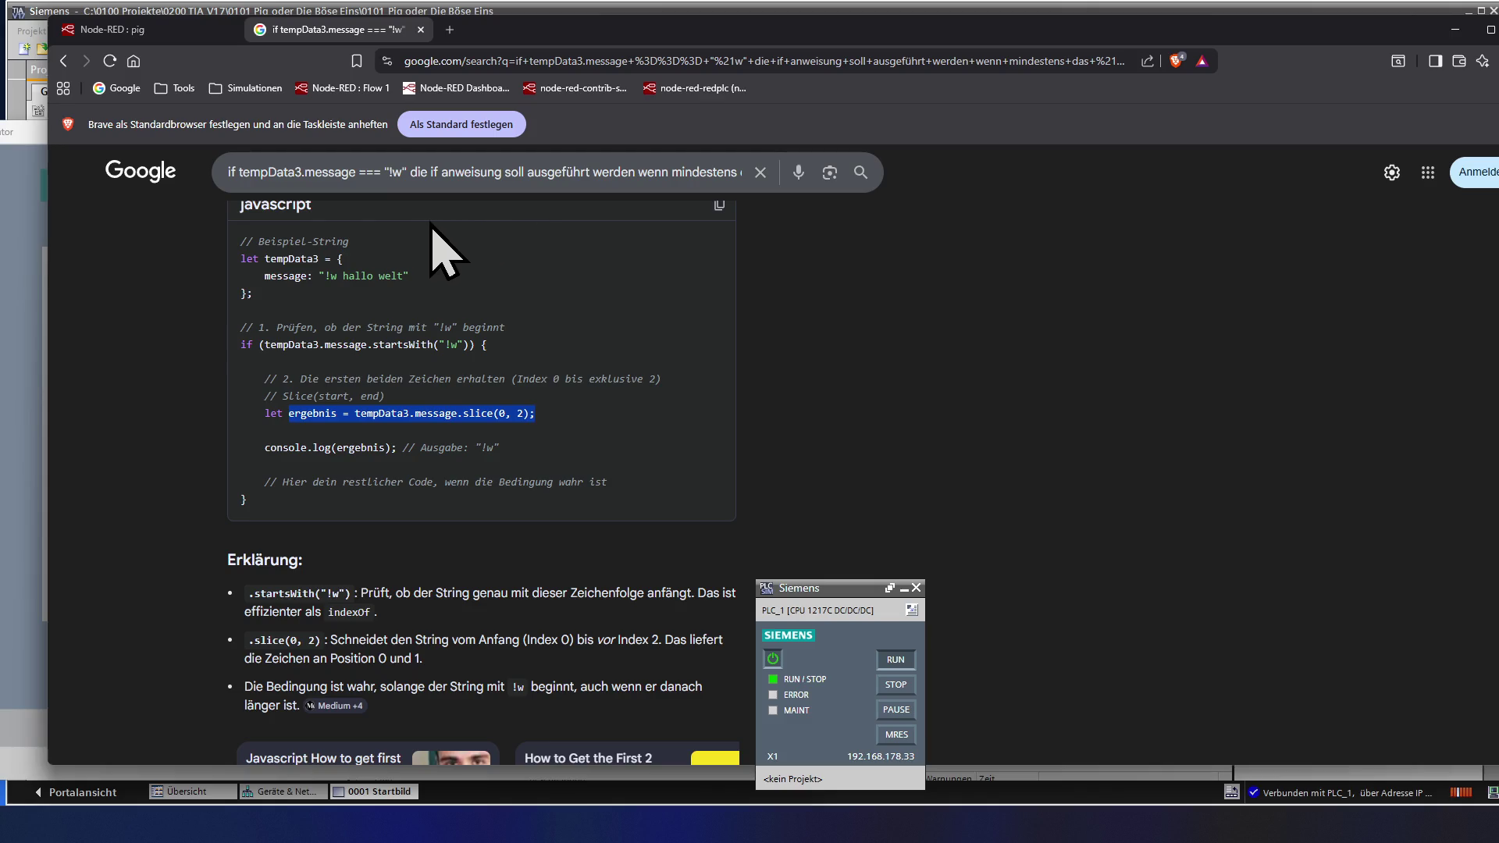
click(234, 181)
drag(234, 181, 788, 188)
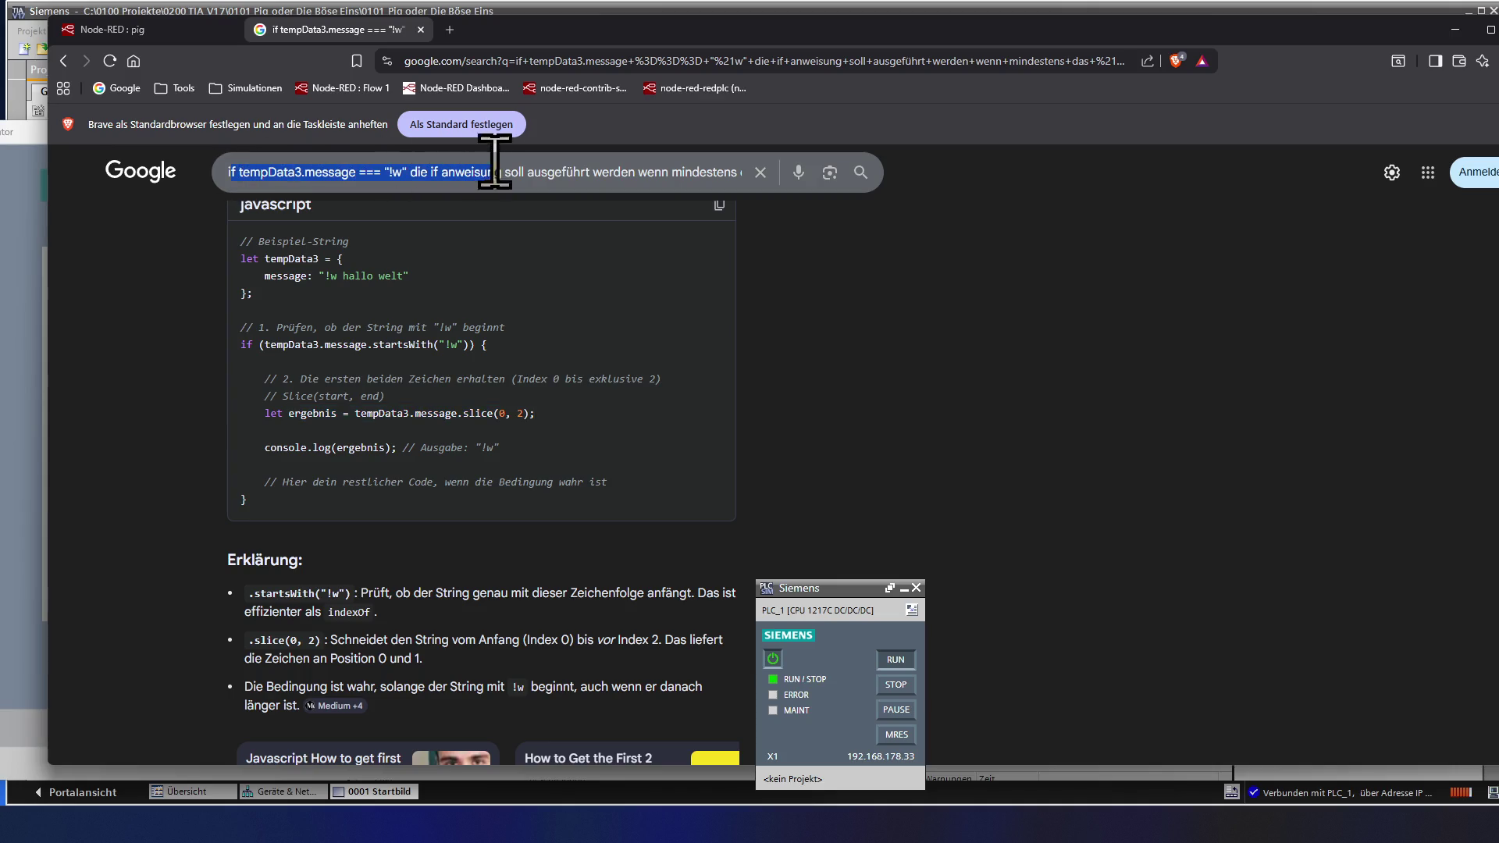
click(791, 171)
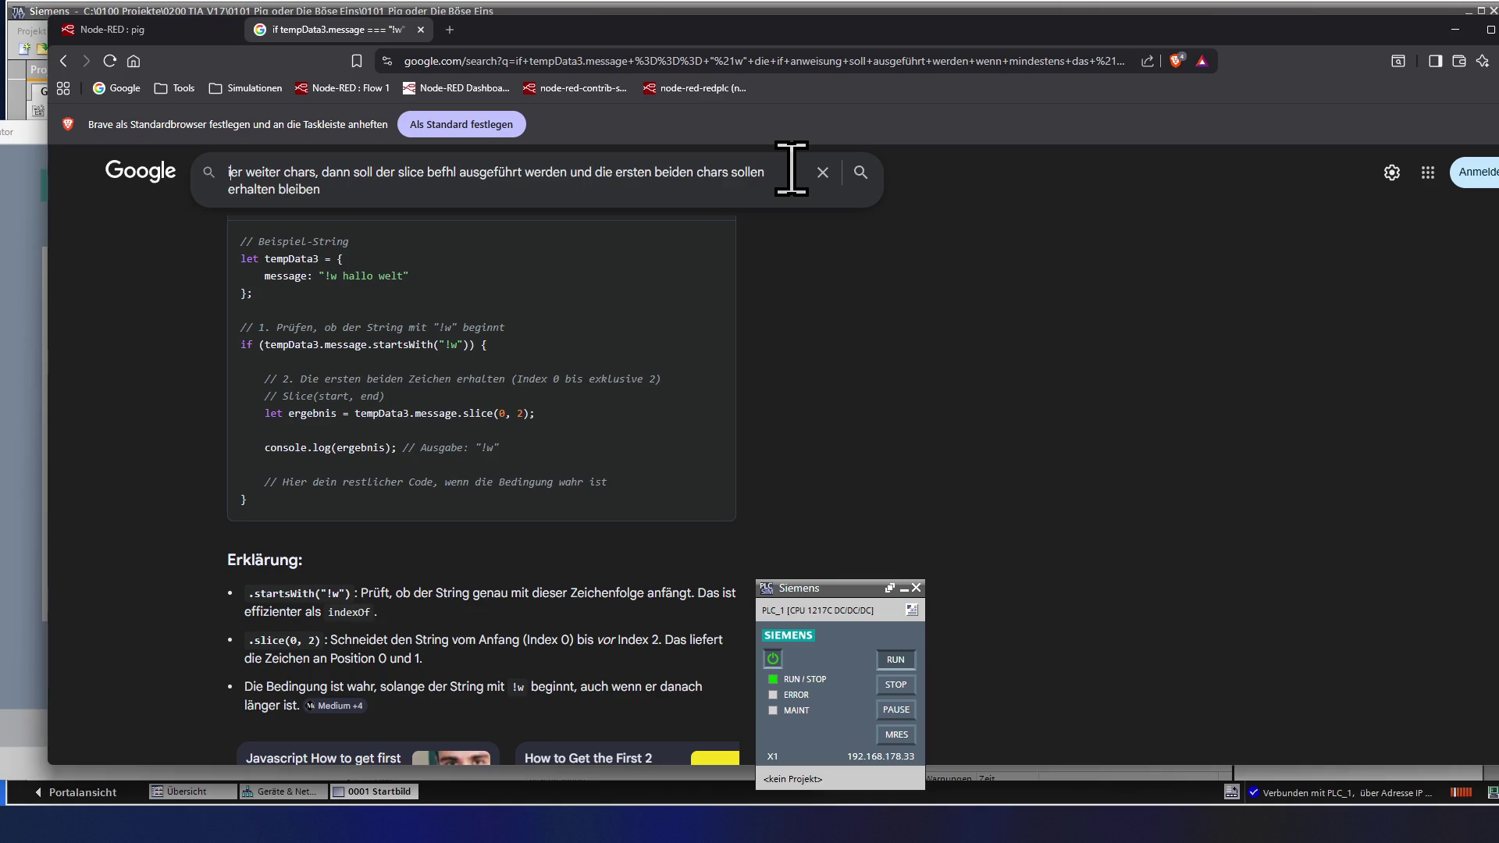
key(Delete)
key(Delete)
key(Delete)
key(Delete)
key(Delete)
key(Delete)
key(Delete)
key(Delete)
key(Delete)
key(Delete)
key(Delete)
key(Delete)
key(Delete)
key(Delete)
key(Delete)
key(Delete)
key(Delete)
key(Delete)
key(Delete)
key(Delete)
key(Delete)
key(Delete)
key(Delete)
key(Delete)
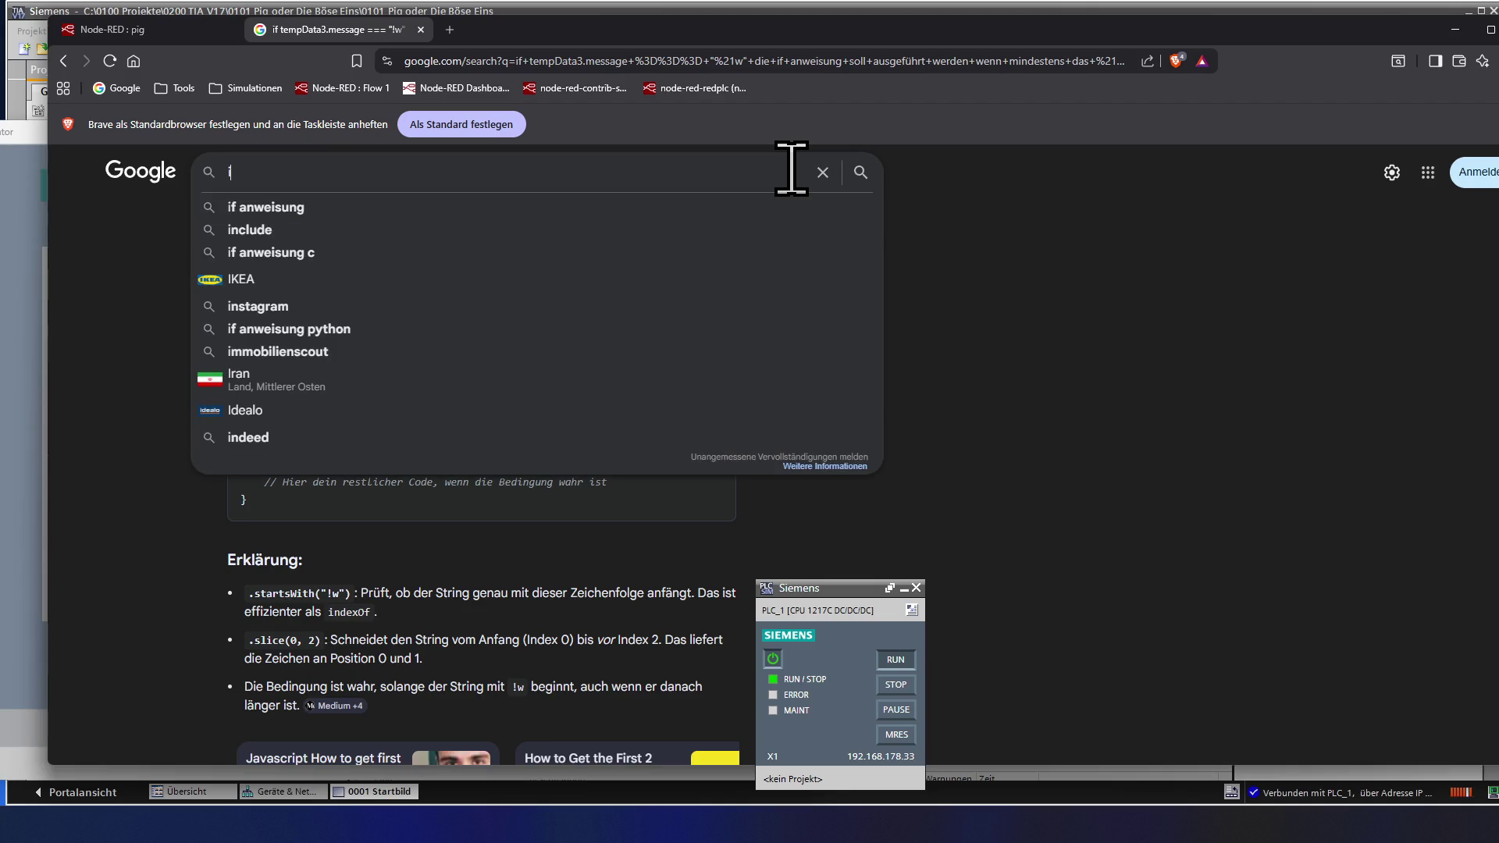
text(zeige mir)
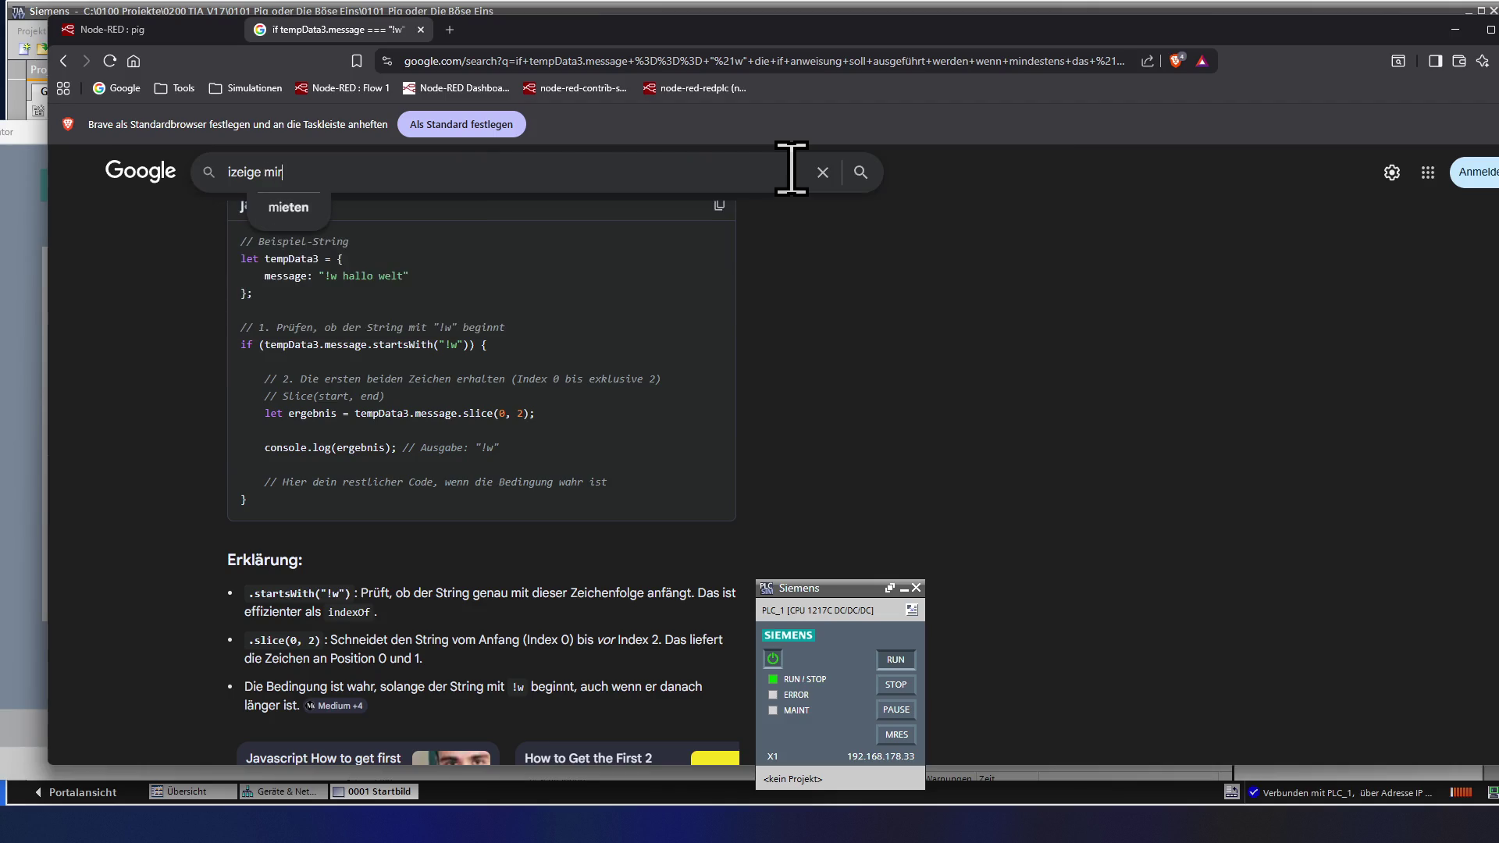
text( eine i)
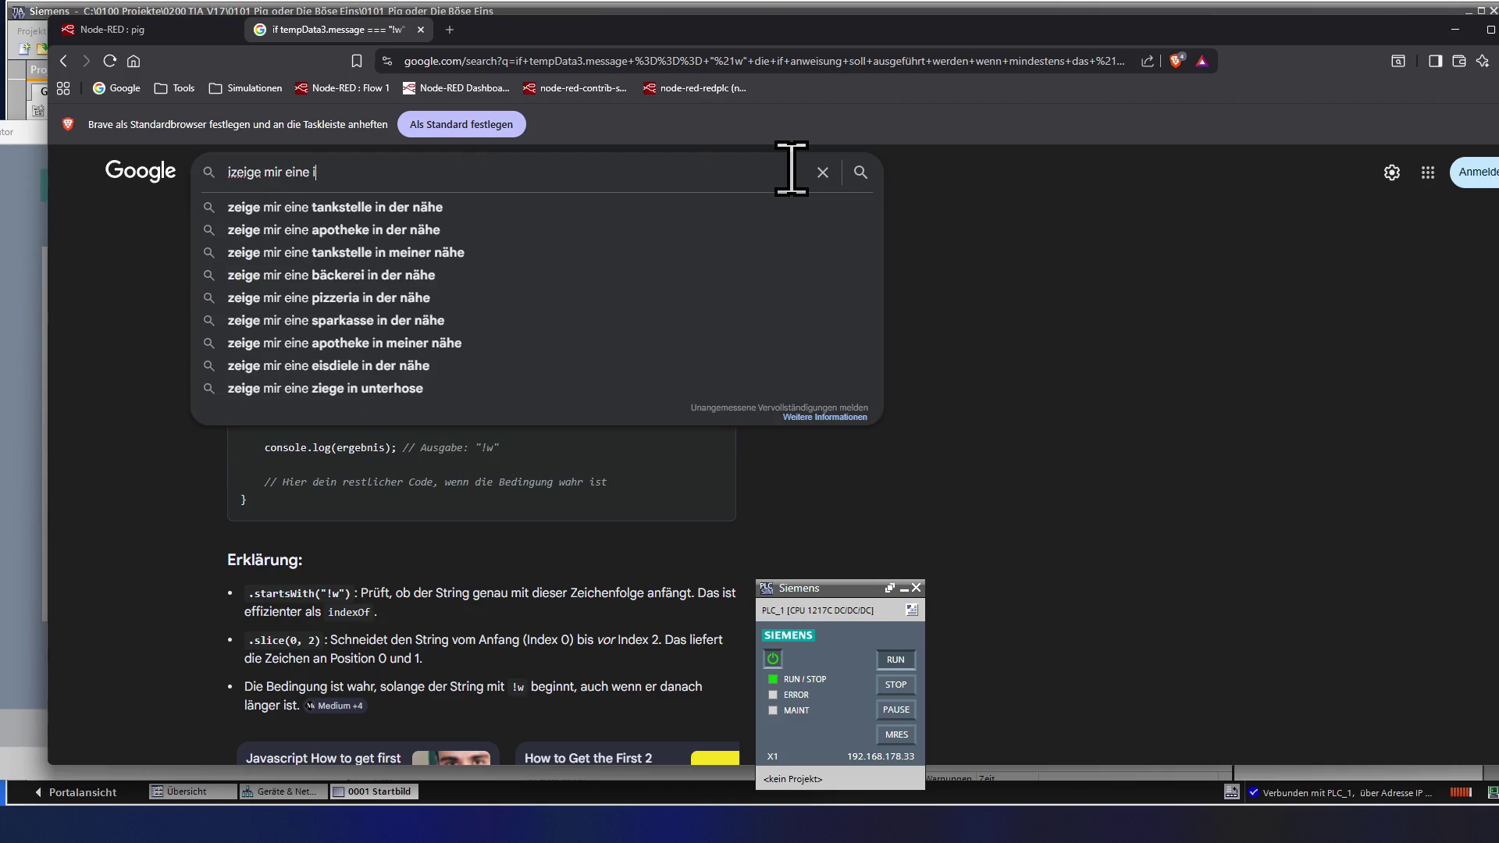
text(f else anweis)
text(ung)
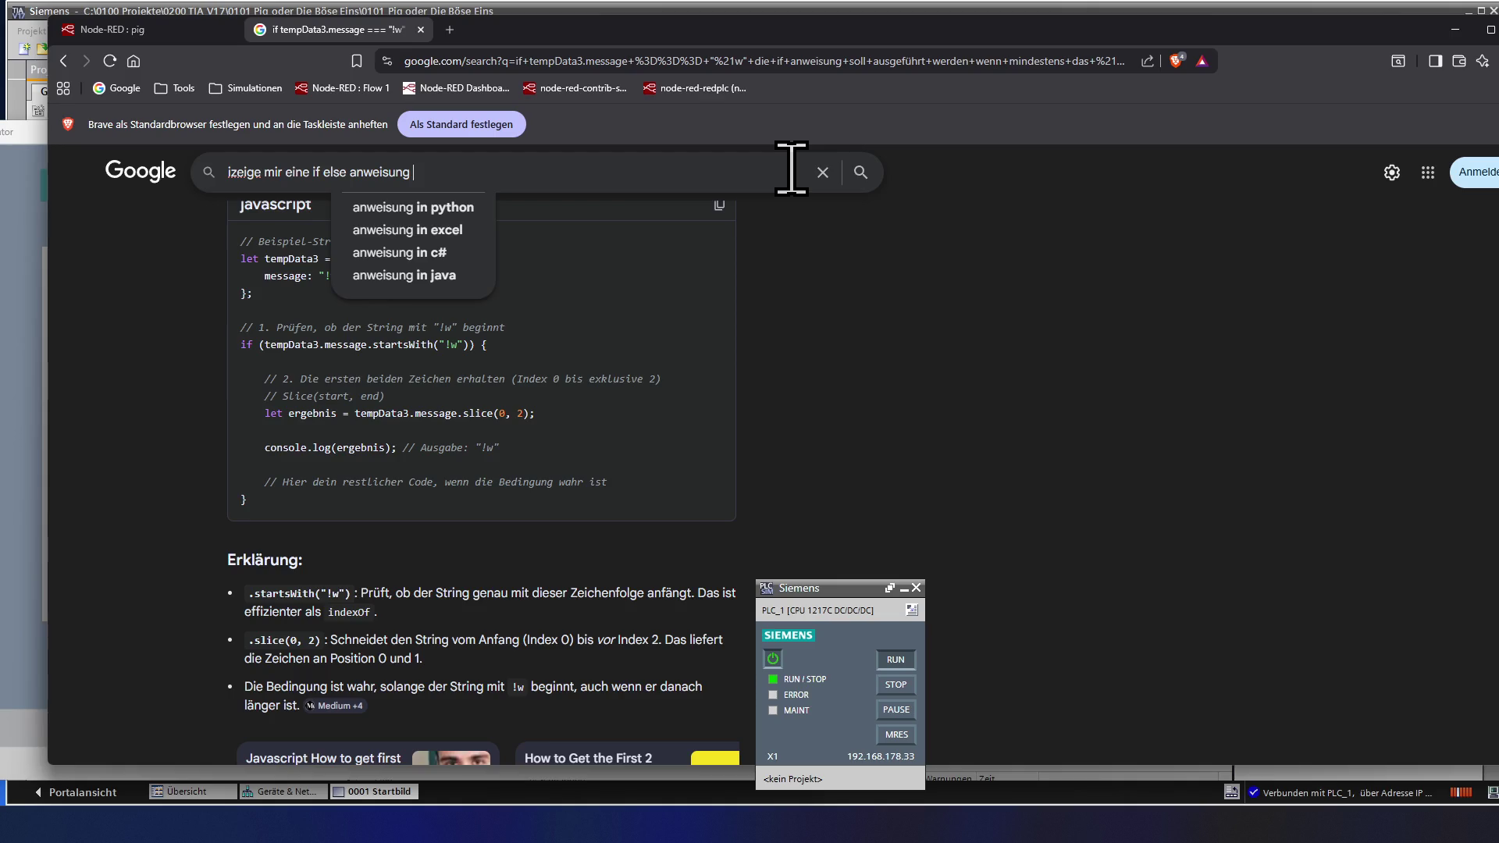
text( mi)
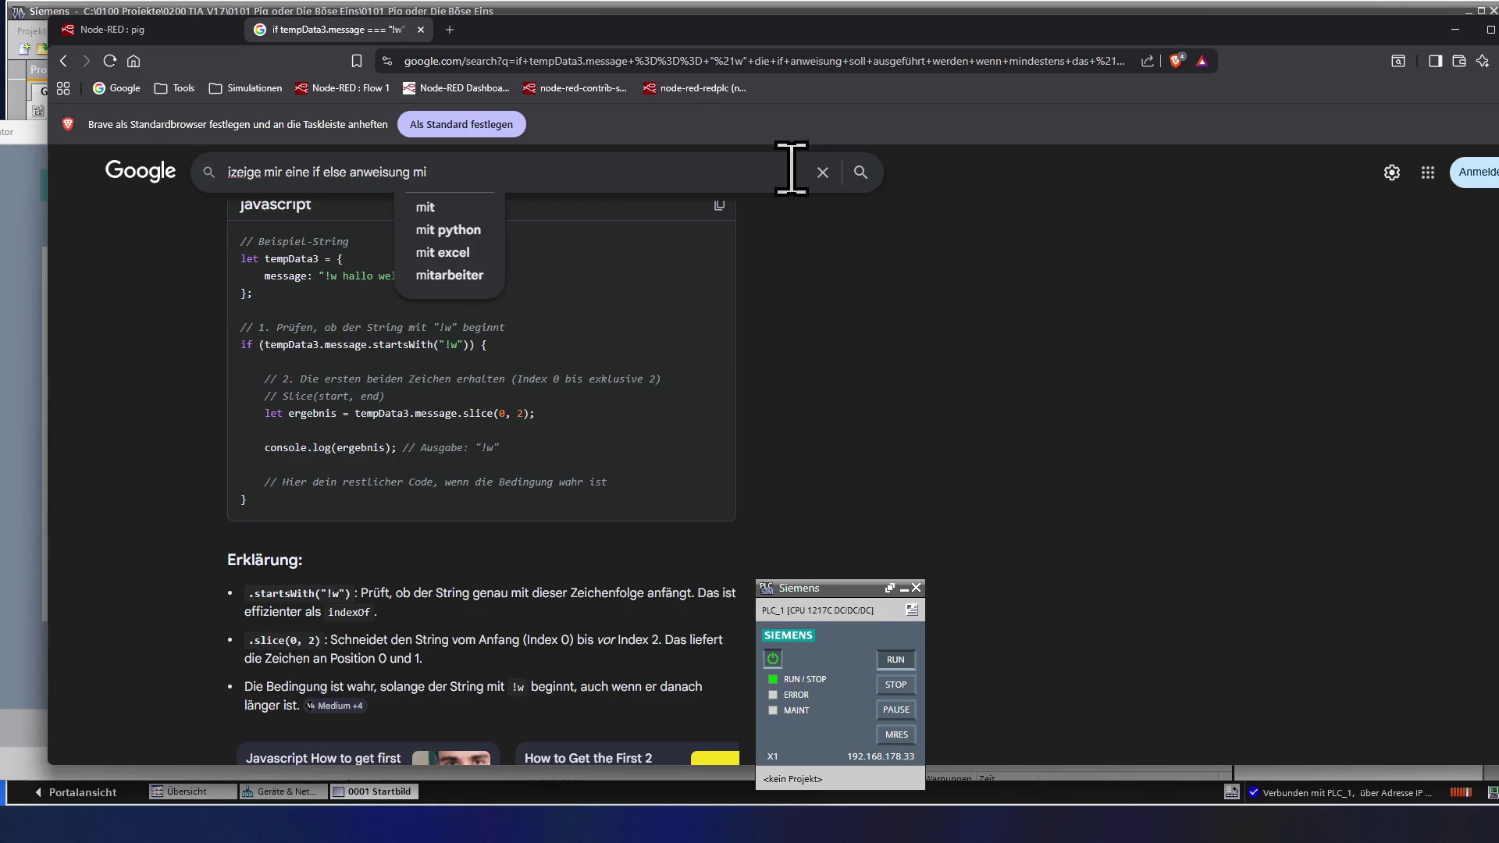
text(t m)
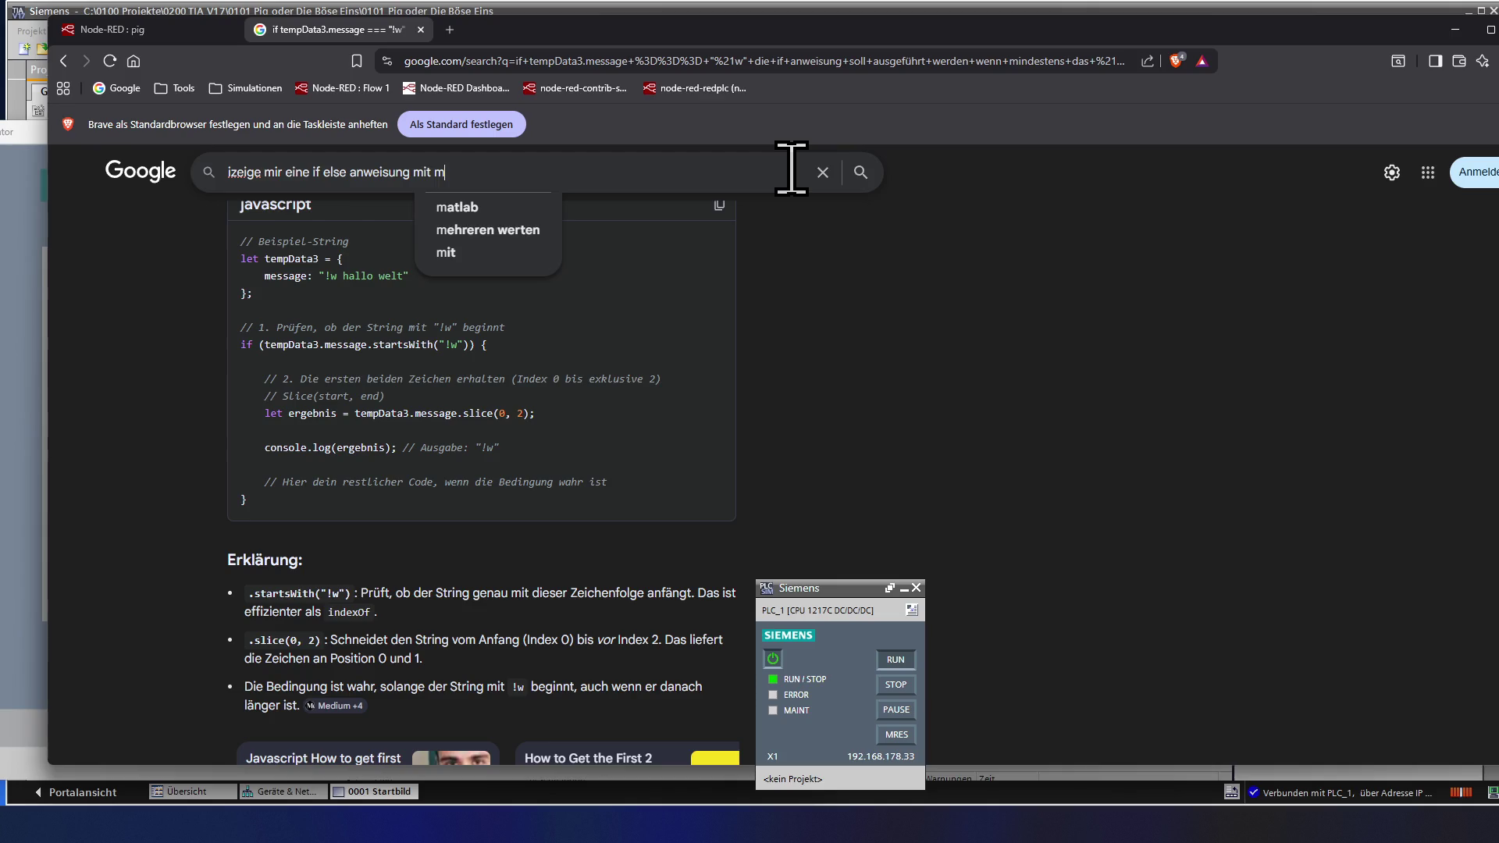
text(s)
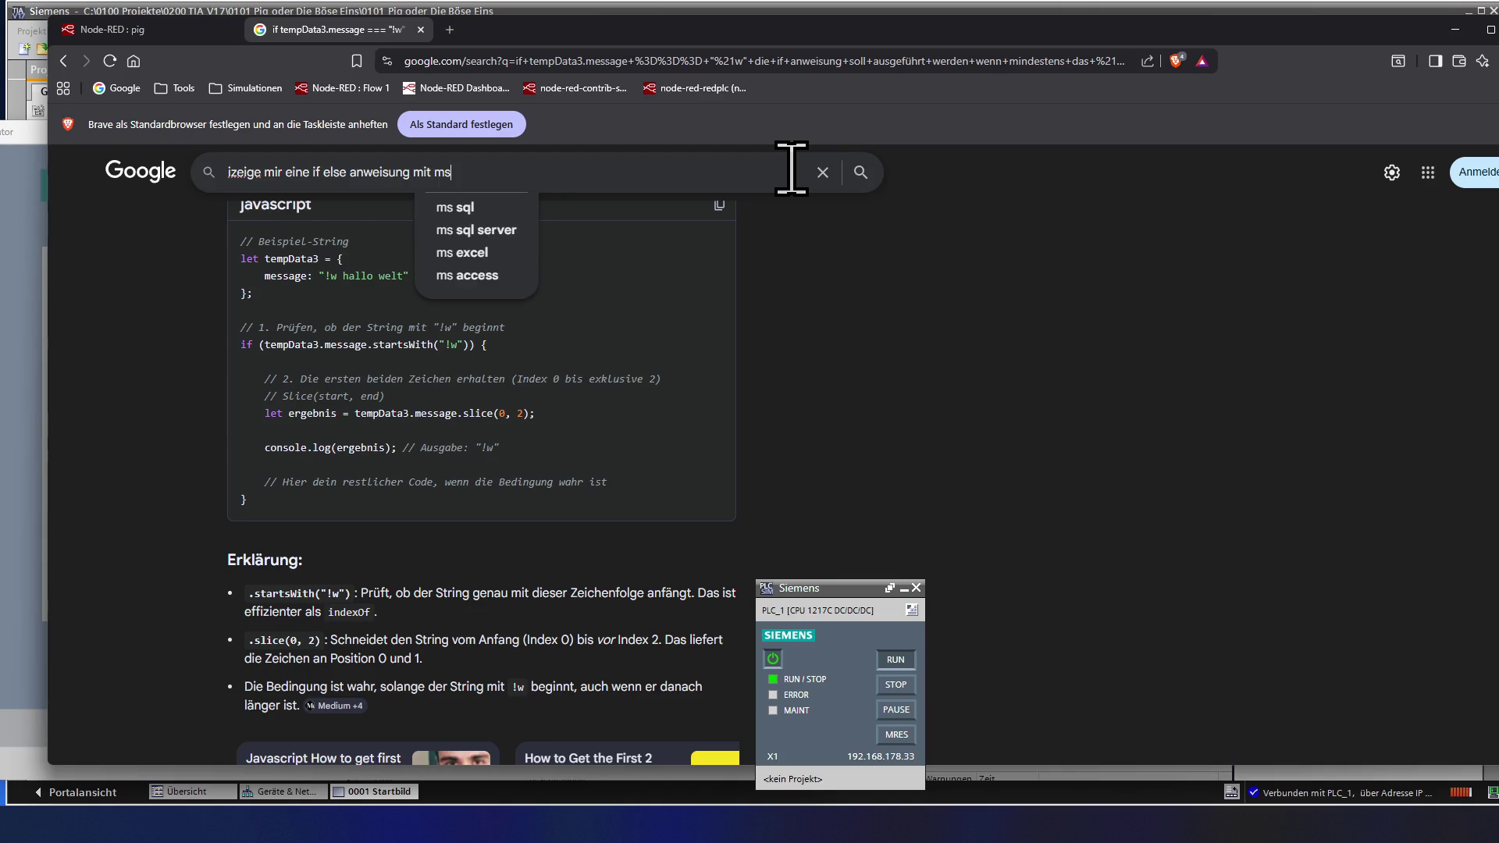
key(BackSpace)
key(BackSpace)
key(BackSpace)
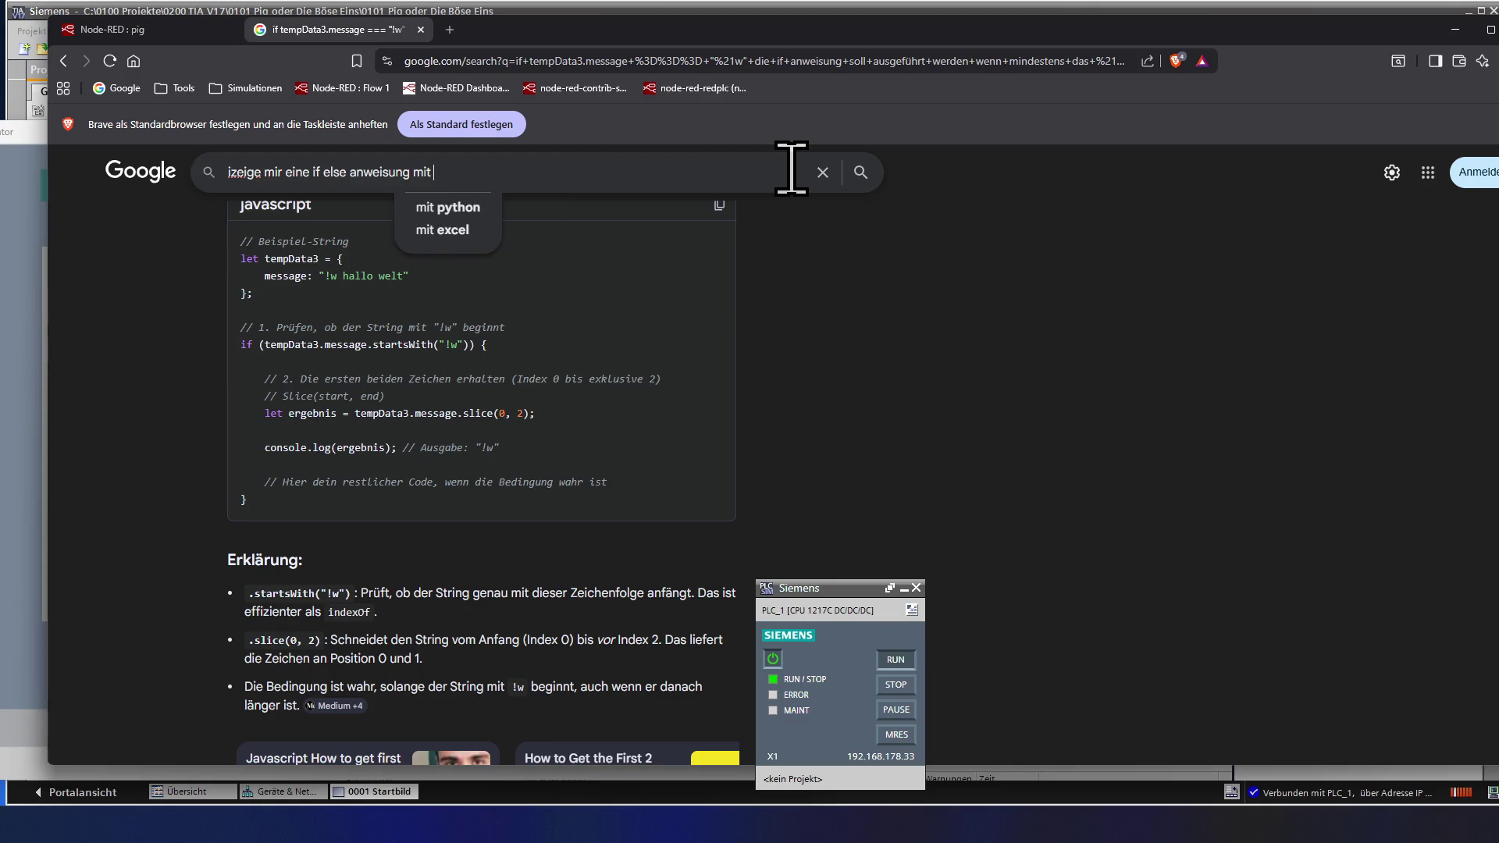
text(return msg und retur)
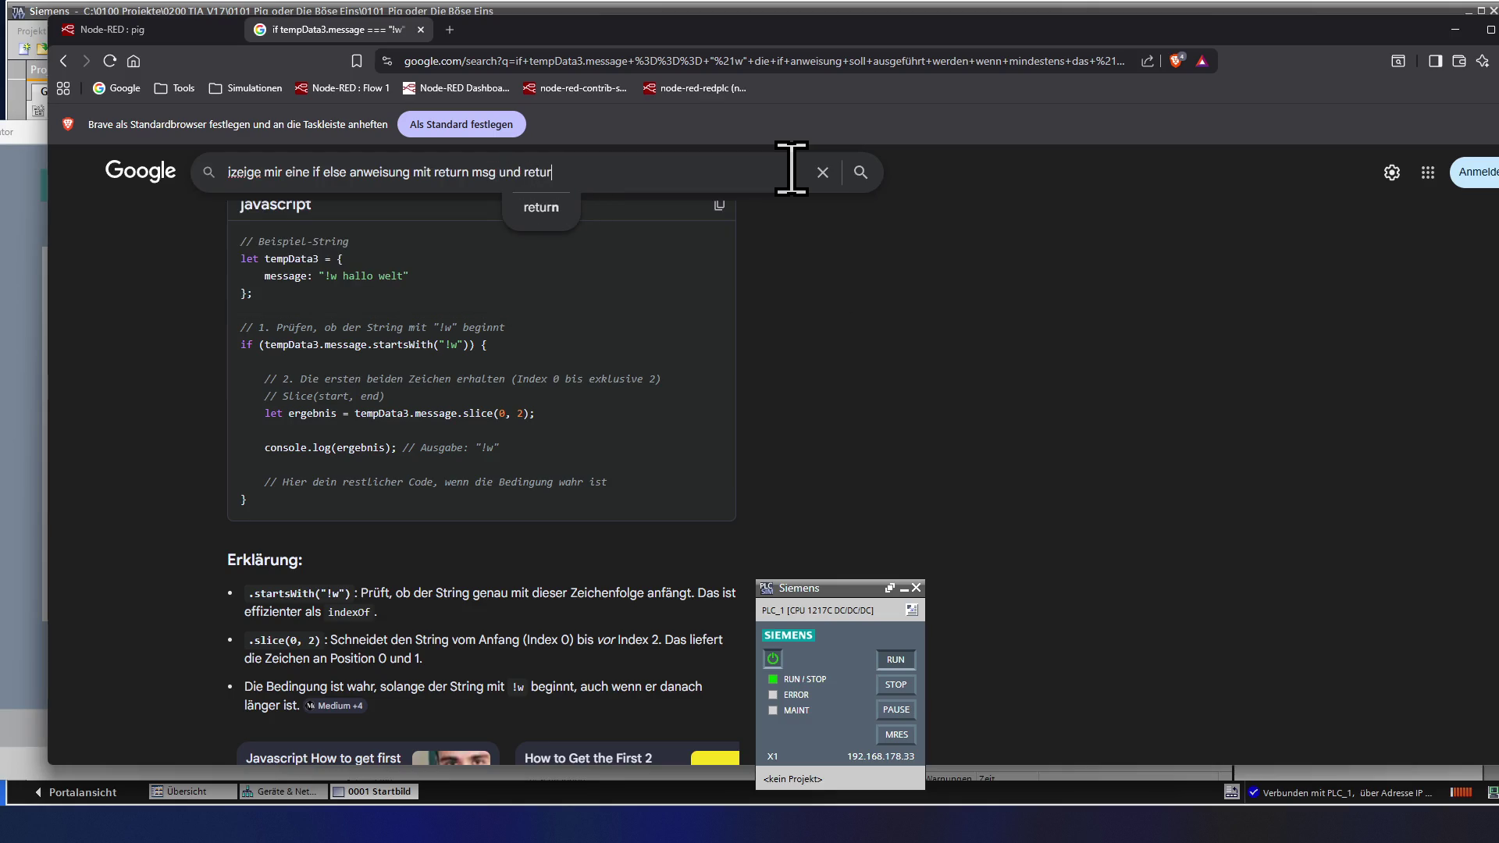
text(n null)
key(Return)
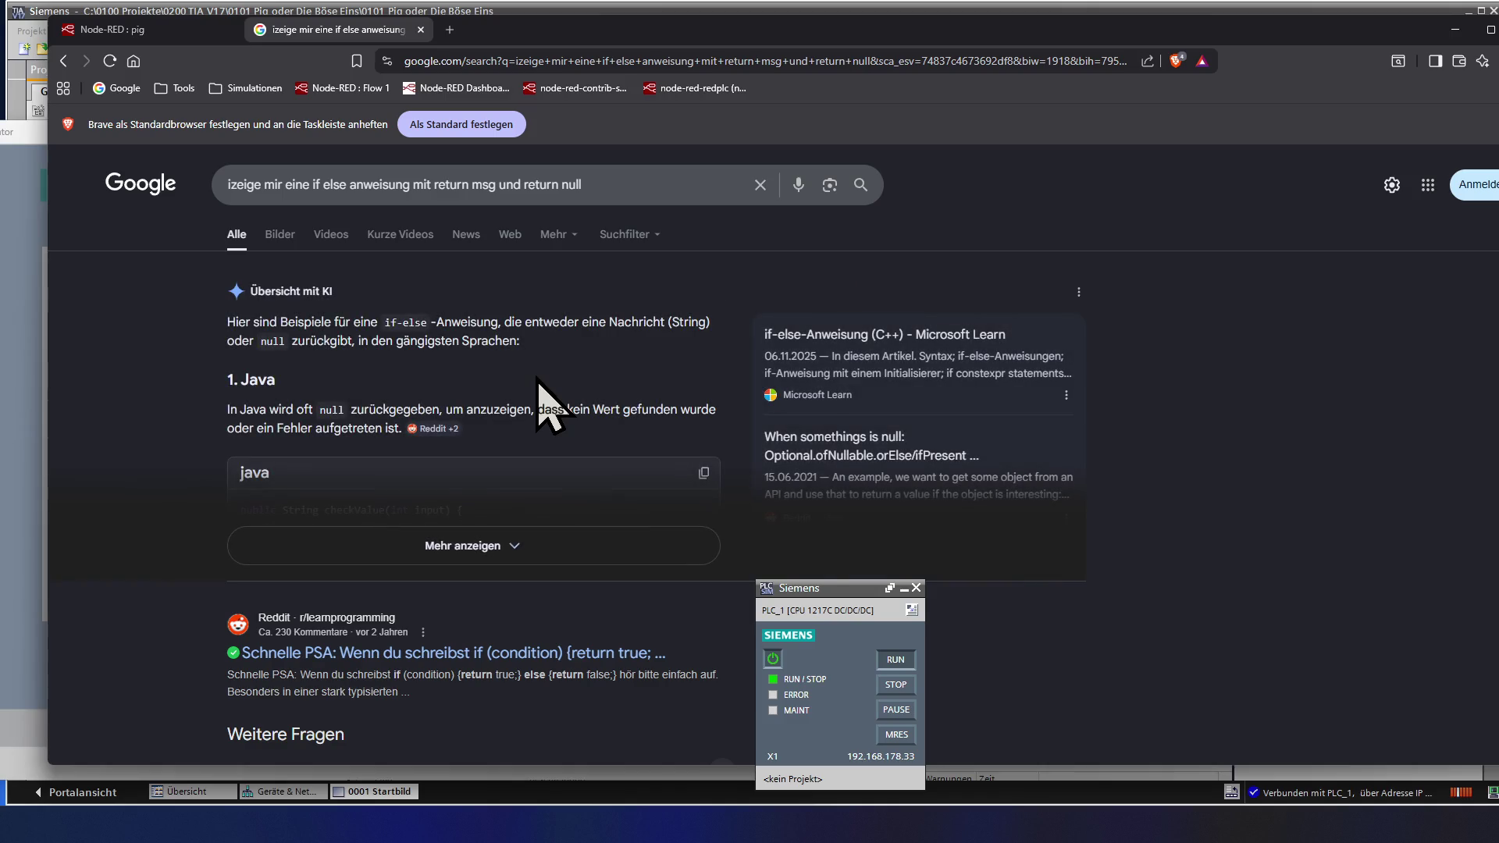
scroll(544, 405, down, 1)
scroll(544, 404, down, 1)
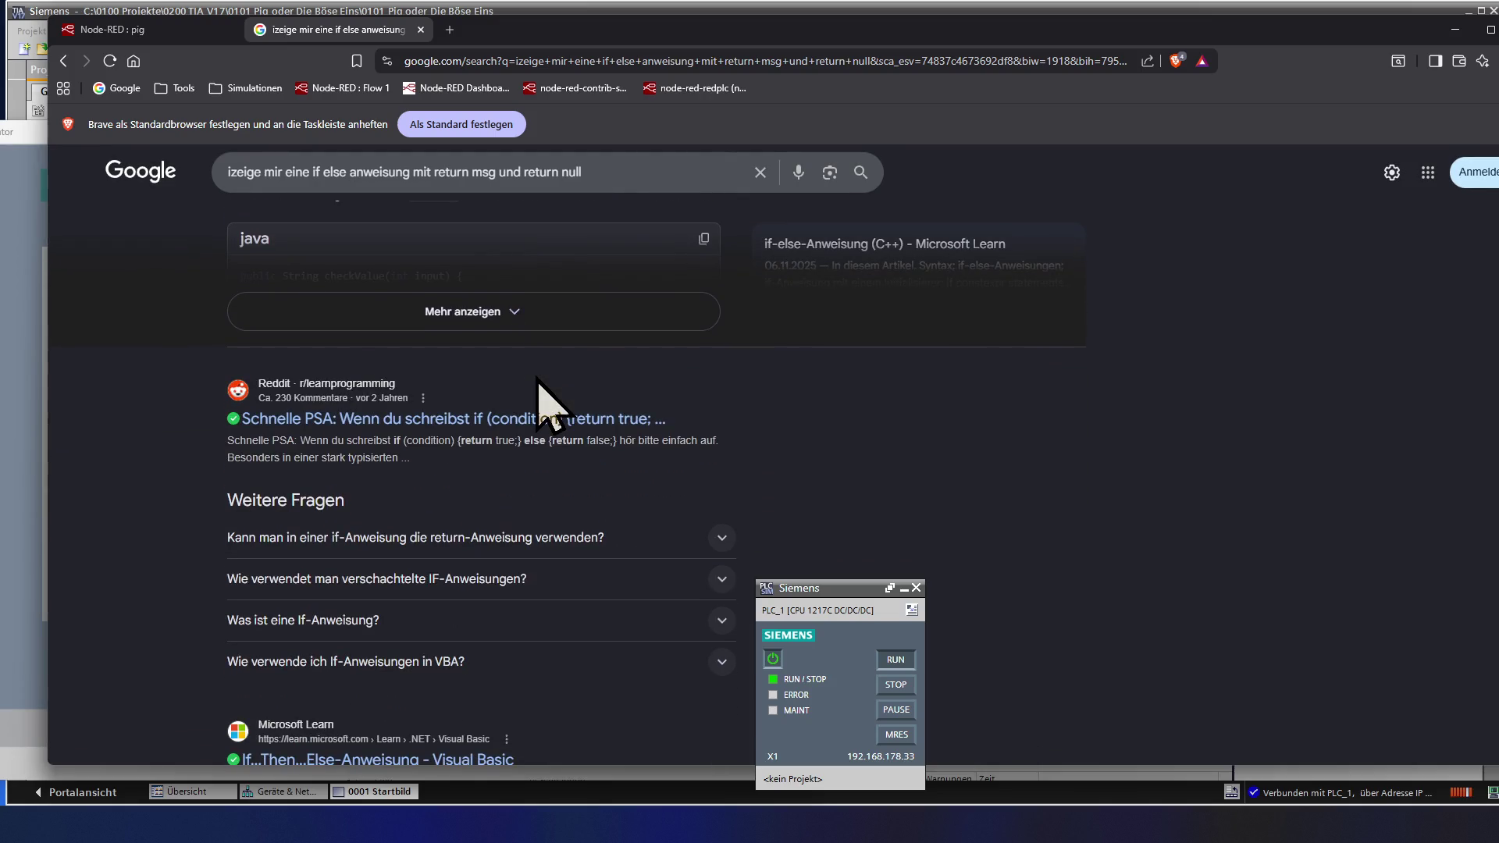
scroll(544, 404, up, 1)
scroll(545, 404, up, 1)
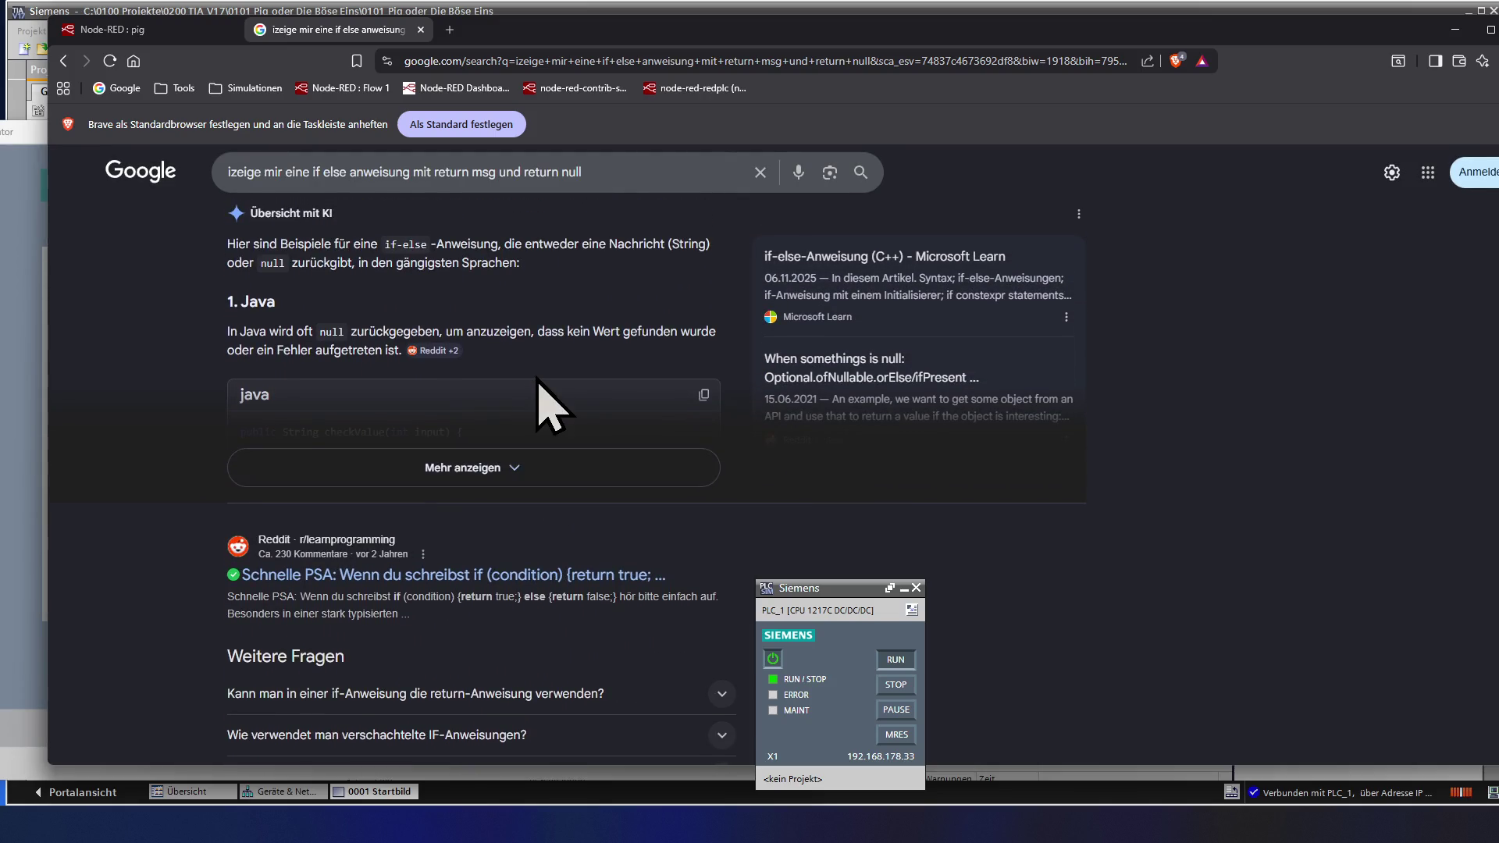
scroll(544, 404, up, 1)
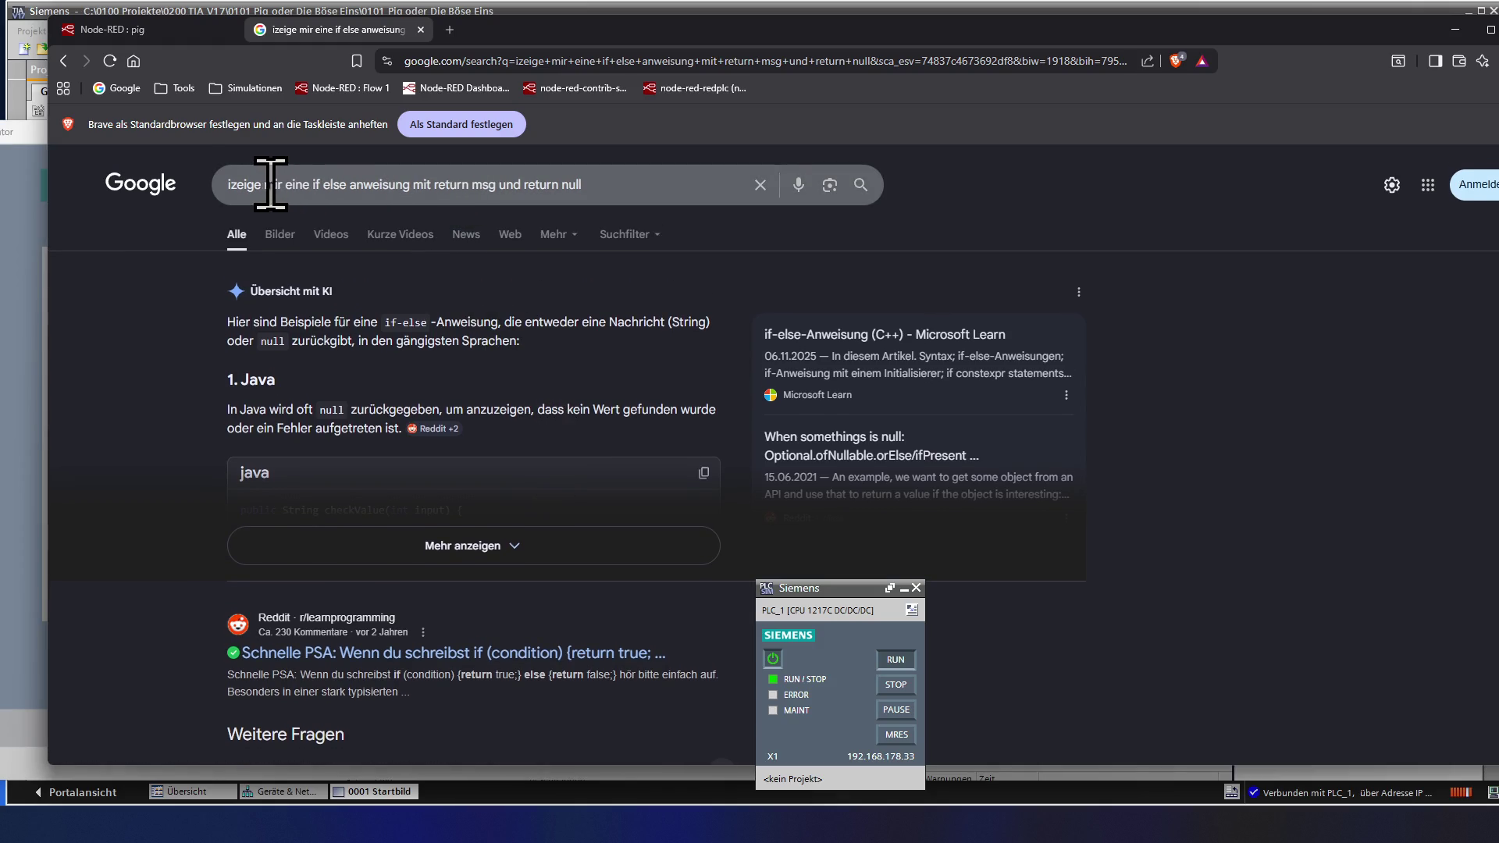
click(228, 189)
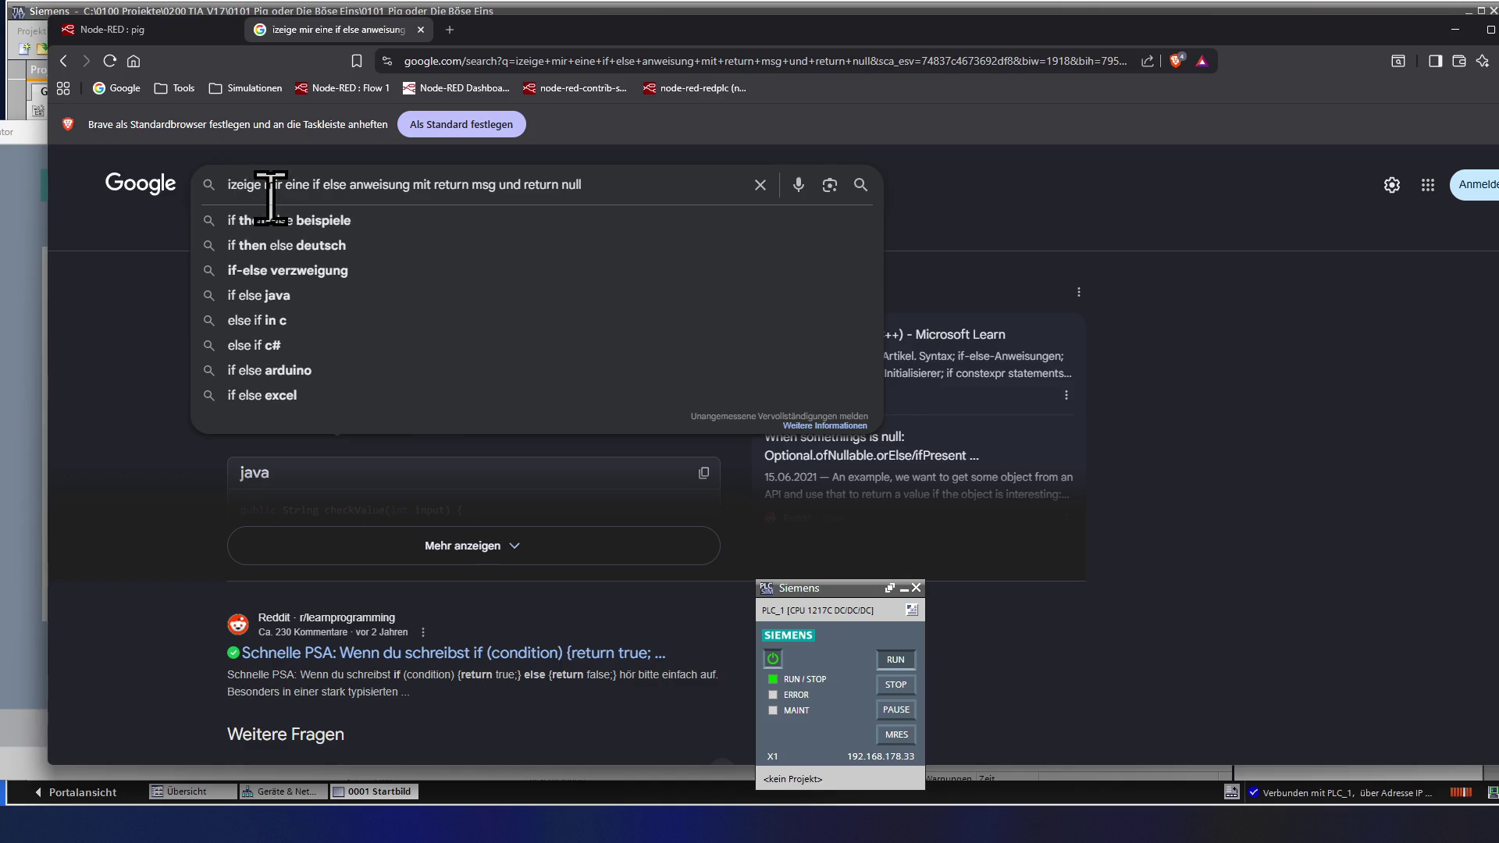
- Rerun the search prefixed with javascript and expand the AI overview's full checkUserRole example
key(Delete)
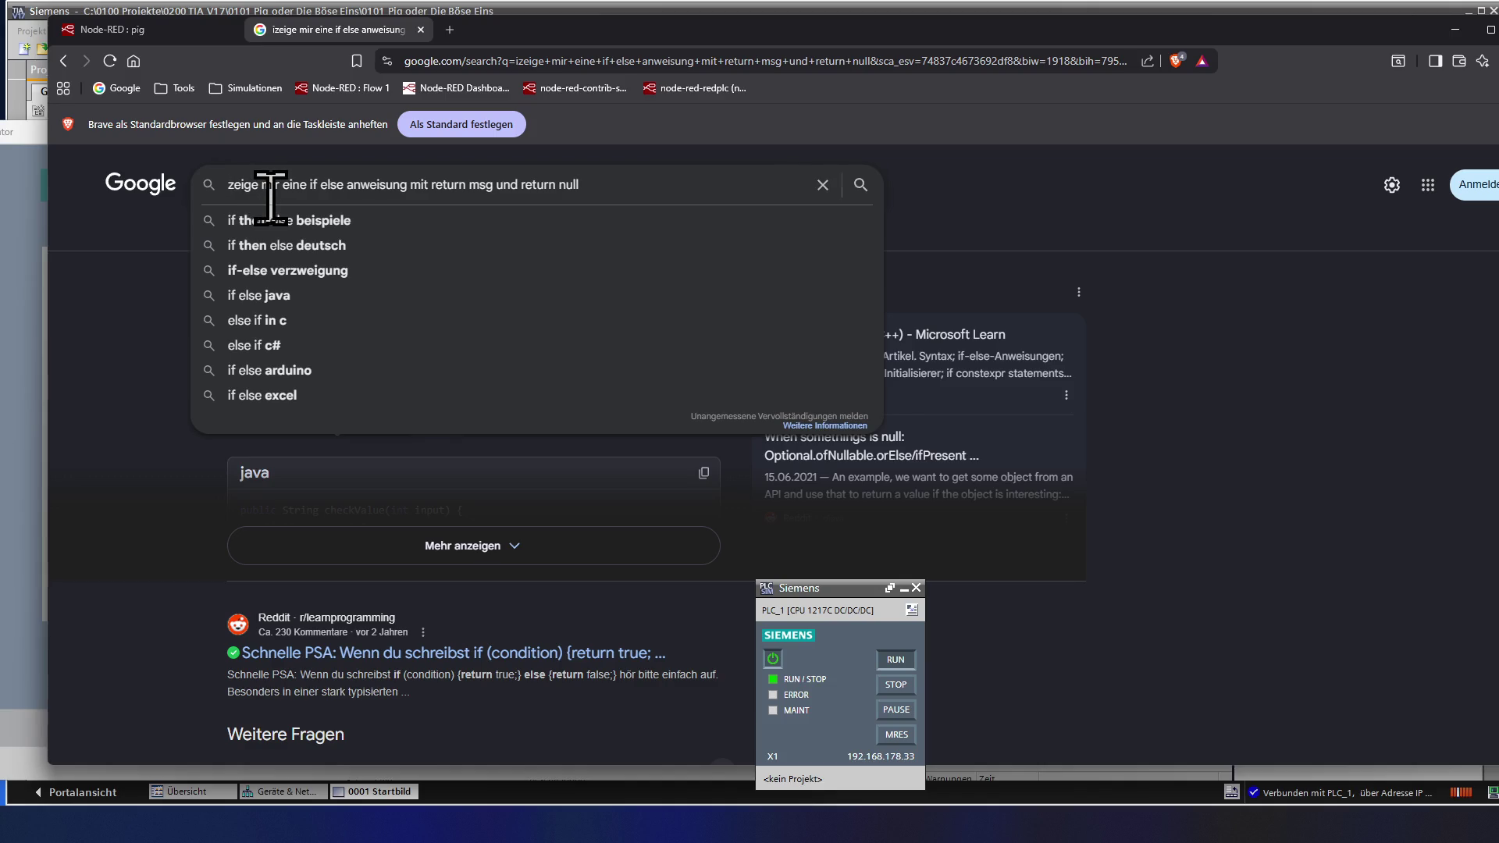
text(javacr )
text(ipt)
key(Return)
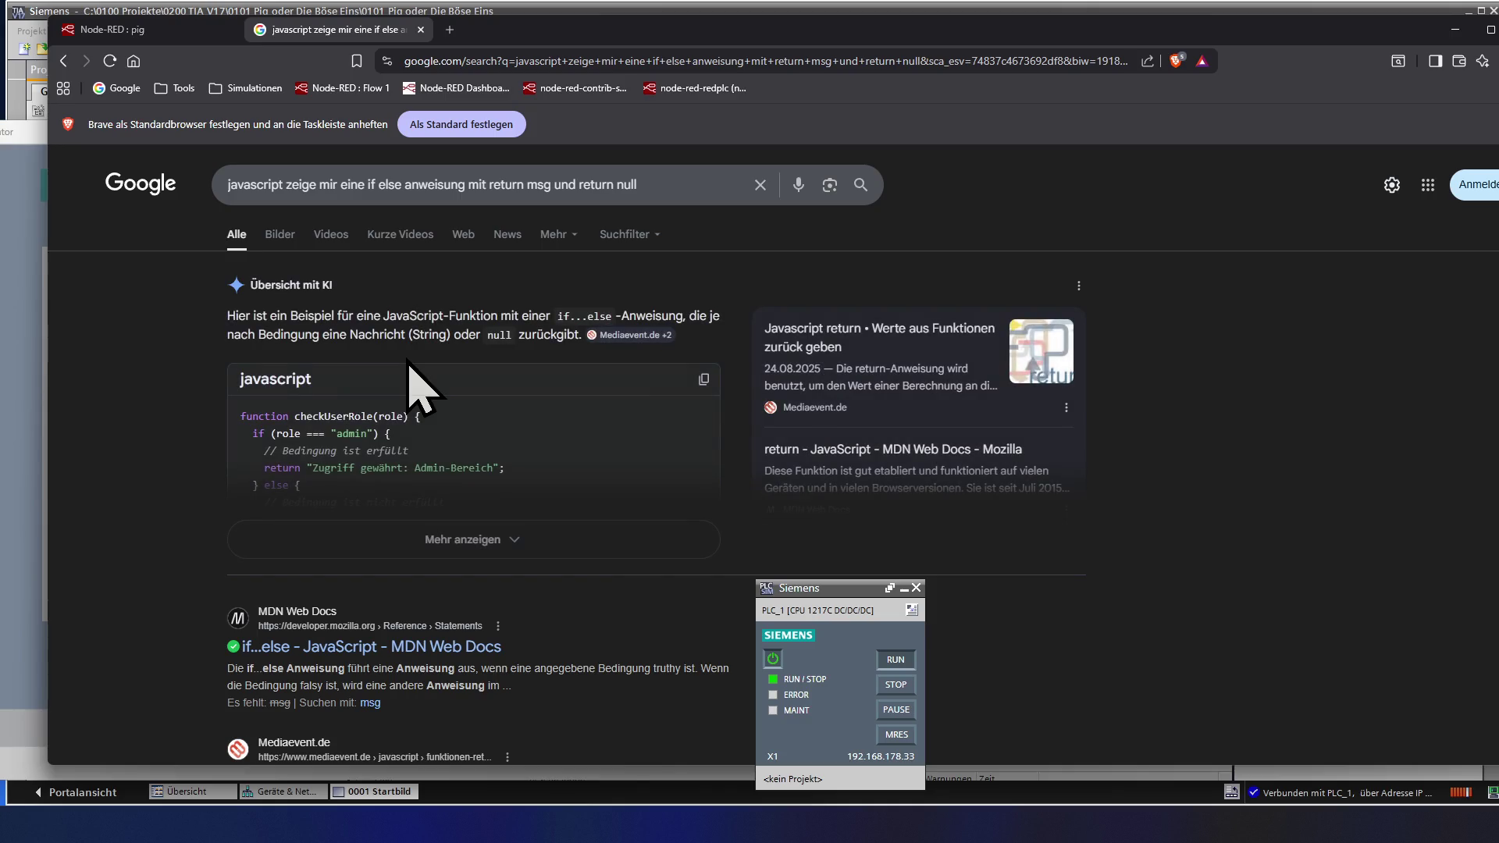
scroll(416, 390, down, 1)
scroll(416, 391, down, 1)
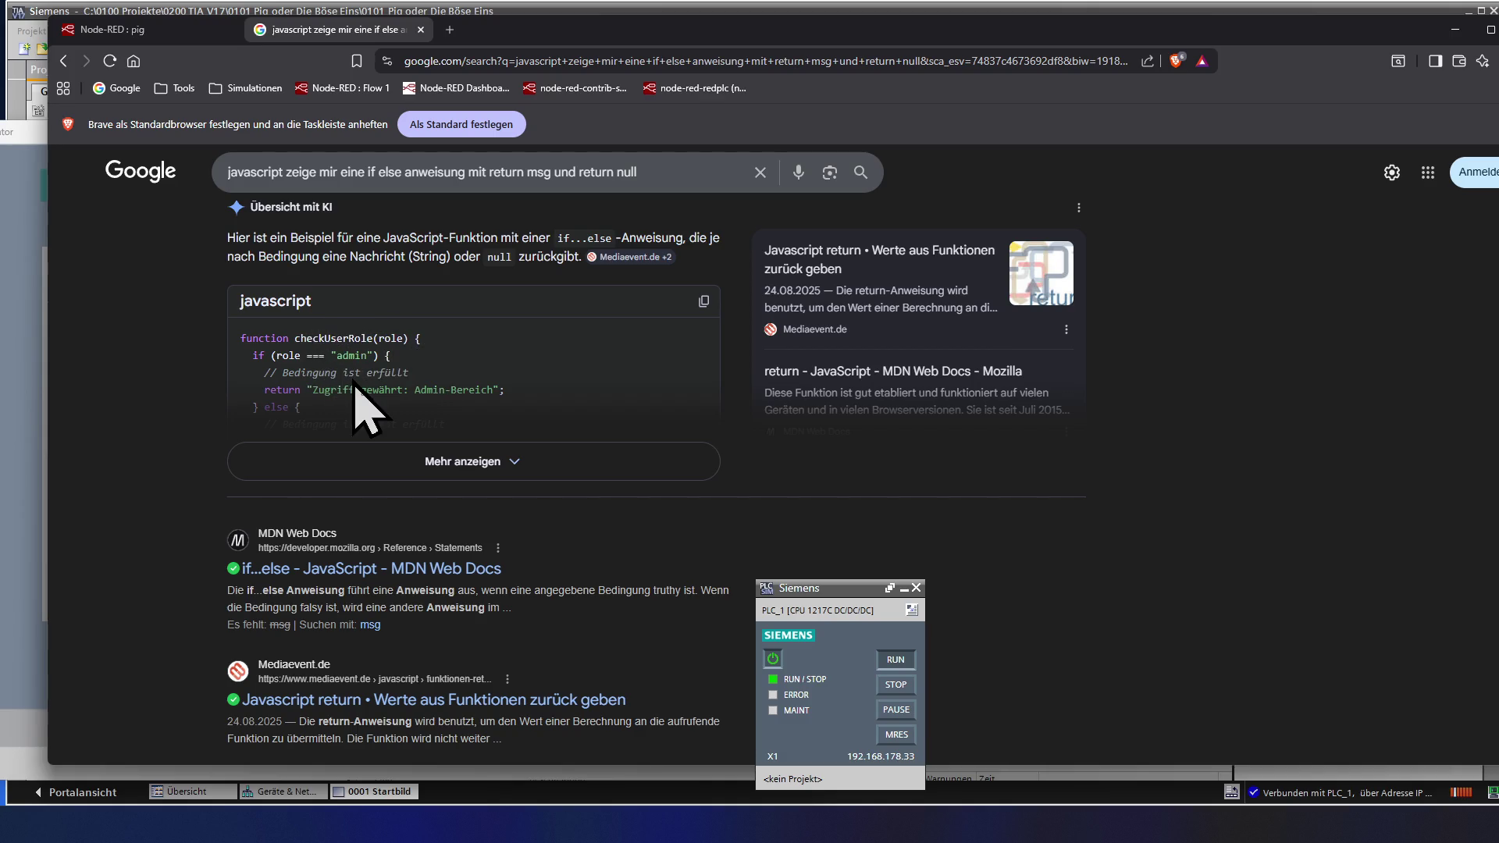
click(341, 409)
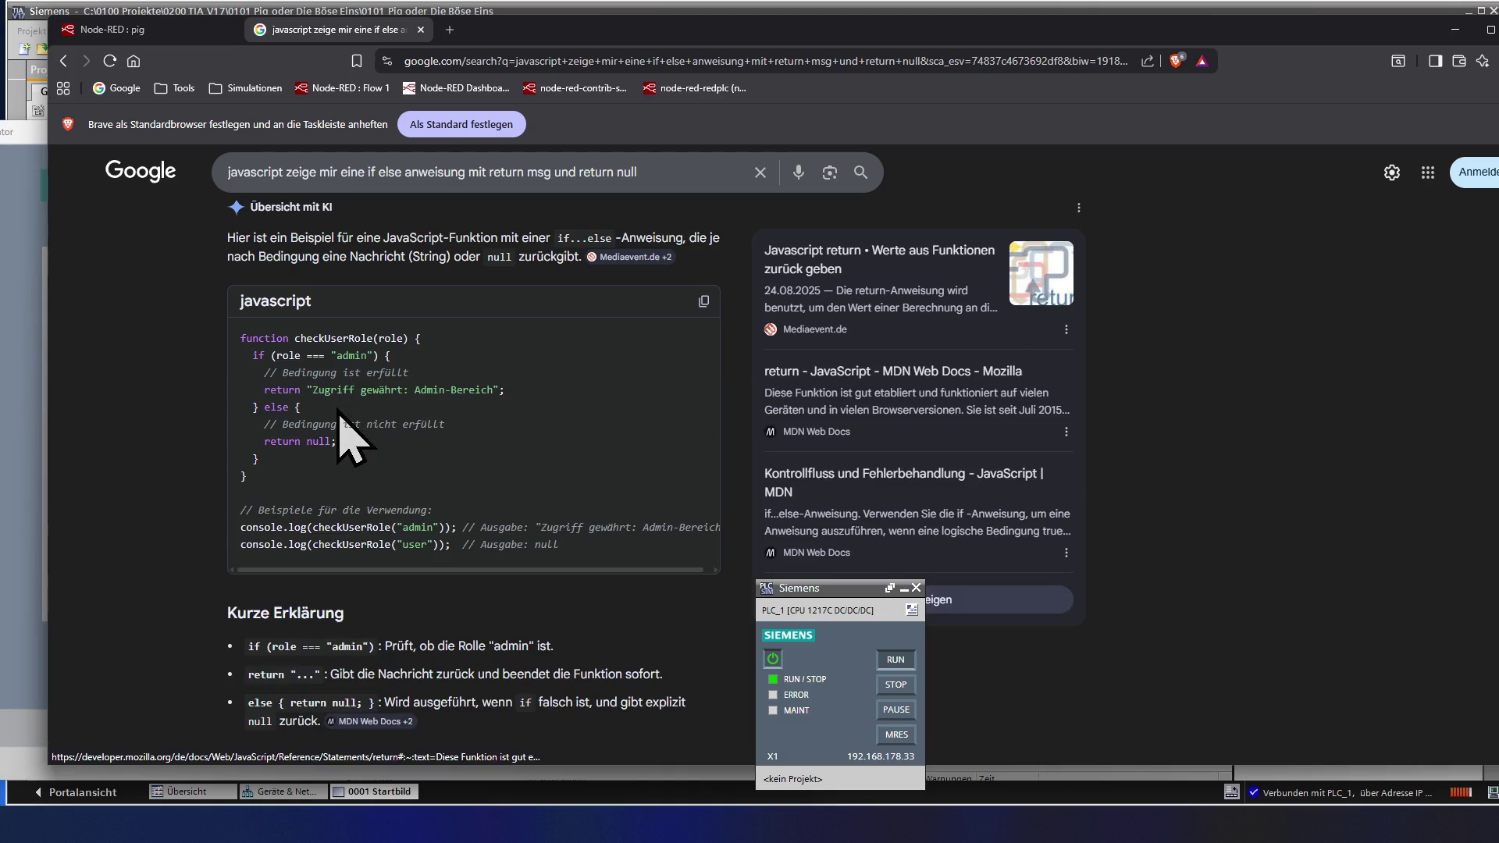
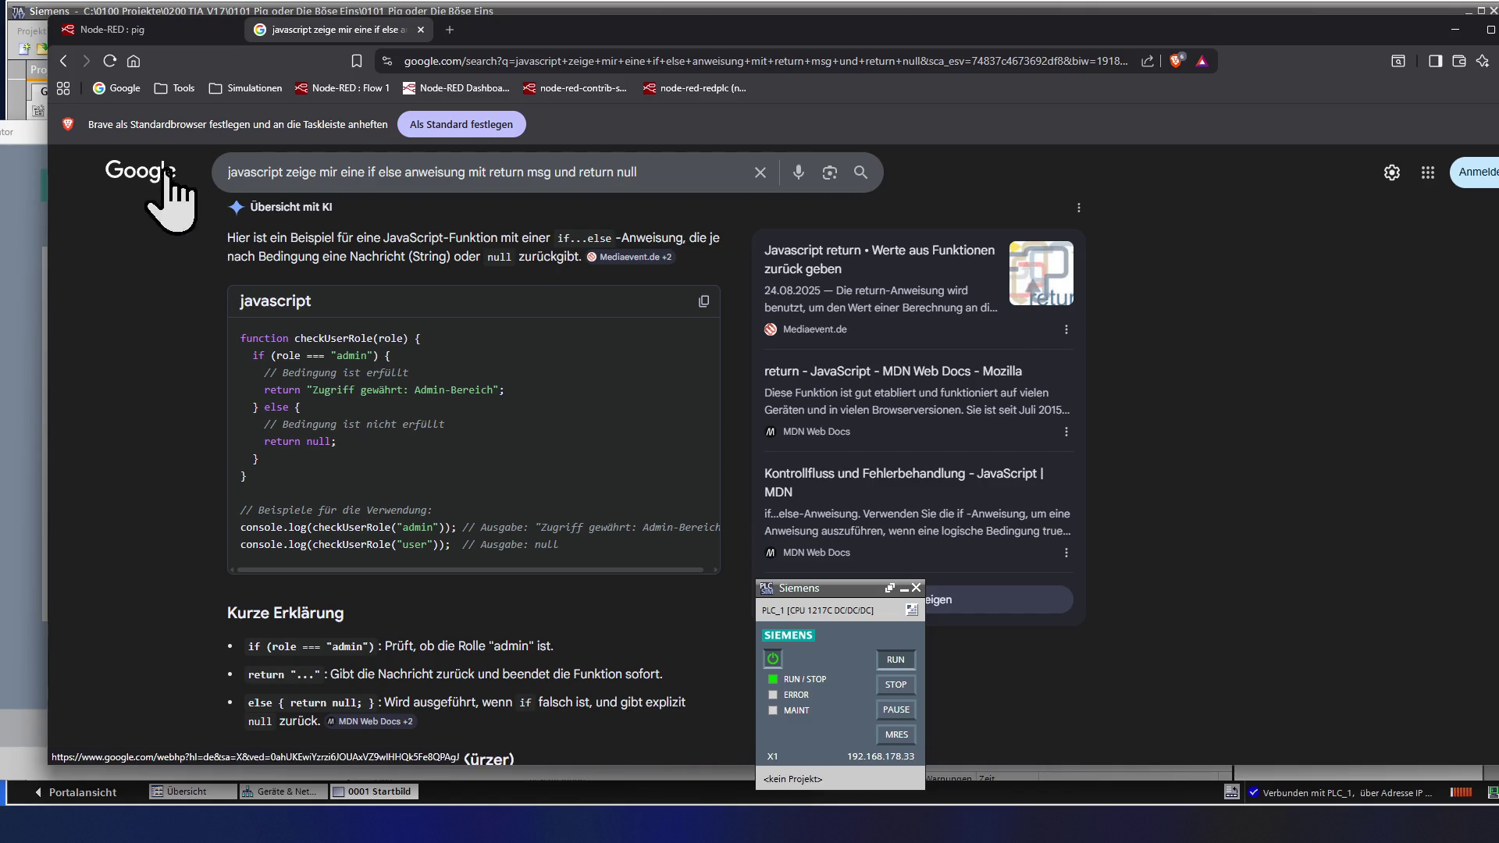
- Switch from the Google results back to the Node-RED function node editor
click(150, 36)
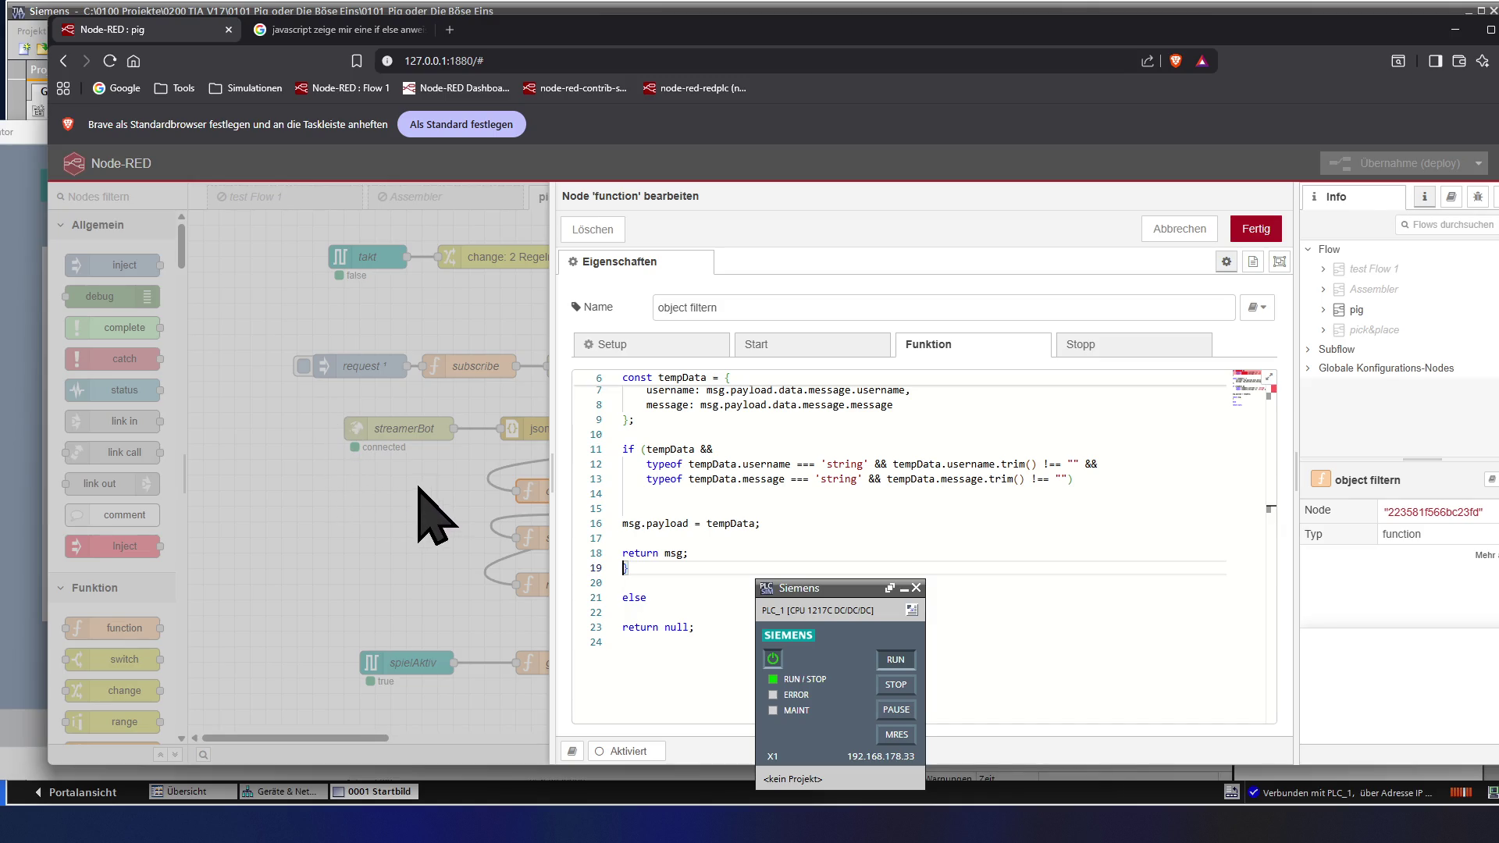
scroll(656, 445, up, 2)
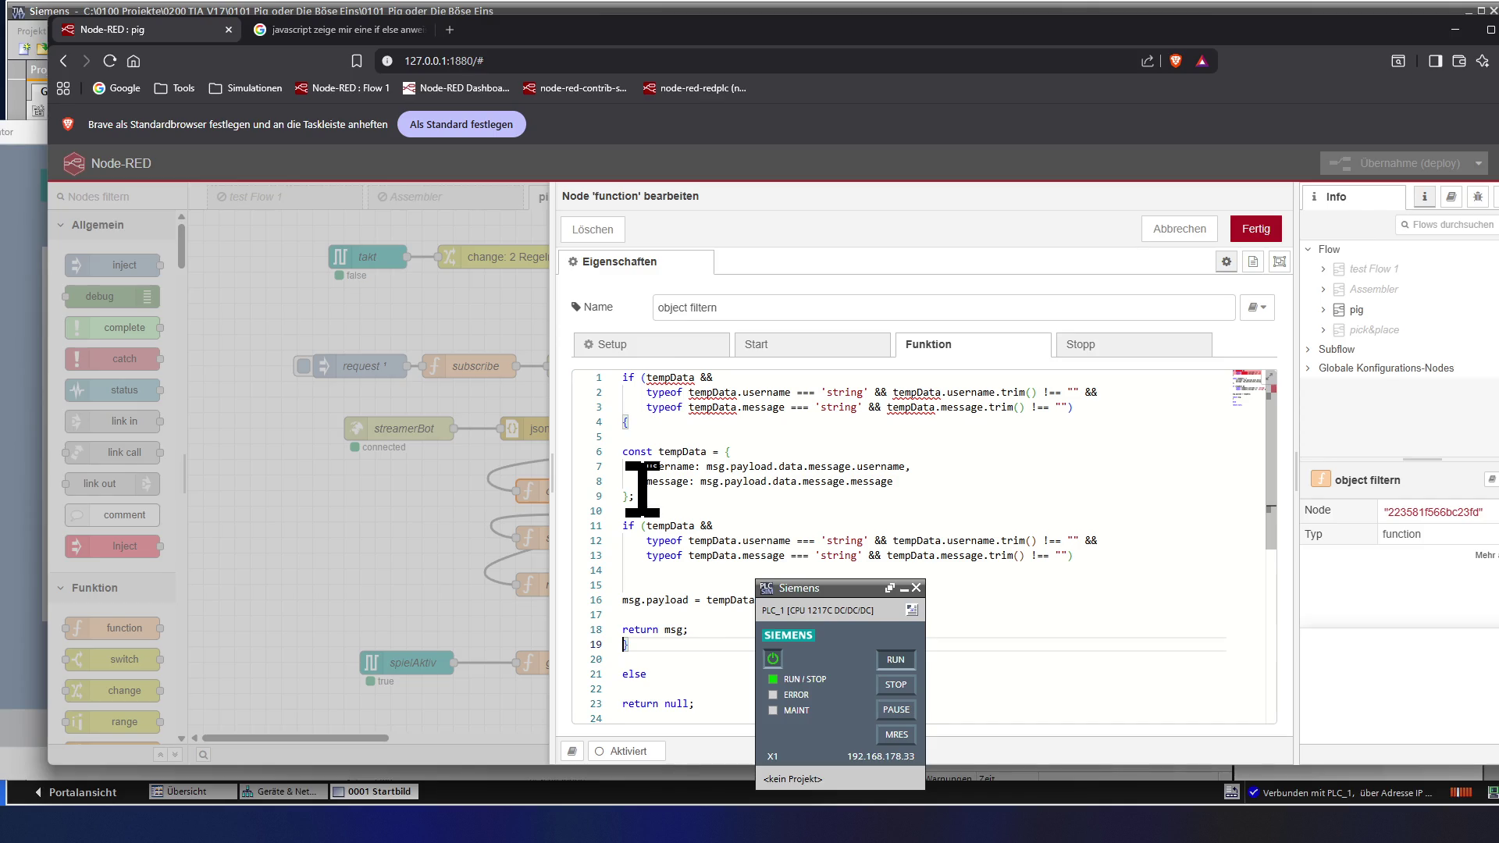
- Delete the blank line above the tempData definition and move to the empty line before else
click(659, 436)
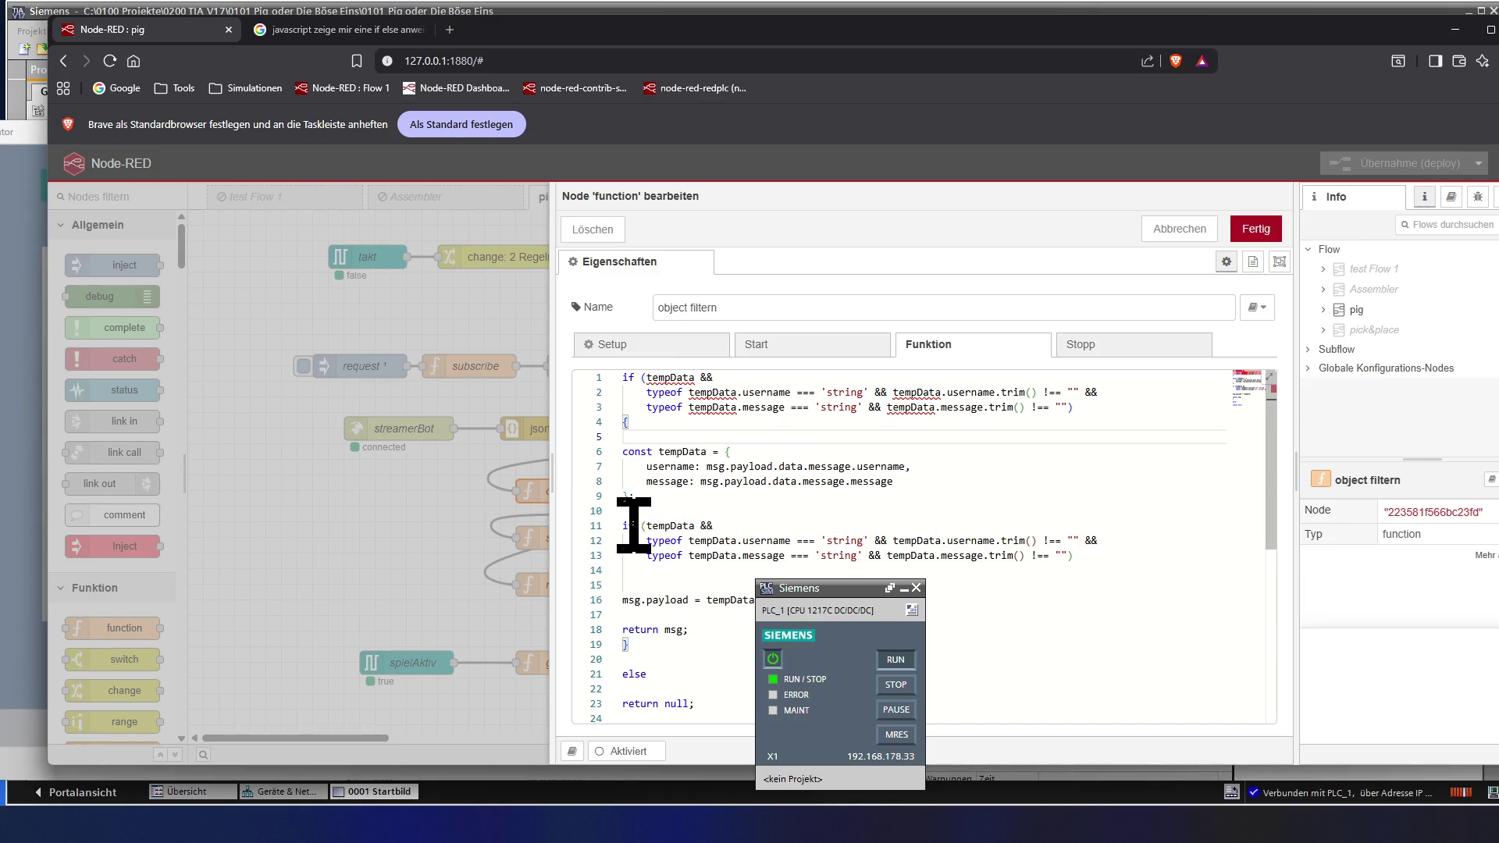
key(Delete)
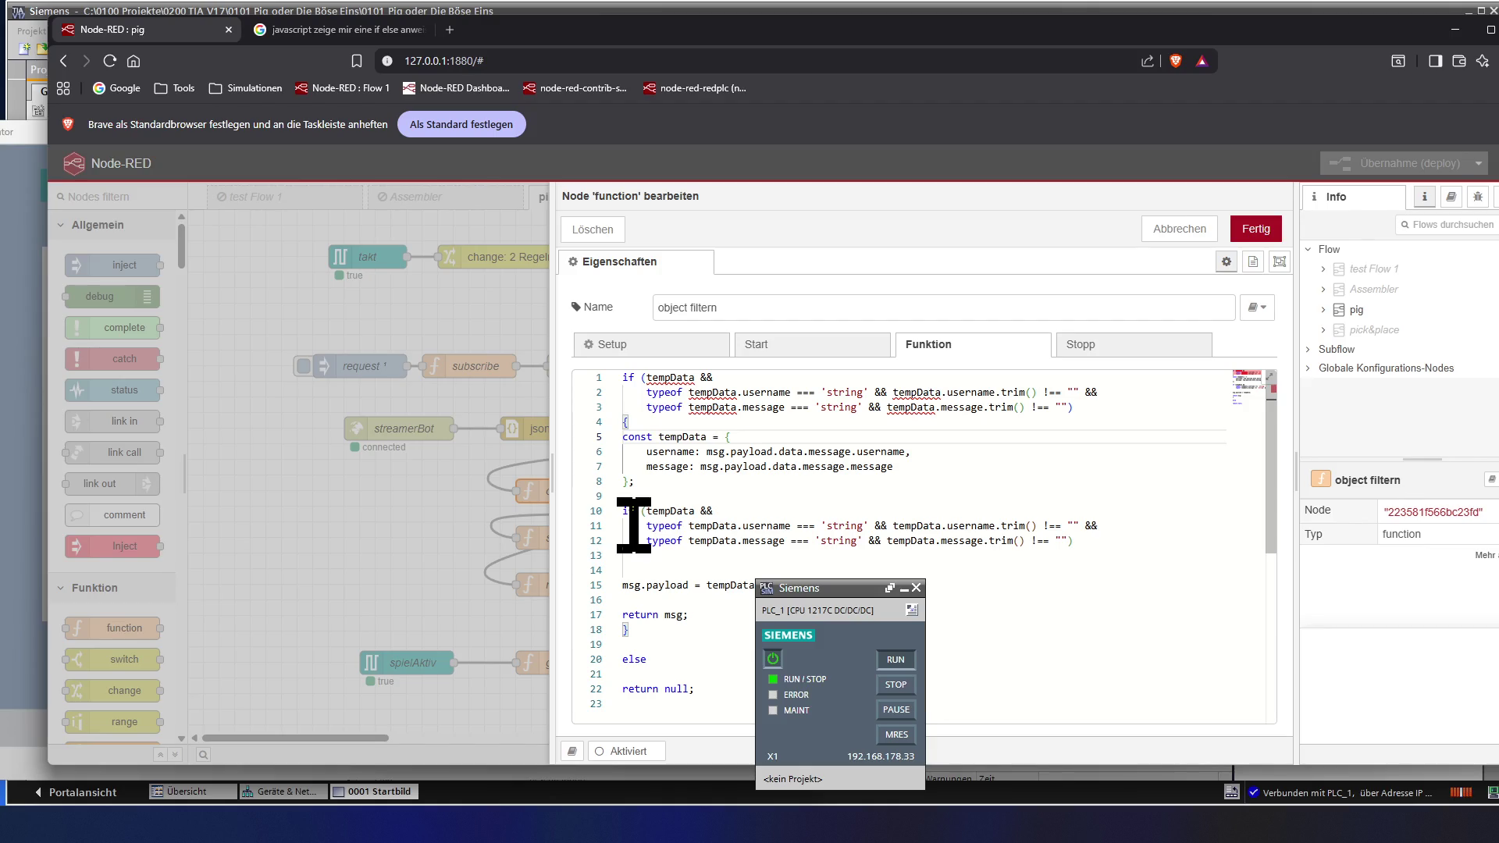
key(Down)
key(Down)
key(Down)
key(Down)
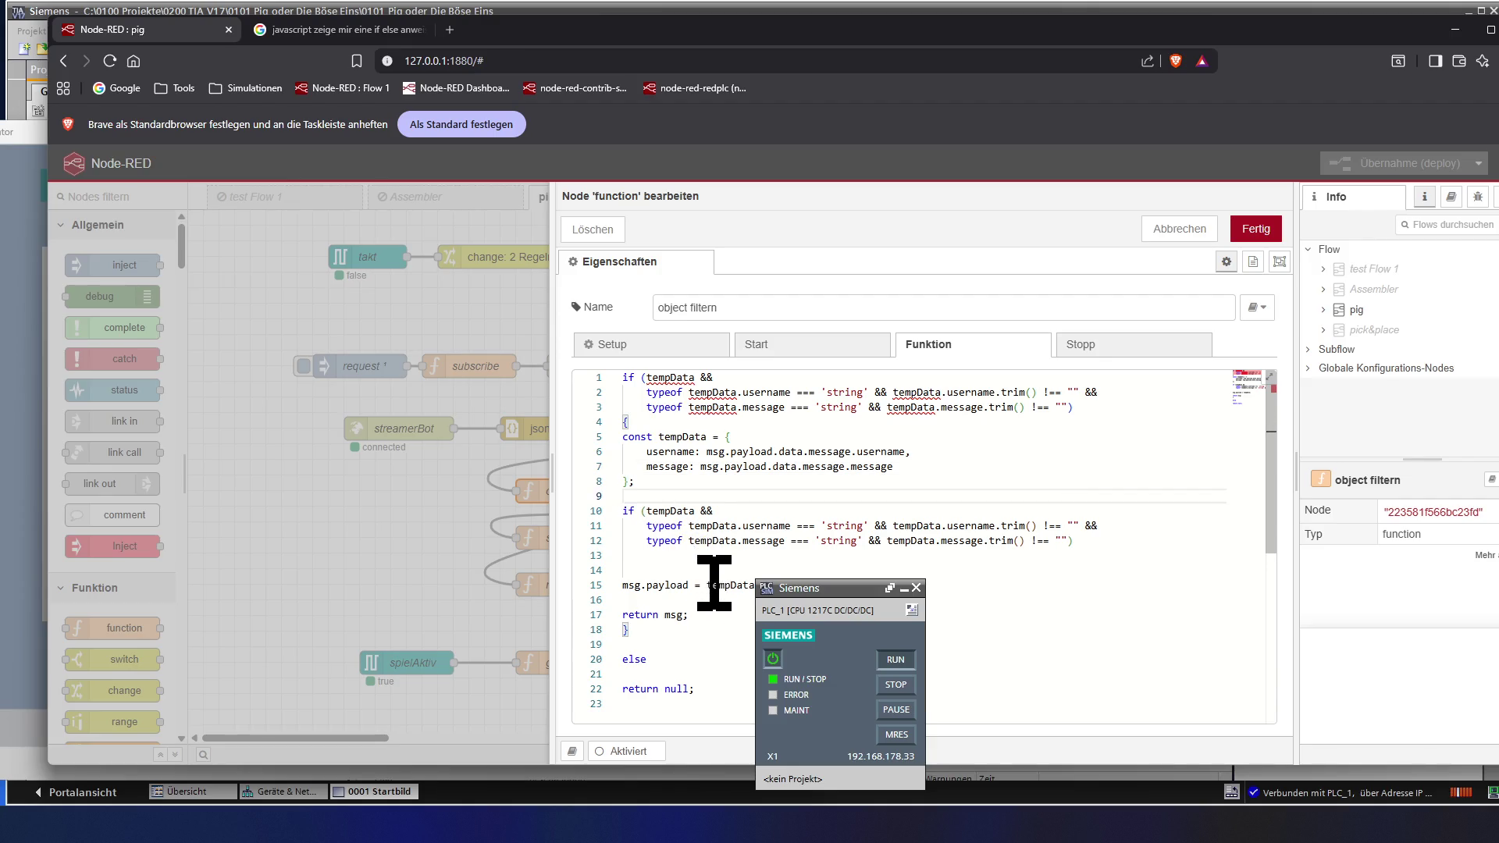
click(682, 643)
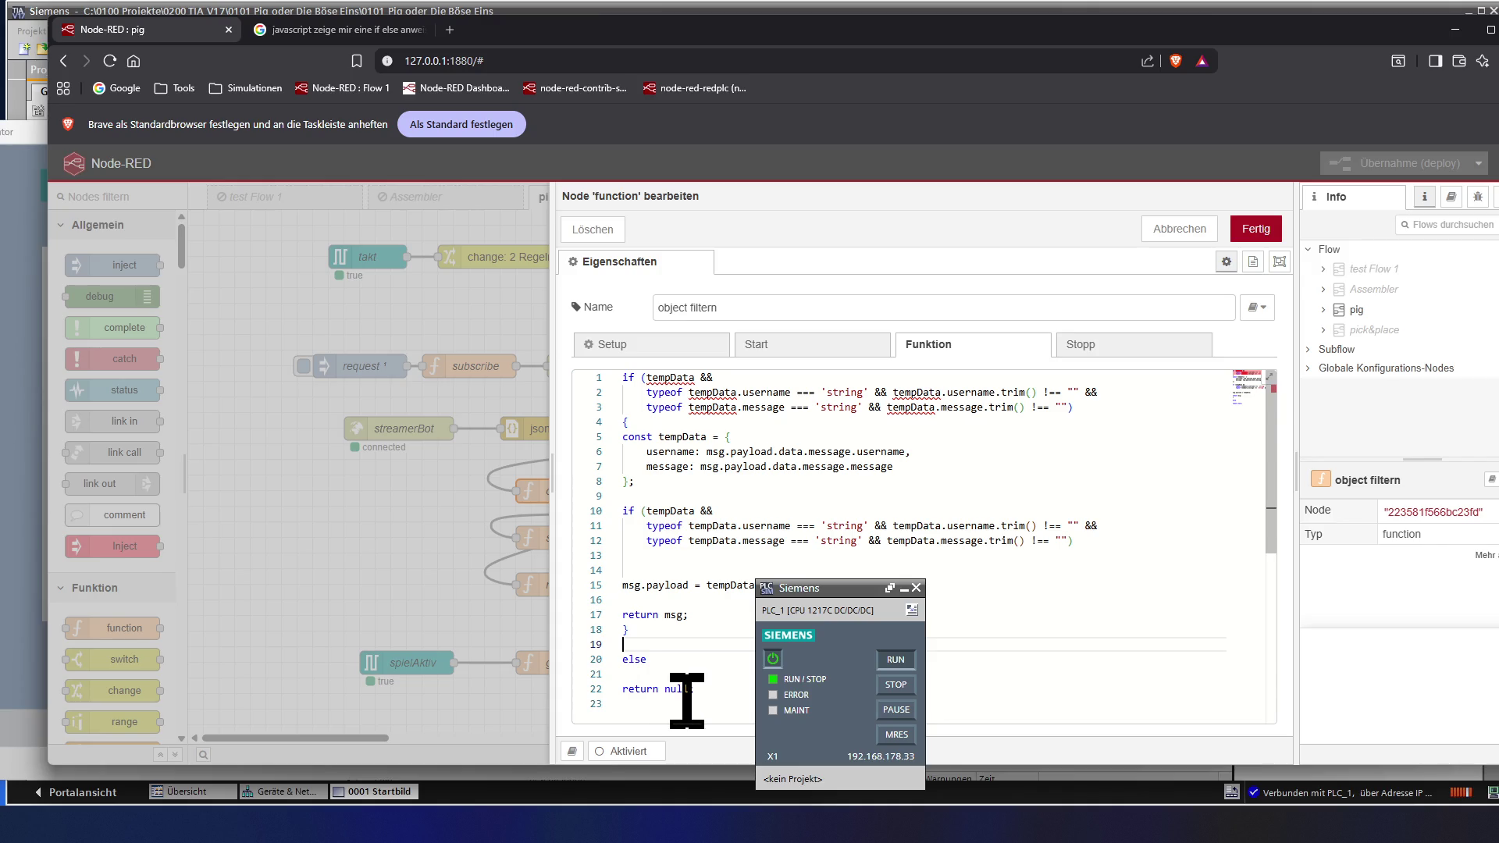
key(Up)
key(Up)
key(Up)
key(Up)
key(Up)
key(Up)
key(Up)
key(Up)
key(Up)
key(Up)
key(Up)
key(Up)
key(Up)
key(Up)
key(Up)
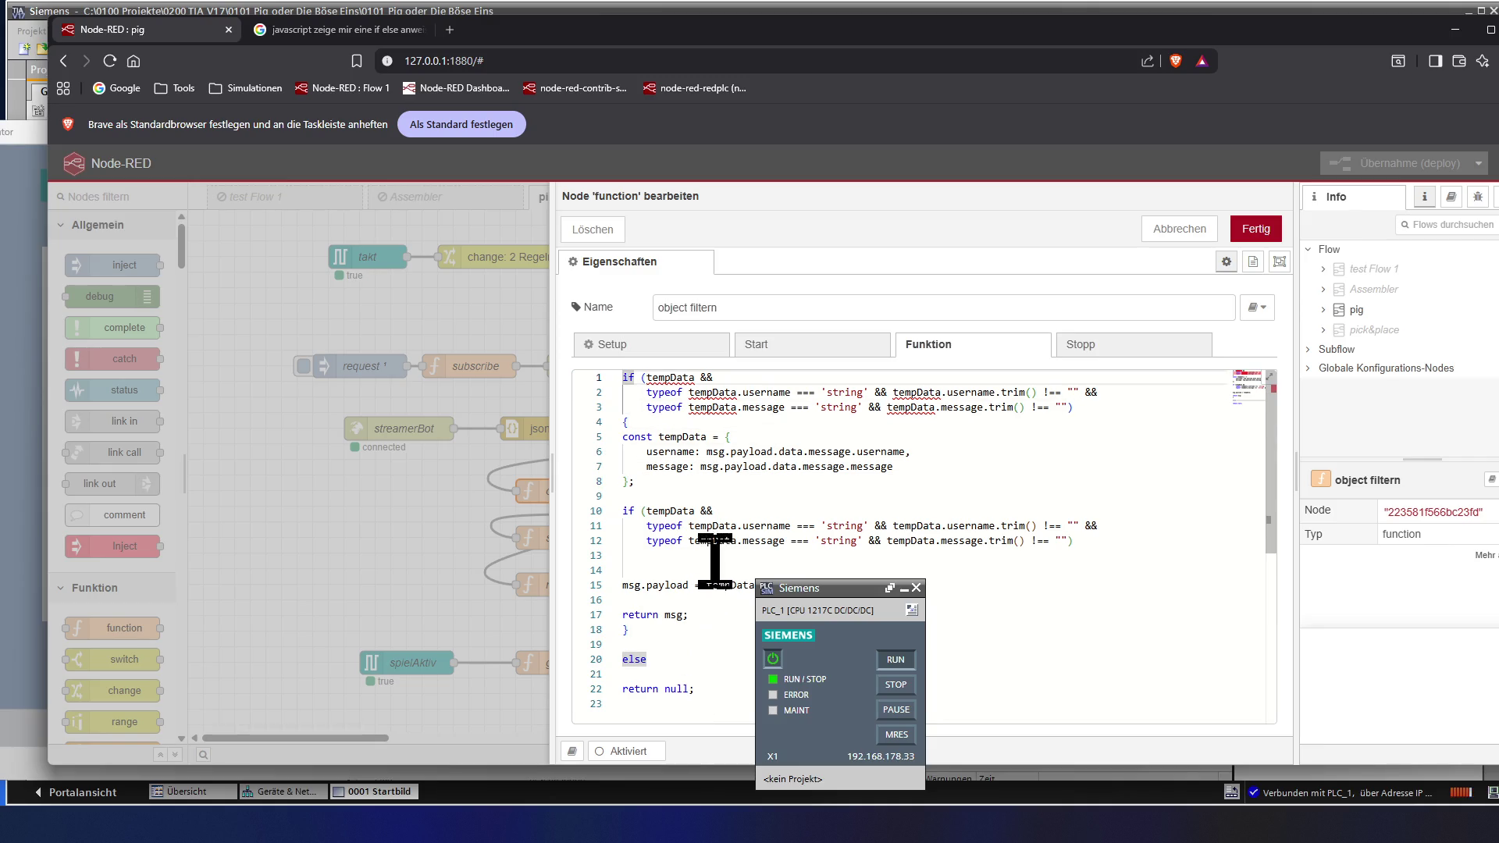
- Wrap the else branch's return null in braces, checking the matching if-block brace
key(Down)
key(Down)
key(Down)
key(Down)
key(Down)
key(Down)
key(Down)
key(Down)
key(Down)
key(Down)
key(Down)
key(Up)
text({)
key(Down)
key(Up)
key(Up)
key(Up)
key(Up)
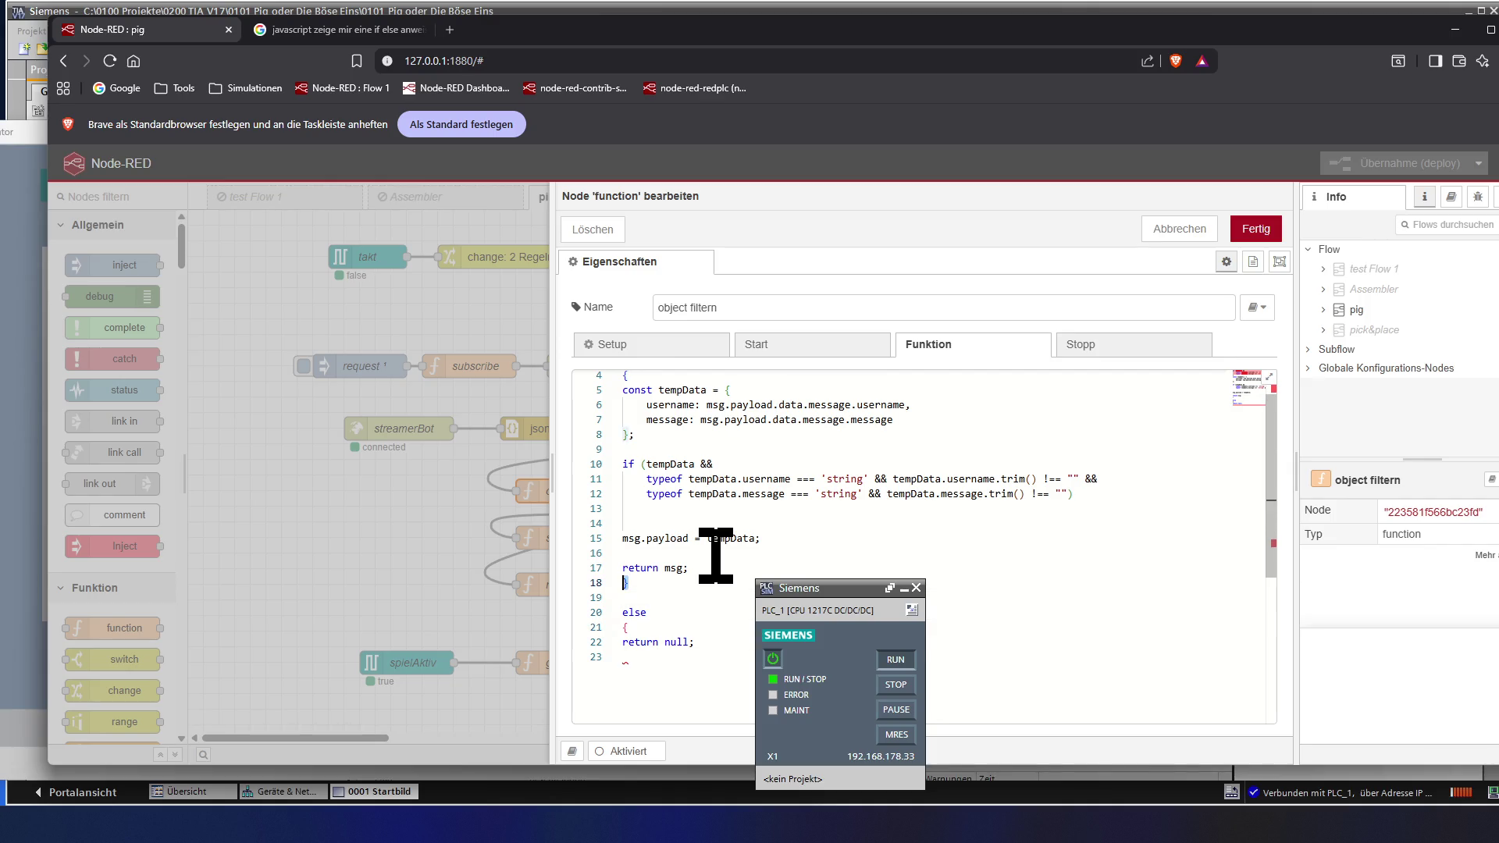
key(Down)
key(Down)
key(Down)
key(Down)
key(Down)
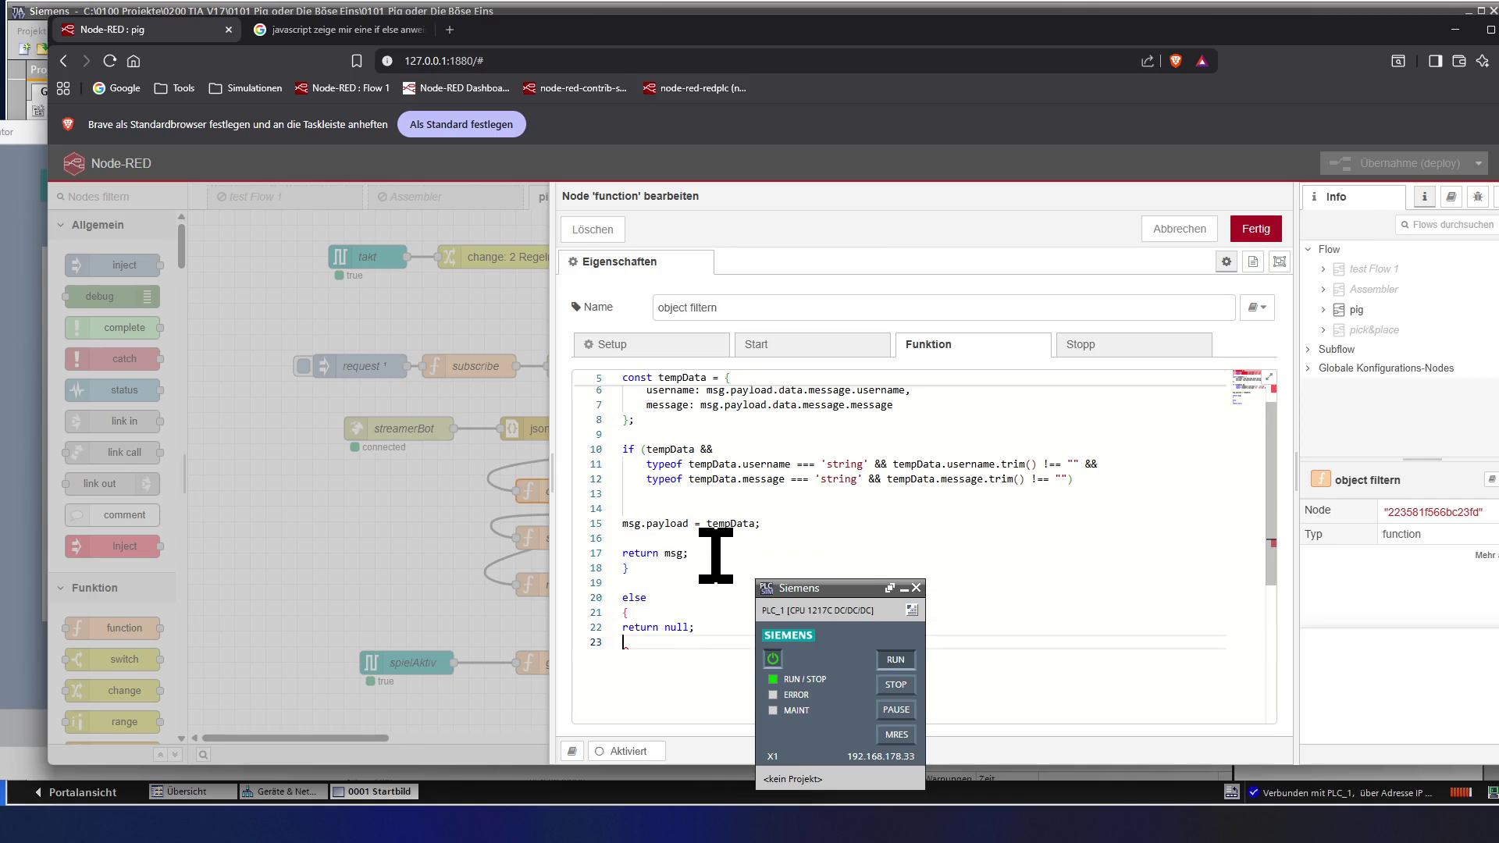
text(})
key(Up)
key(Up)
key(Up)
key(Up)
key(Up)
key(Up)
key(Up)
key(Up)
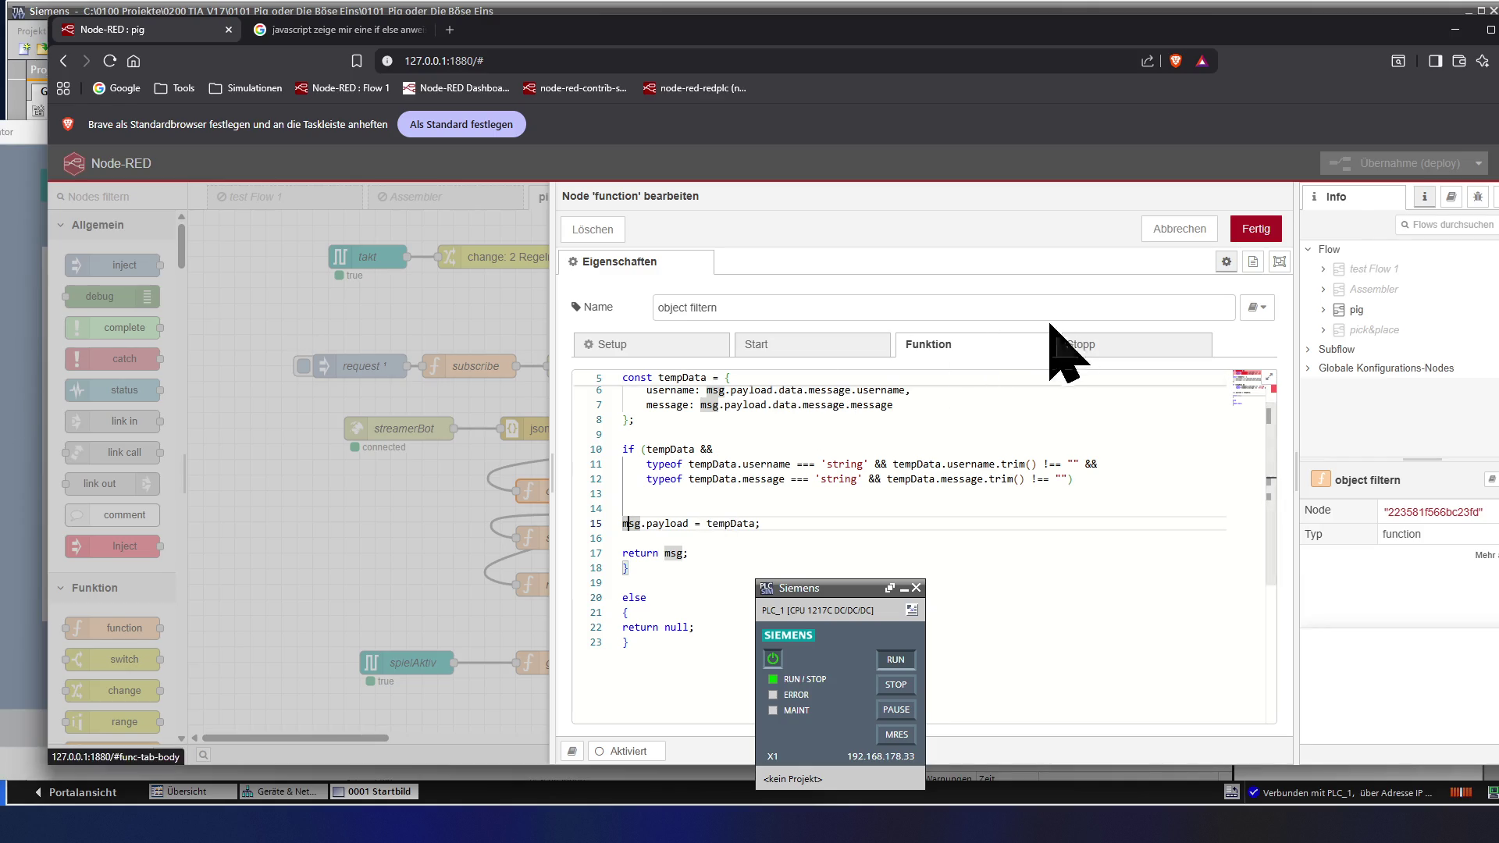
- Apply the edits with Fertig, cancel the deploy flagged for the invalid node, and reopen object filtern's code
click(1255, 229)
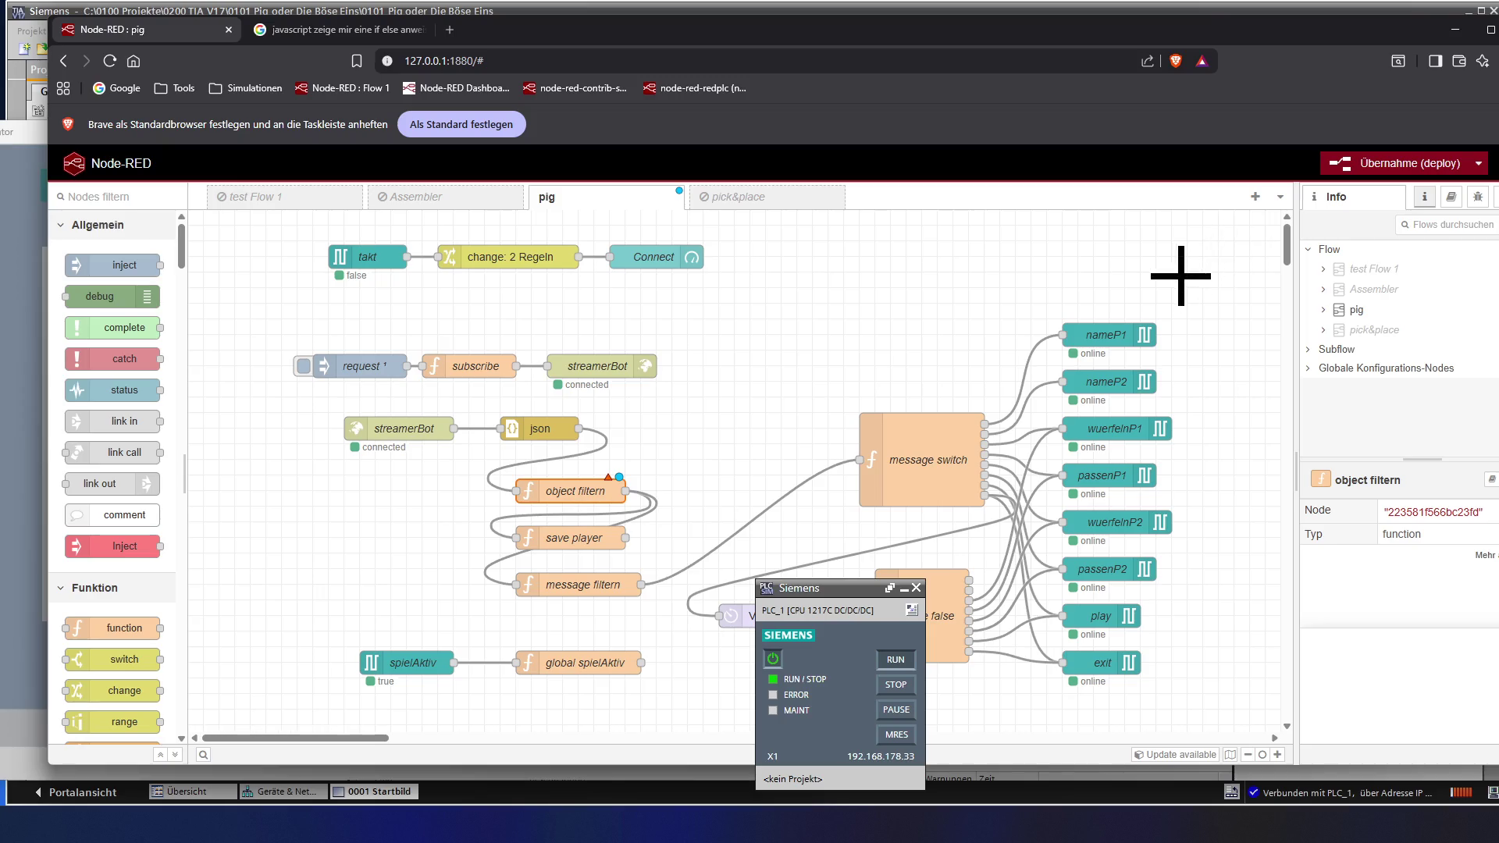
click(1394, 174)
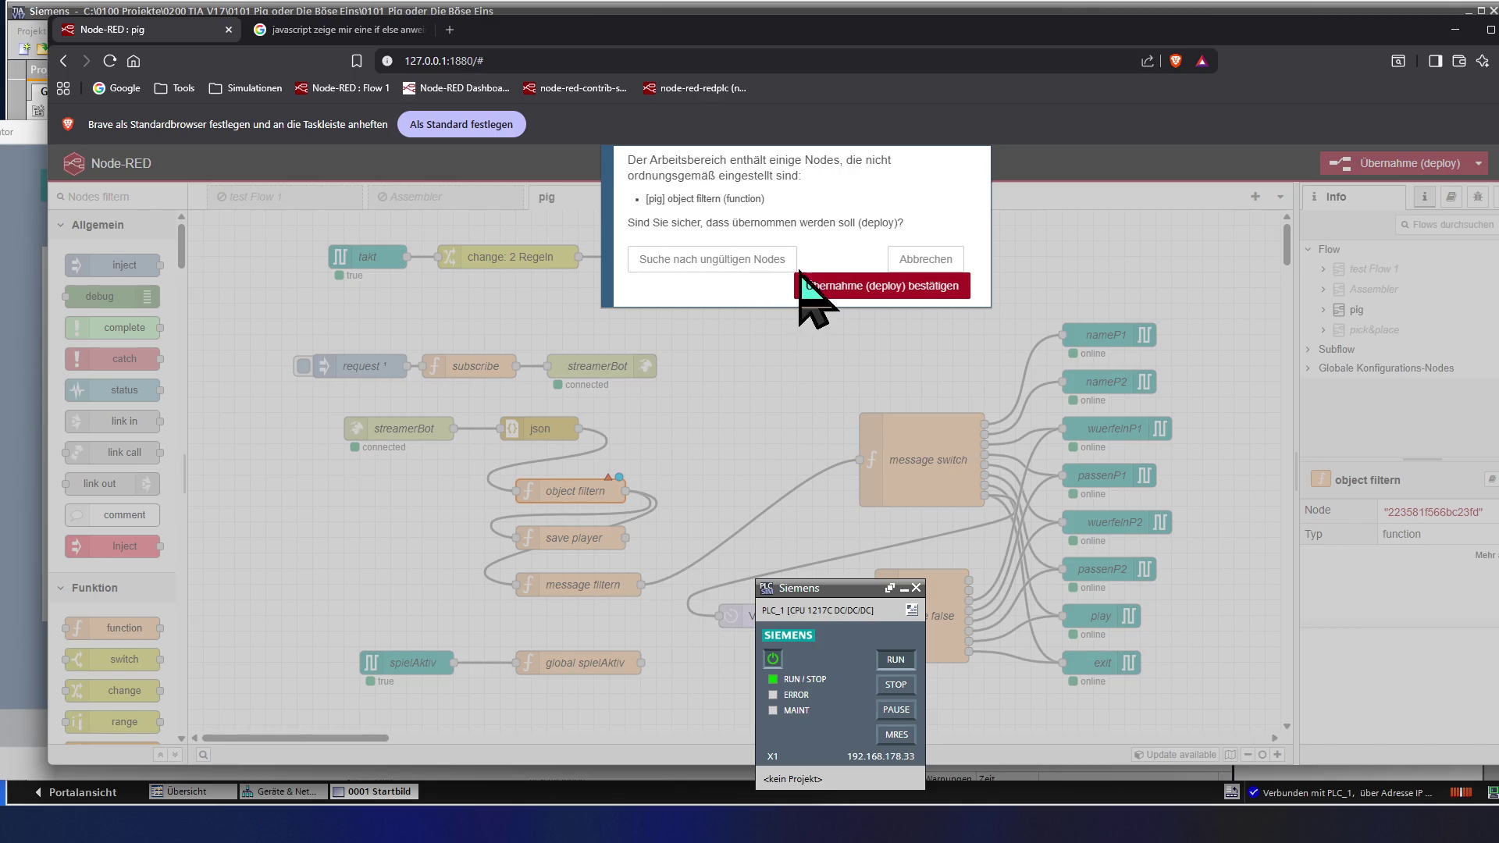
click(908, 259)
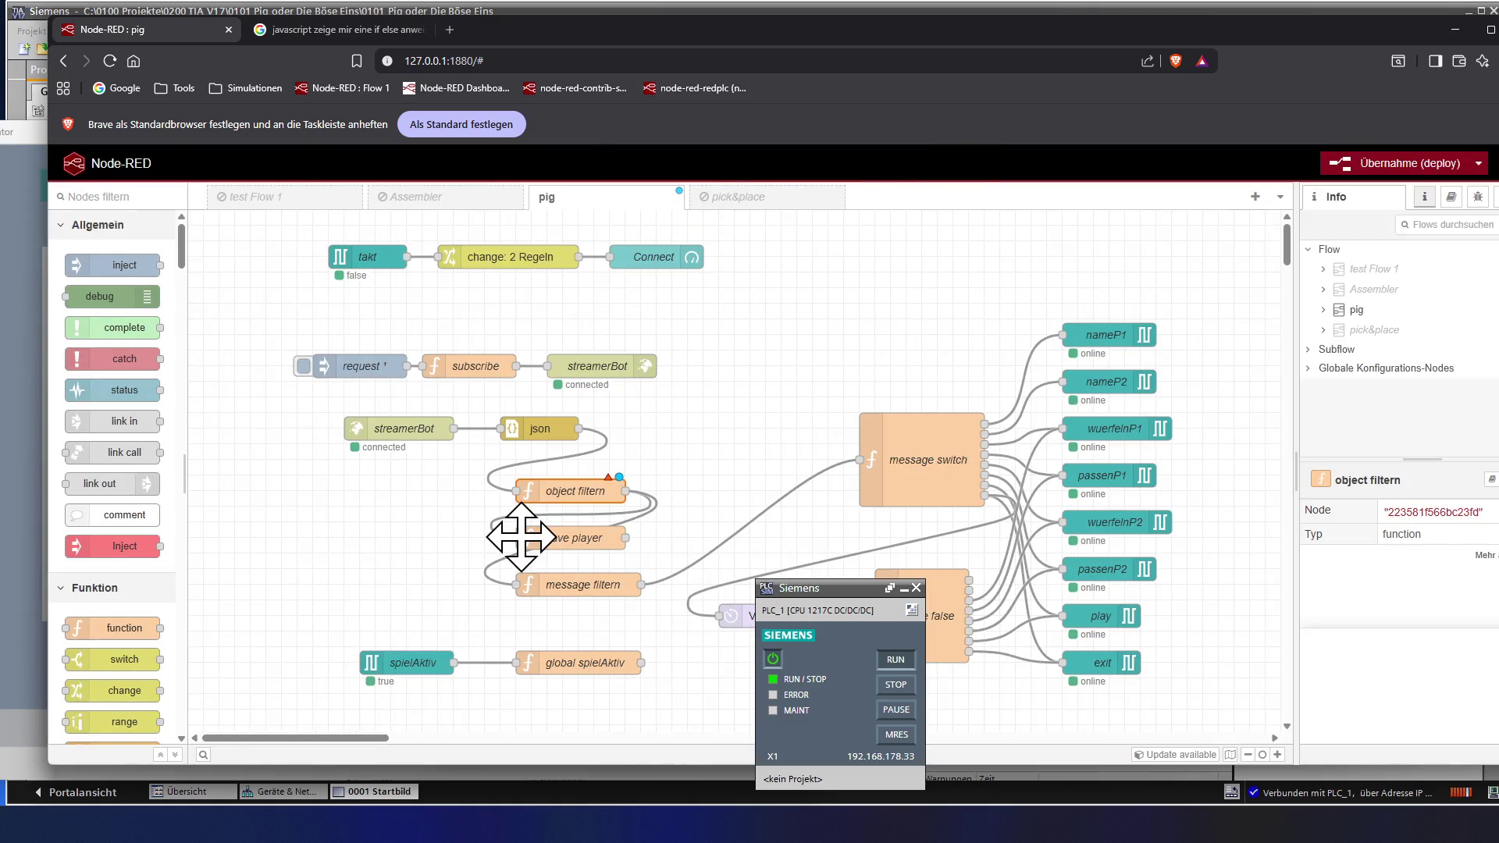
double_click(564, 487)
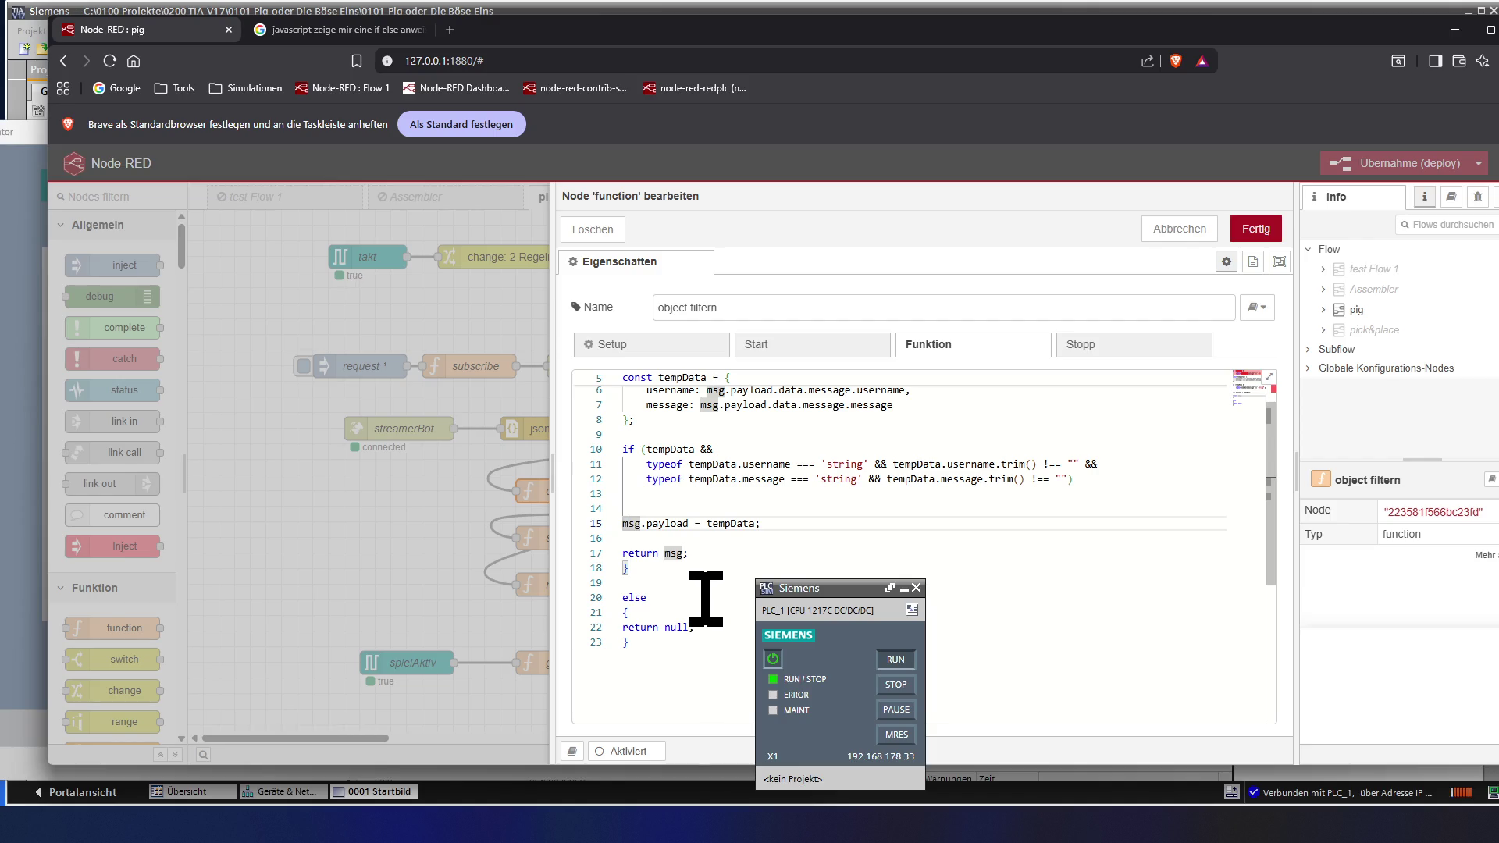
- Select the msg.payload.data.message.username path on the tempData definition line for copying
click(705, 598)
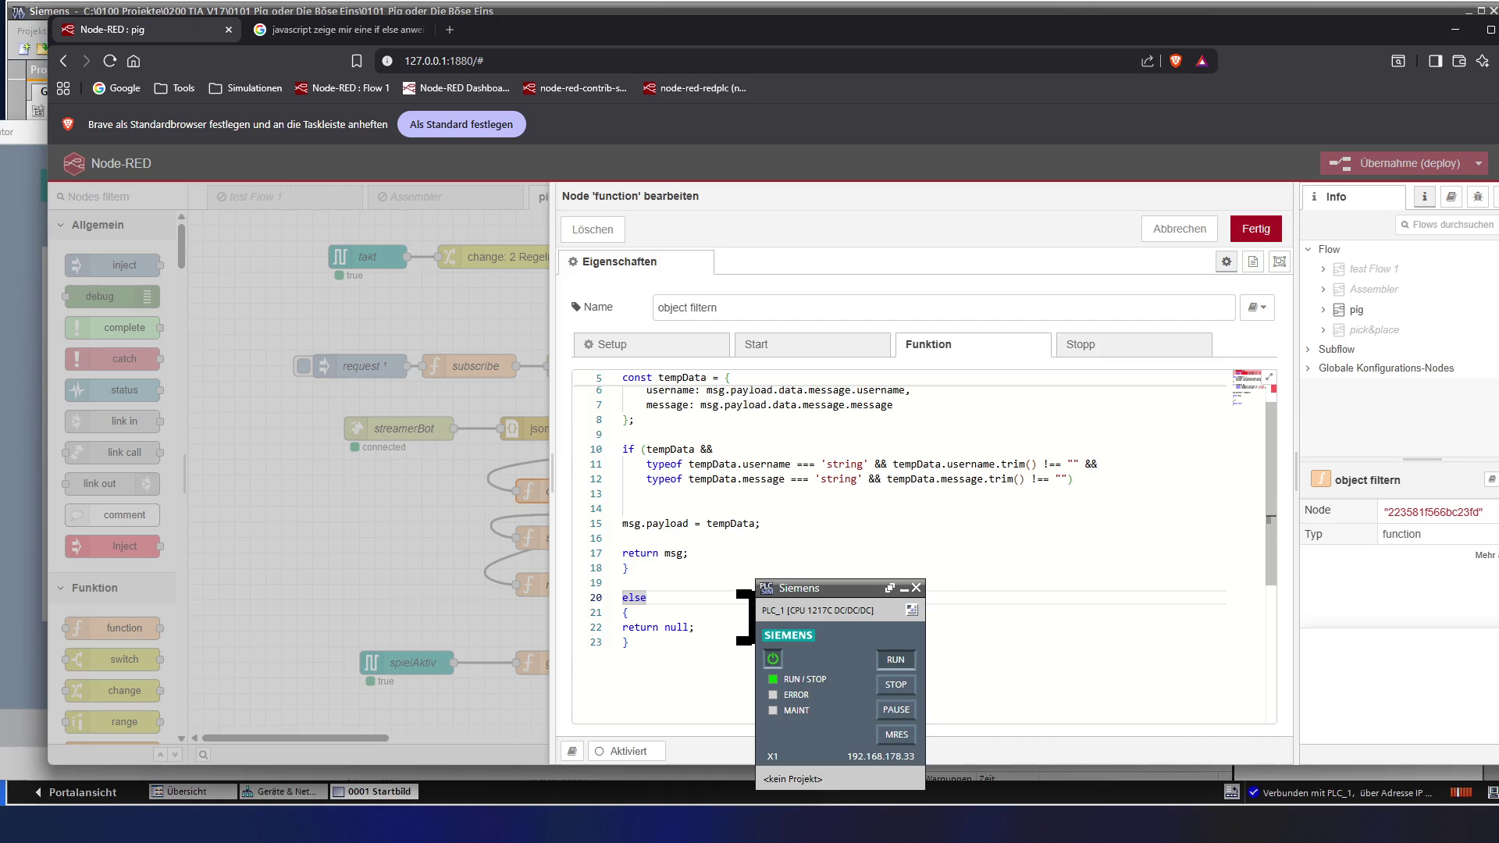
click(714, 560)
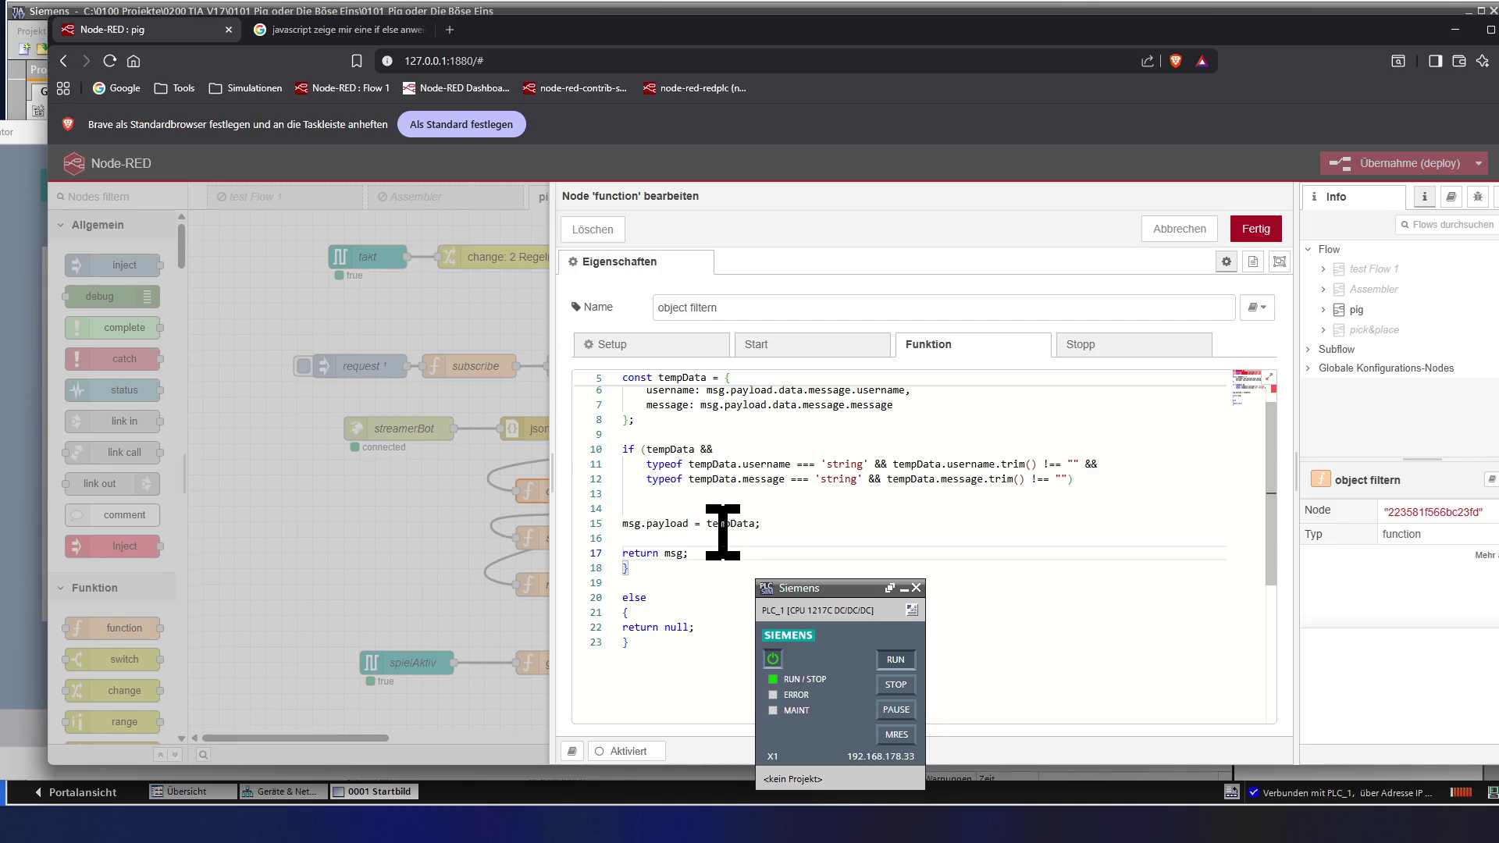
scroll(718, 475, up, 2)
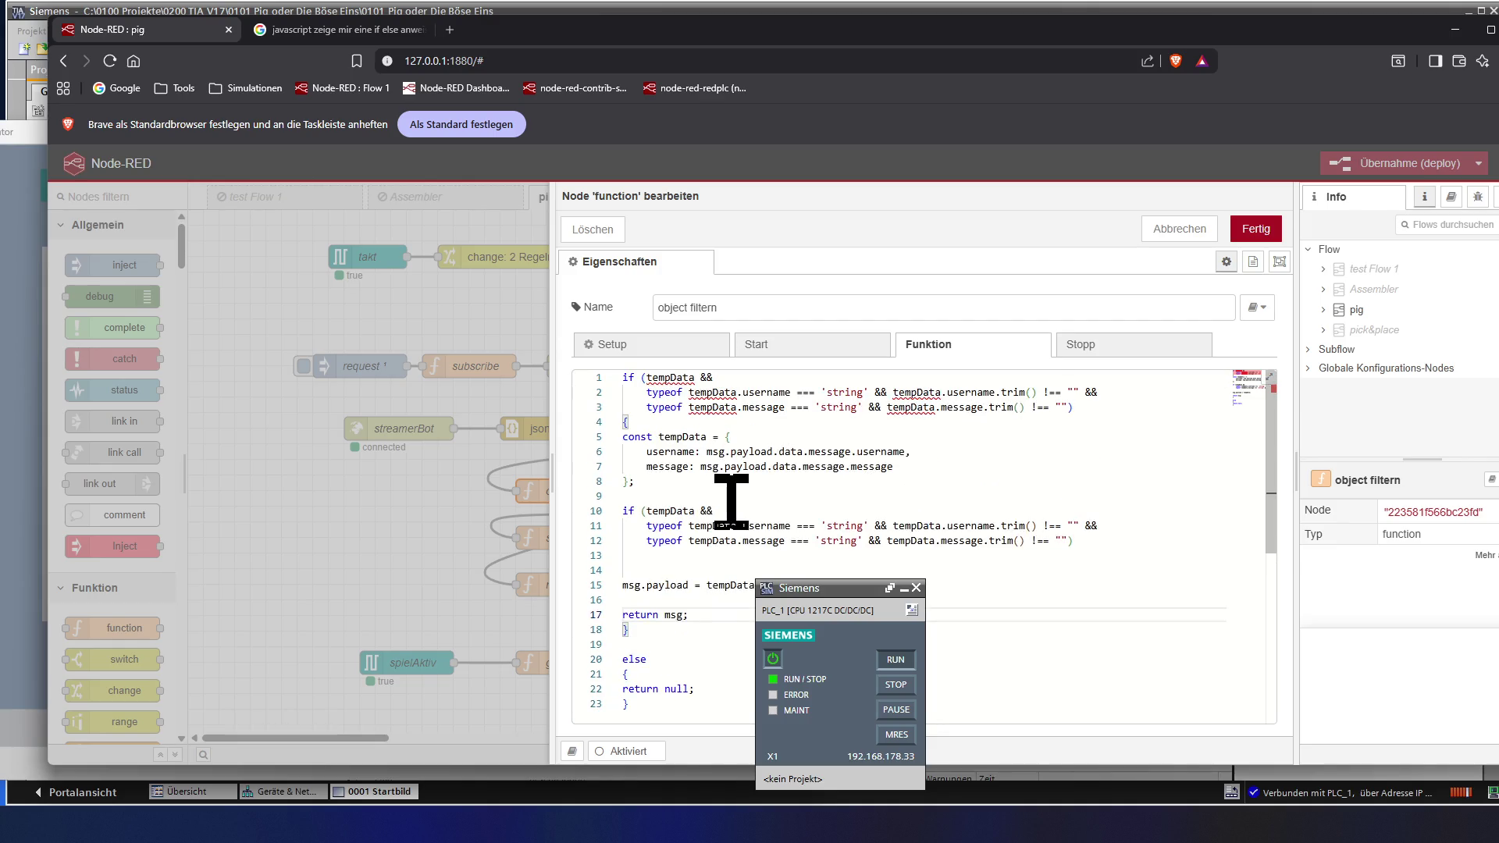
click(683, 377)
click(717, 438)
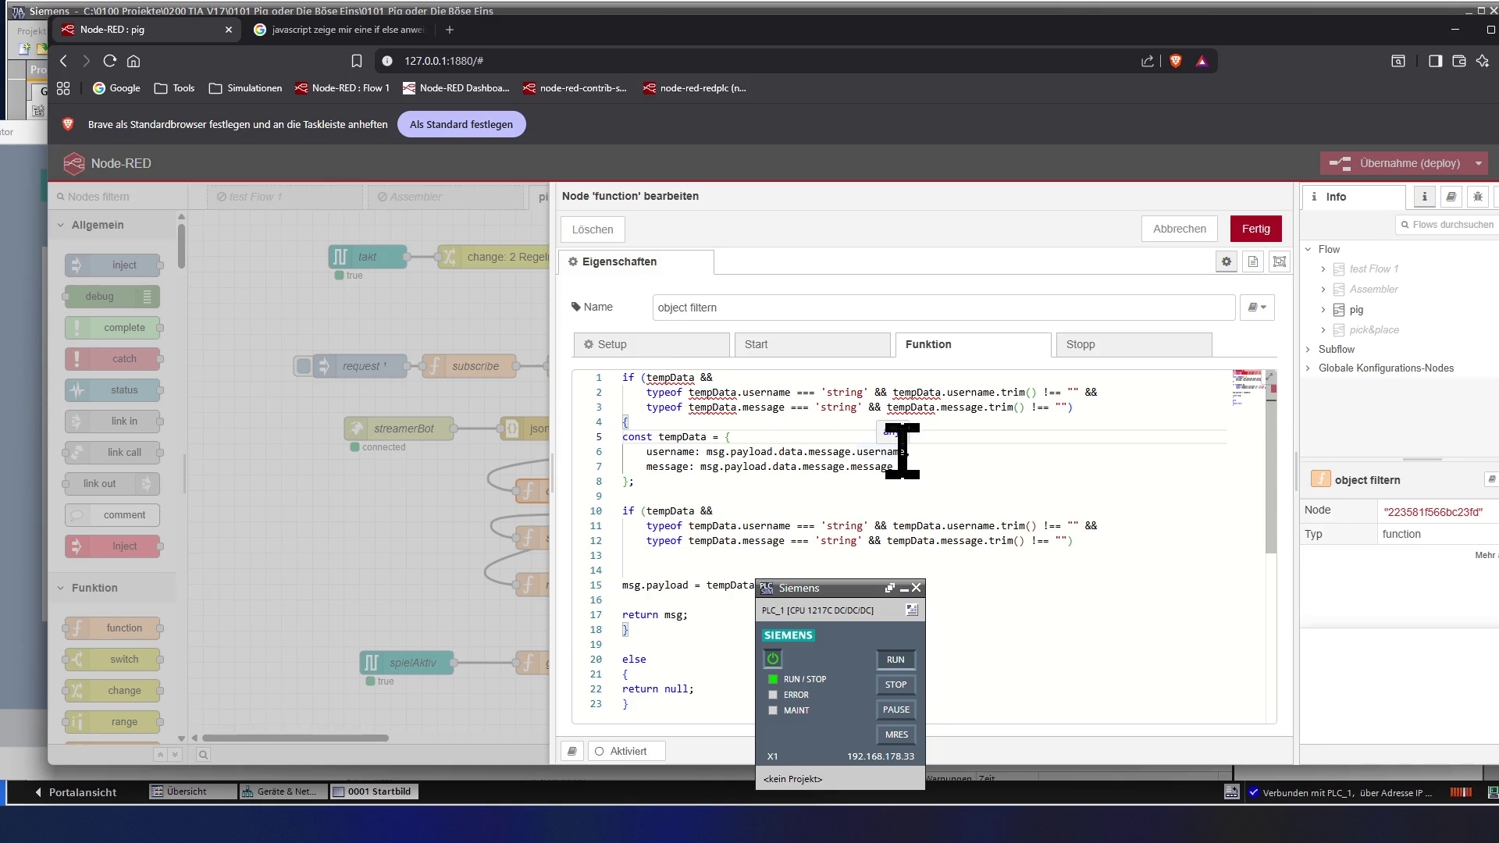
drag(902, 451, 714, 451)
key(ctrl+c)
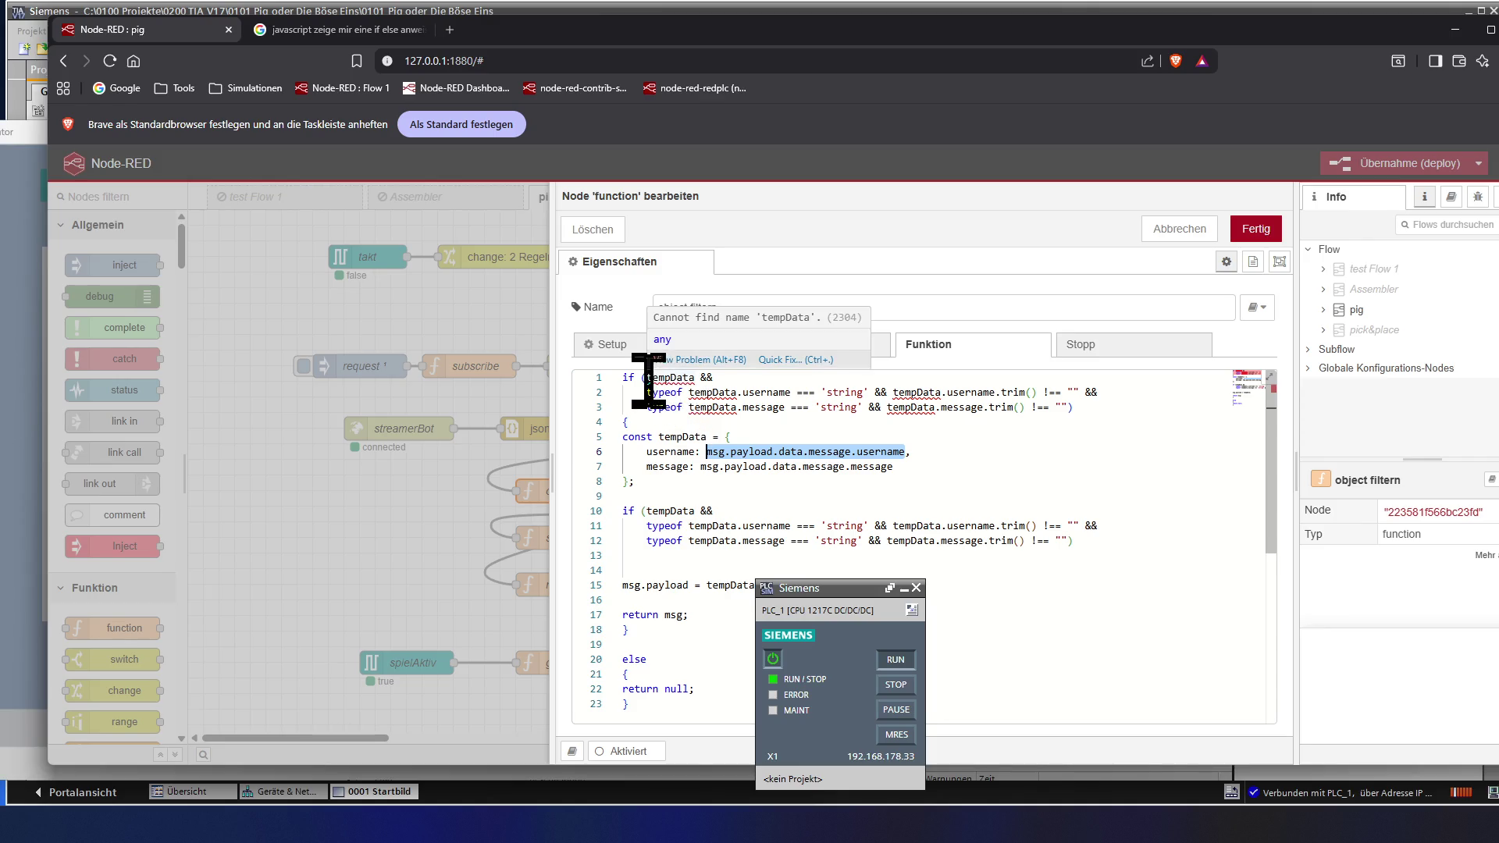
- Replace both tempData.username on line 2 with the pasted msg.payload.data.message path
click(687, 392)
drag(689, 392, 789, 395)
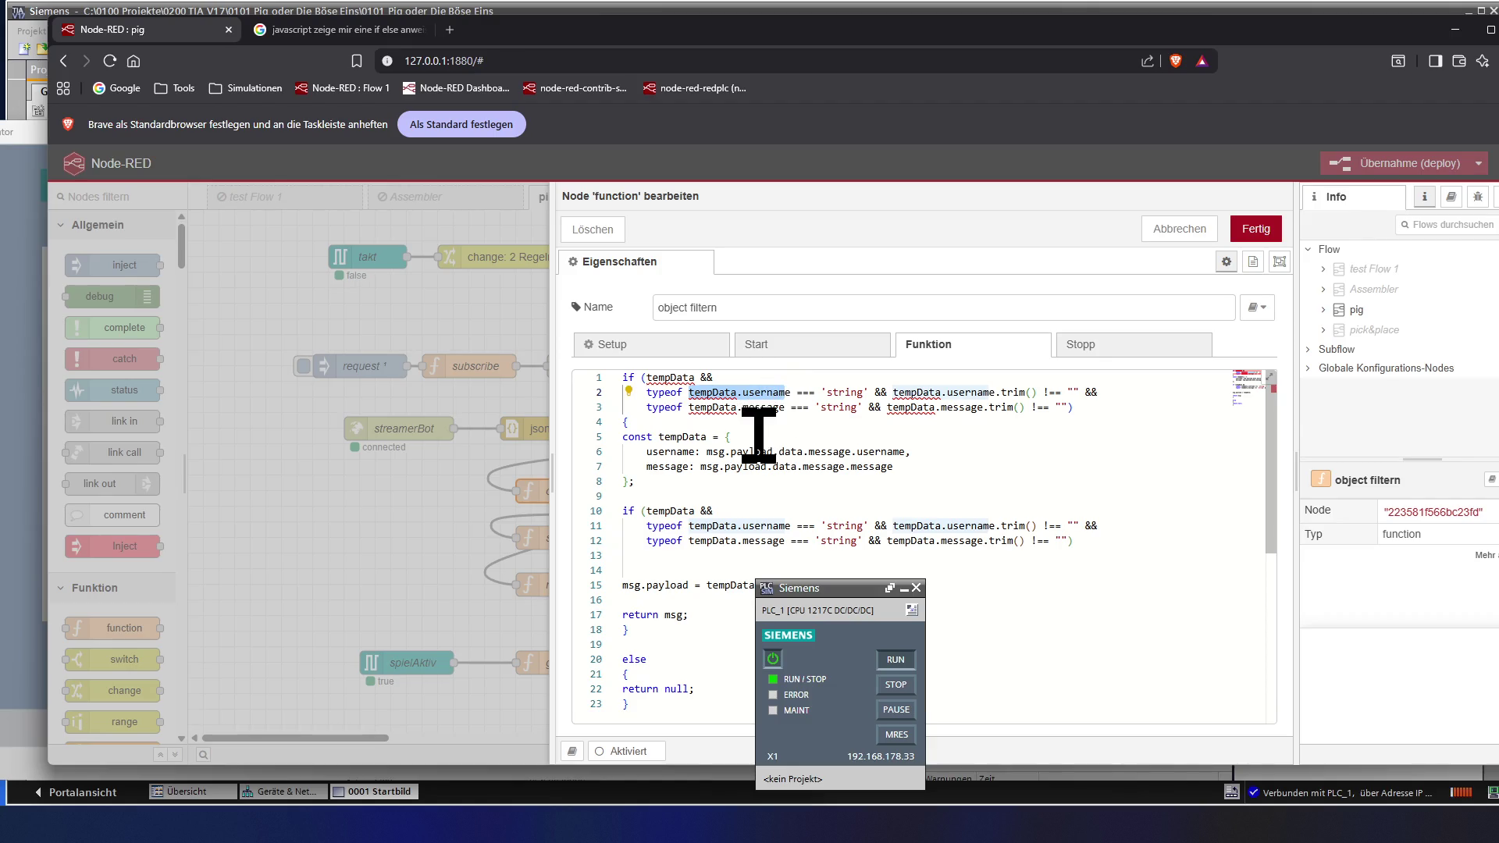
key(shift+Right)
key(ctrl+v)
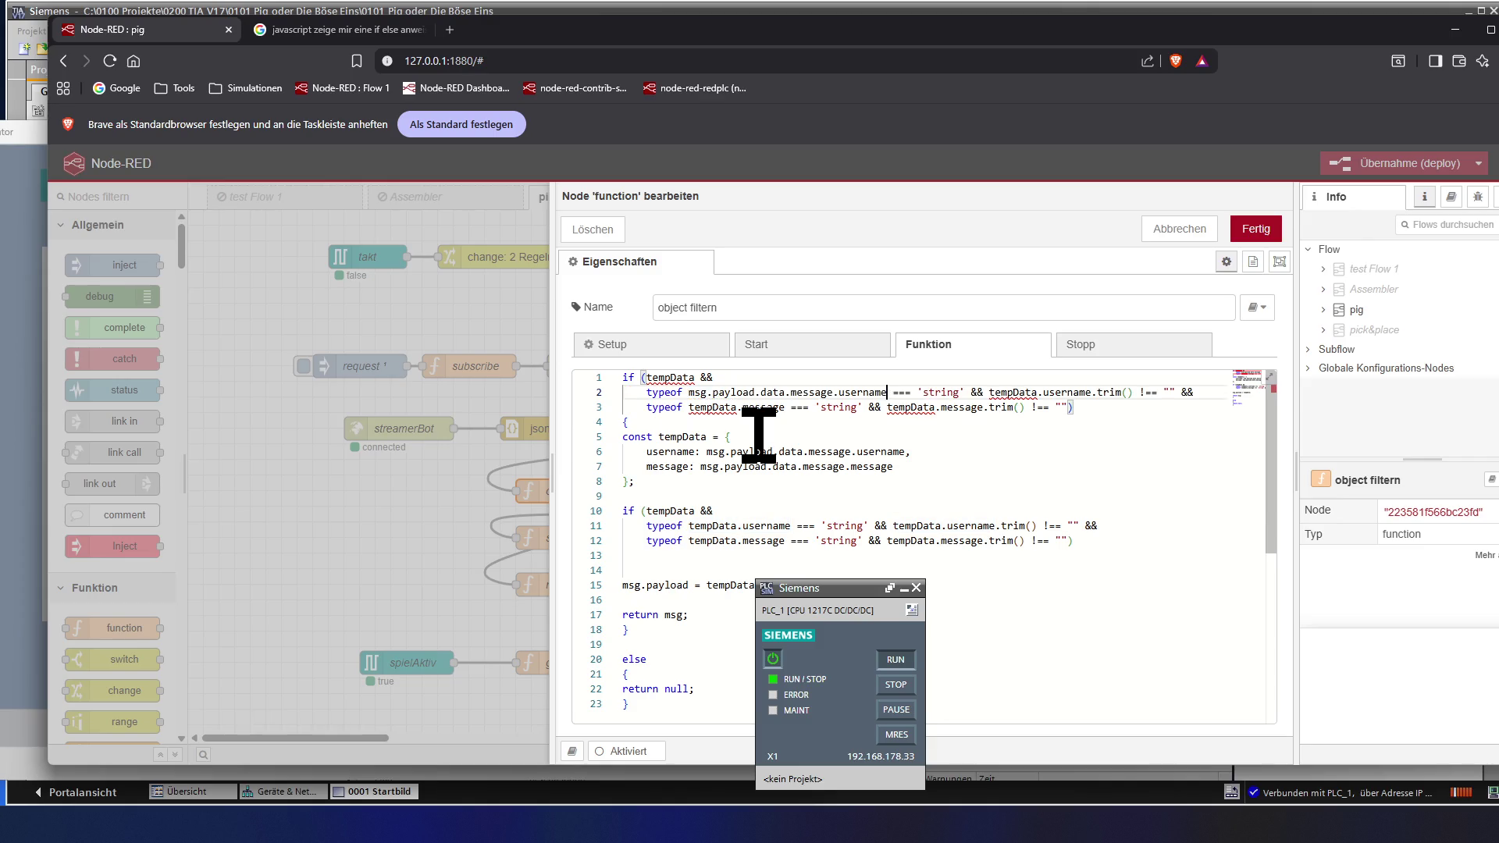
drag(553, 435, 287, 437)
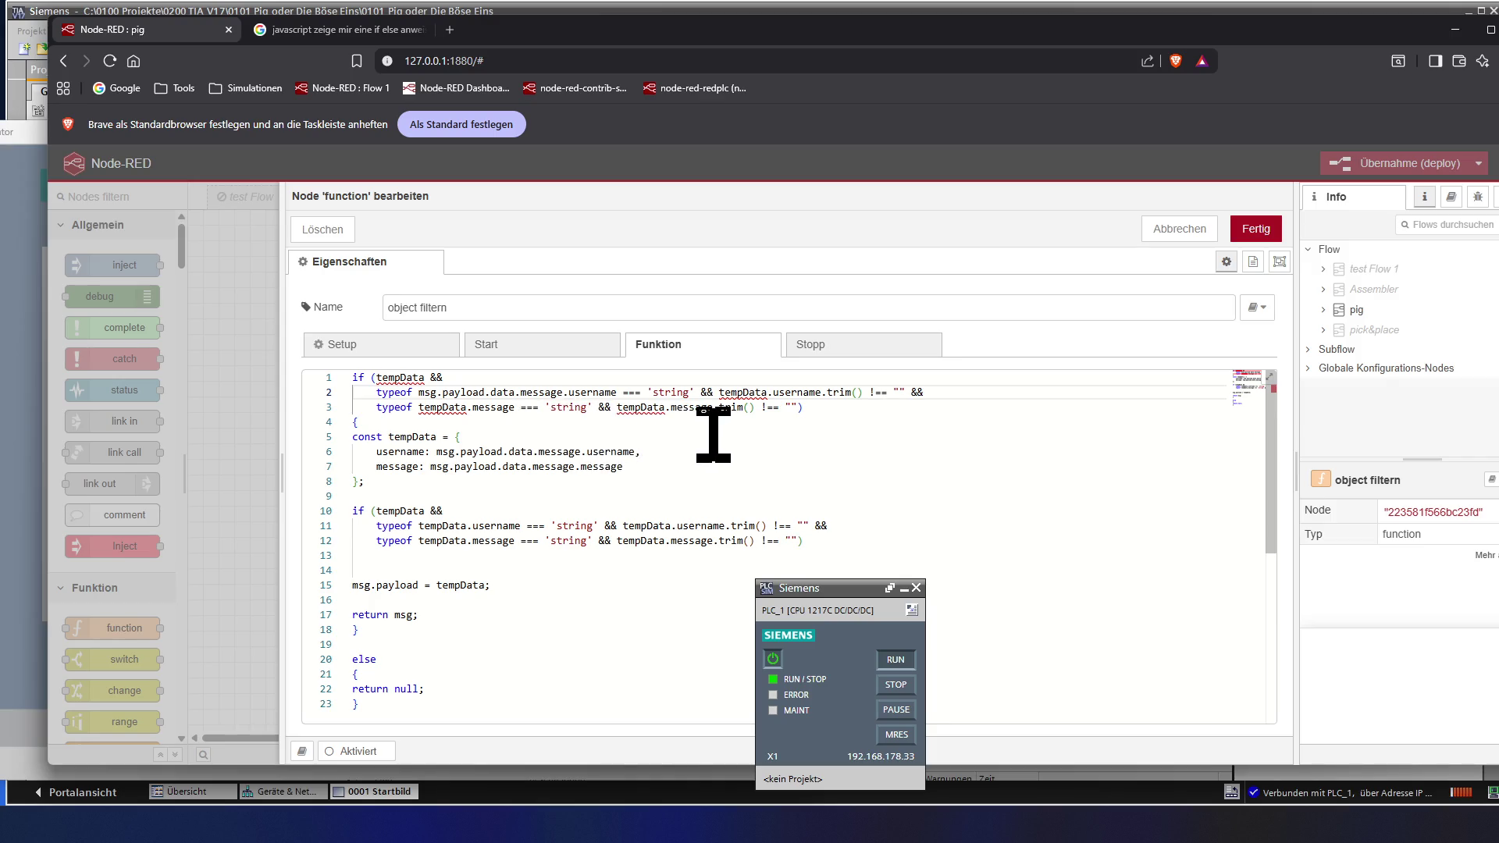
click(719, 393)
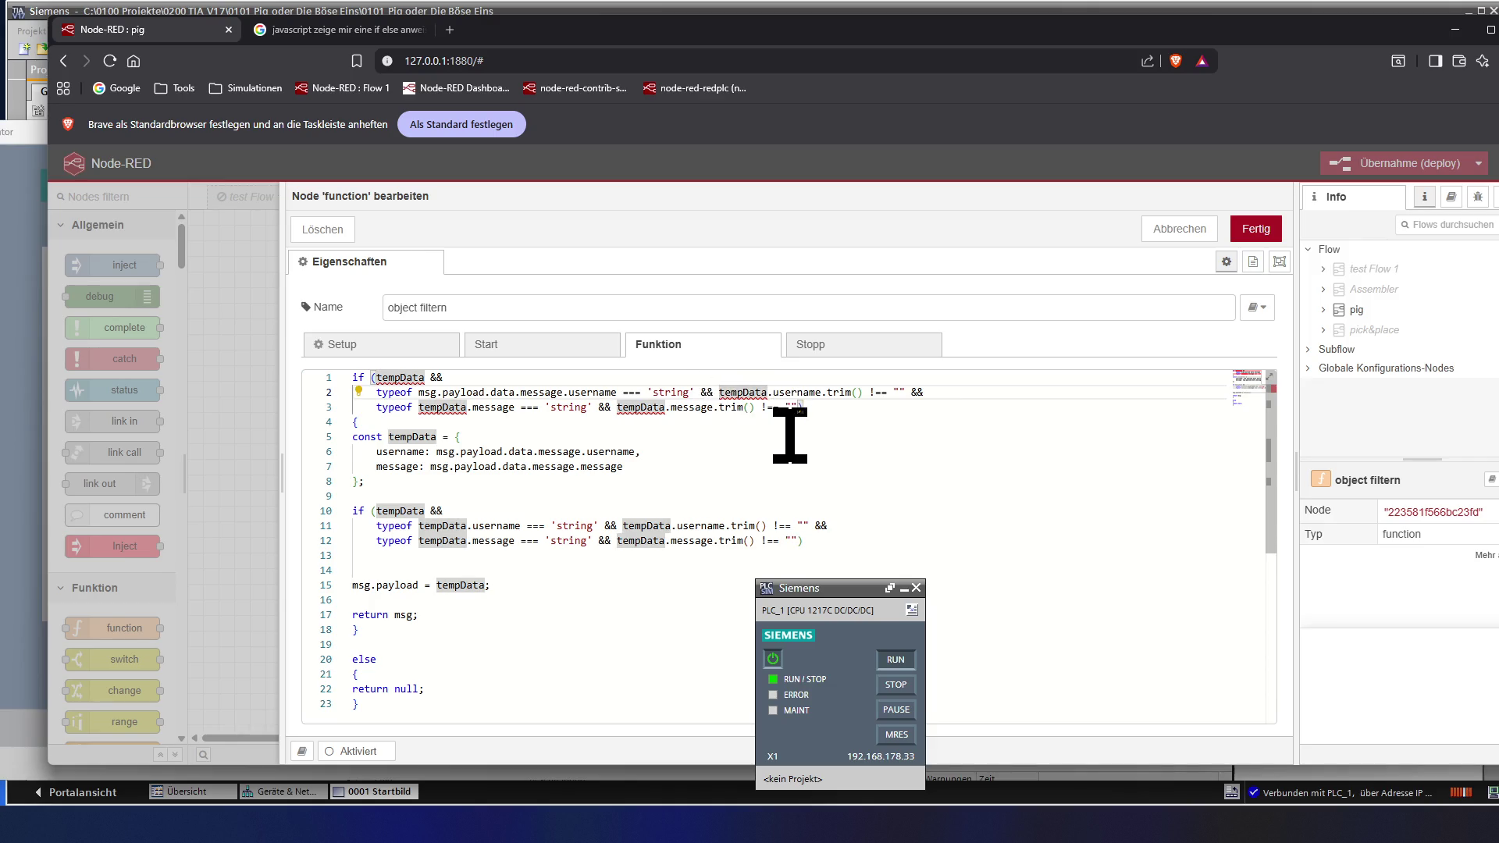
key(shift+Right)
key(shift+Right)
key(shift+Right)
key(shift+Right)
key(shift+Right)
key(shift+Right)
key(shift+Right)
key(shift+Right)
key(shift+Right)
key(shift+Right)
key(shift+Right)
key(shift+Right)
key(shift+Right)
key(shift+Right)
key(shift+Right)
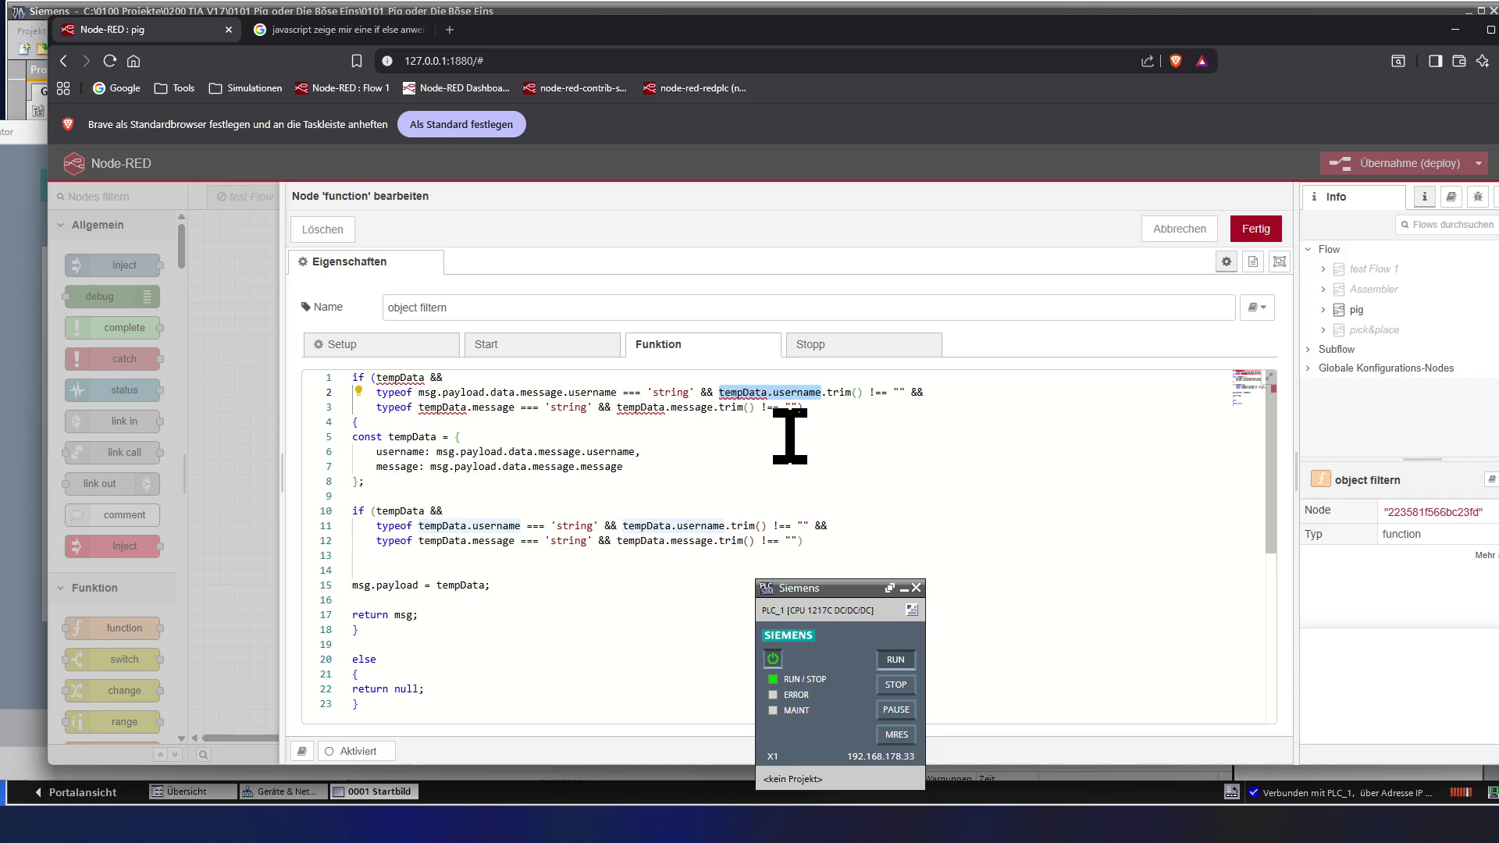
key(ctrl+v)
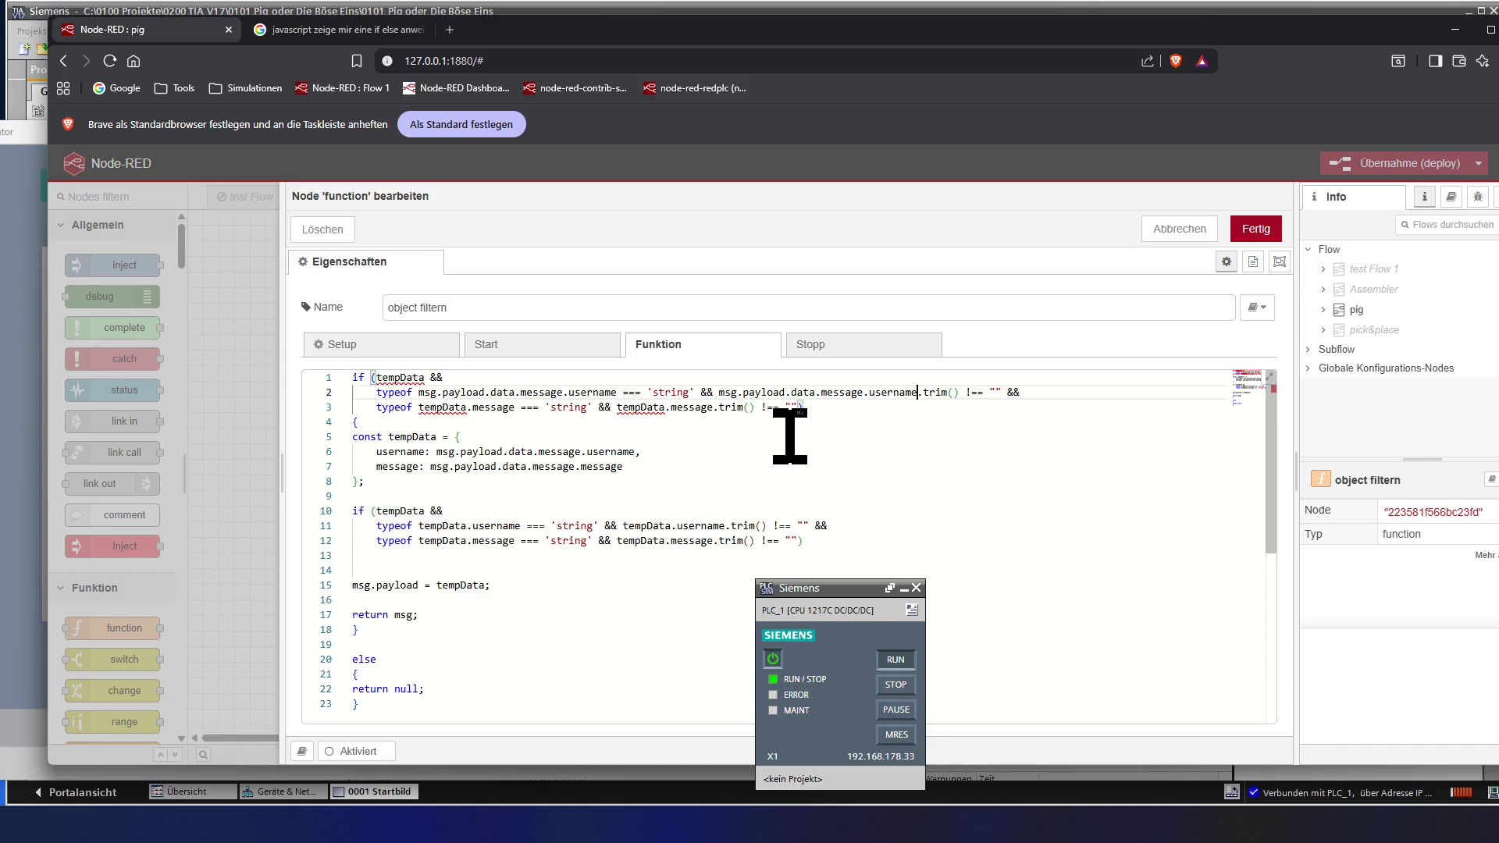
- Replace both tempData.message on line 3 with msg.payload.data.message.message
click(416, 410)
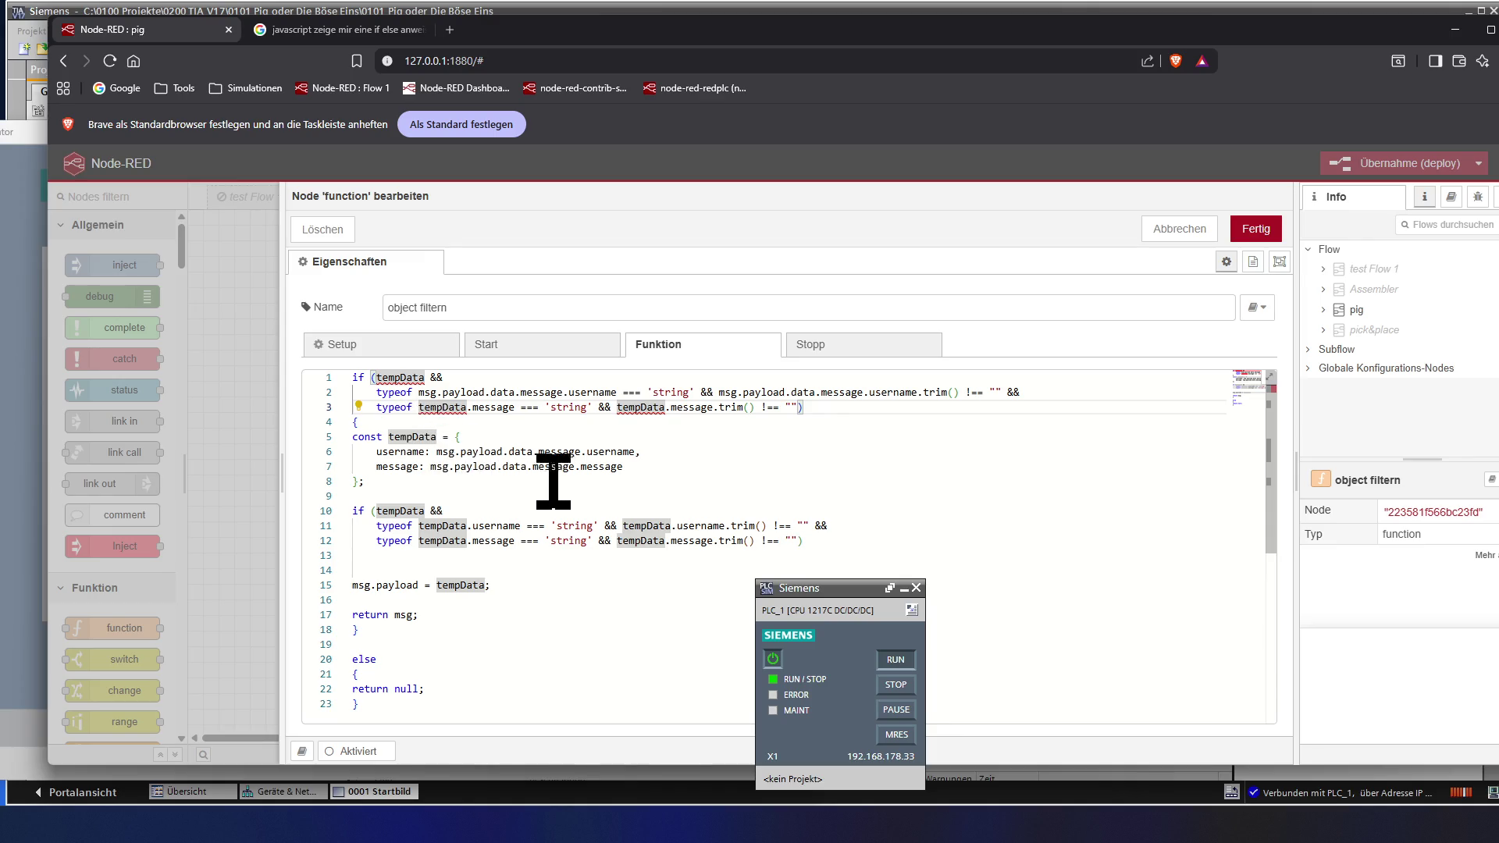
click(630, 468)
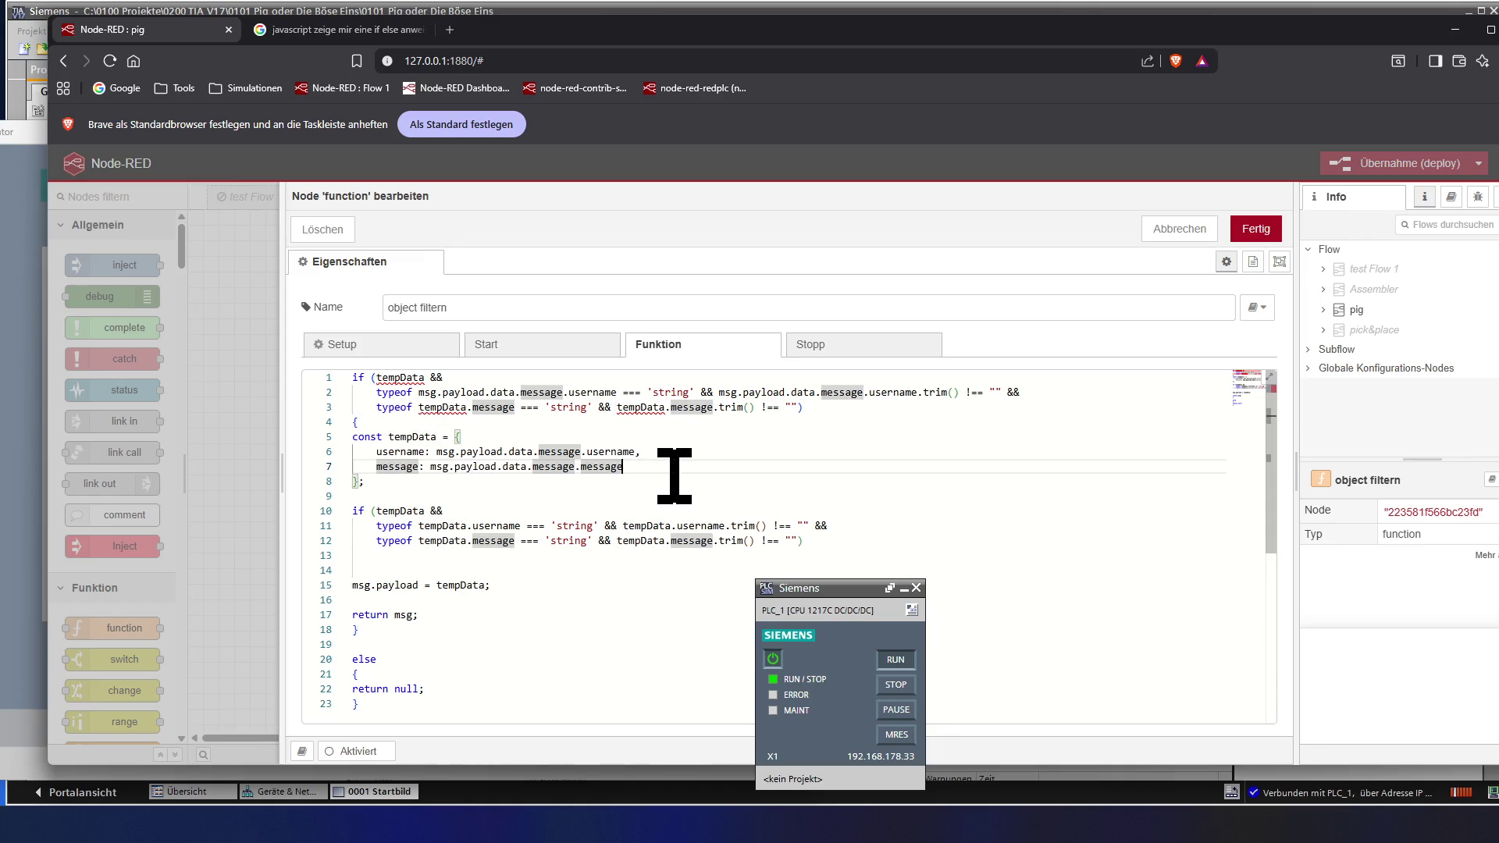
key(shift+Left)
key(shift+Left)
key(shift+Left)
key(shift+Left)
key(shift+Left)
key(shift+Left)
key(shift+Left)
key(shift+Left)
key(shift+Left)
key(shift+Left)
key(shift+Left)
key(shift+Left)
key(shift+Left)
key(shift+Left)
key(ctrl+c)
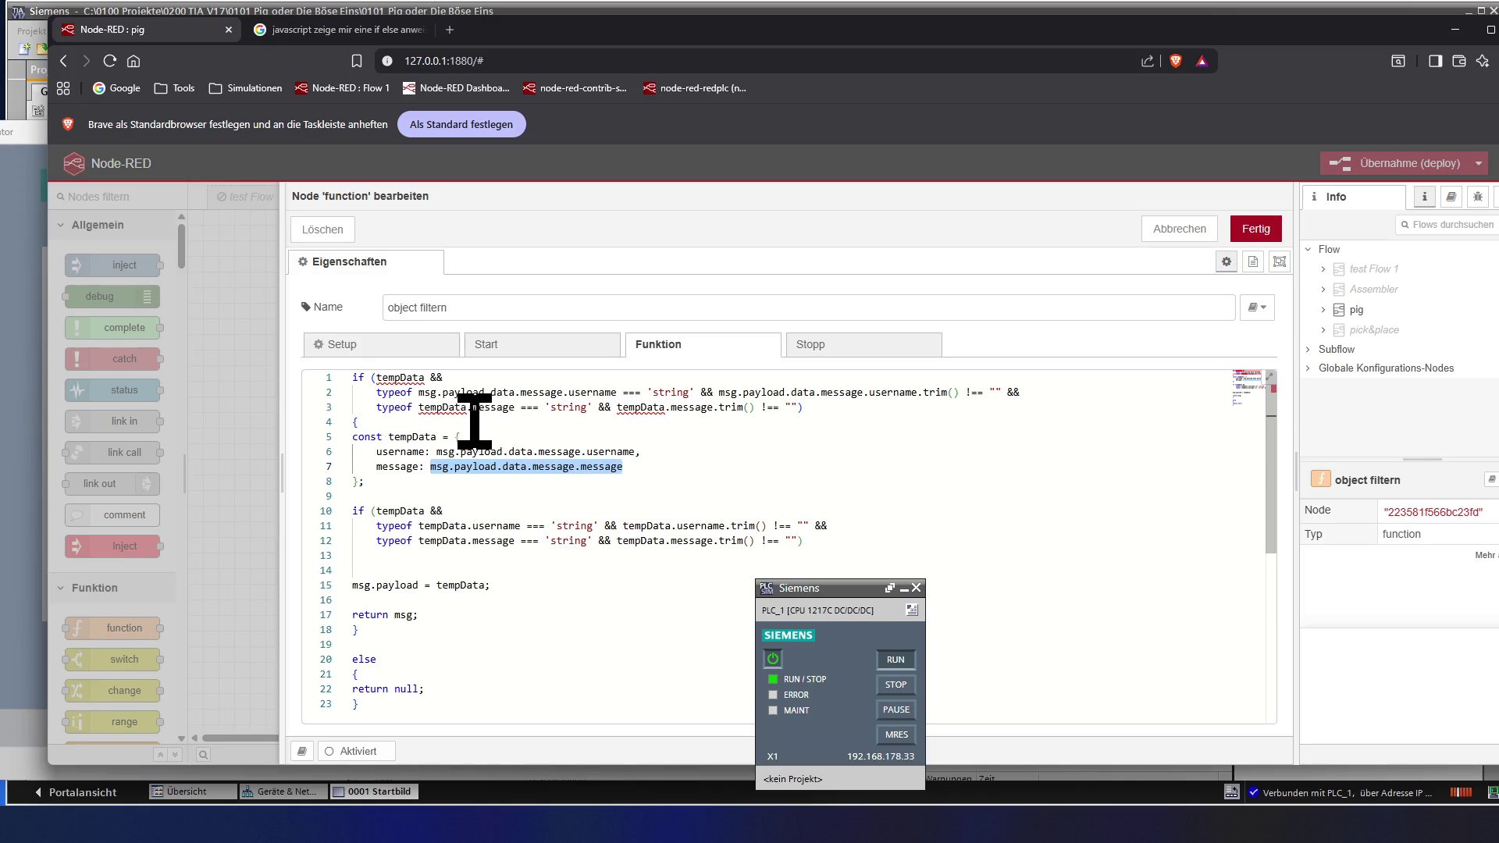
click(419, 406)
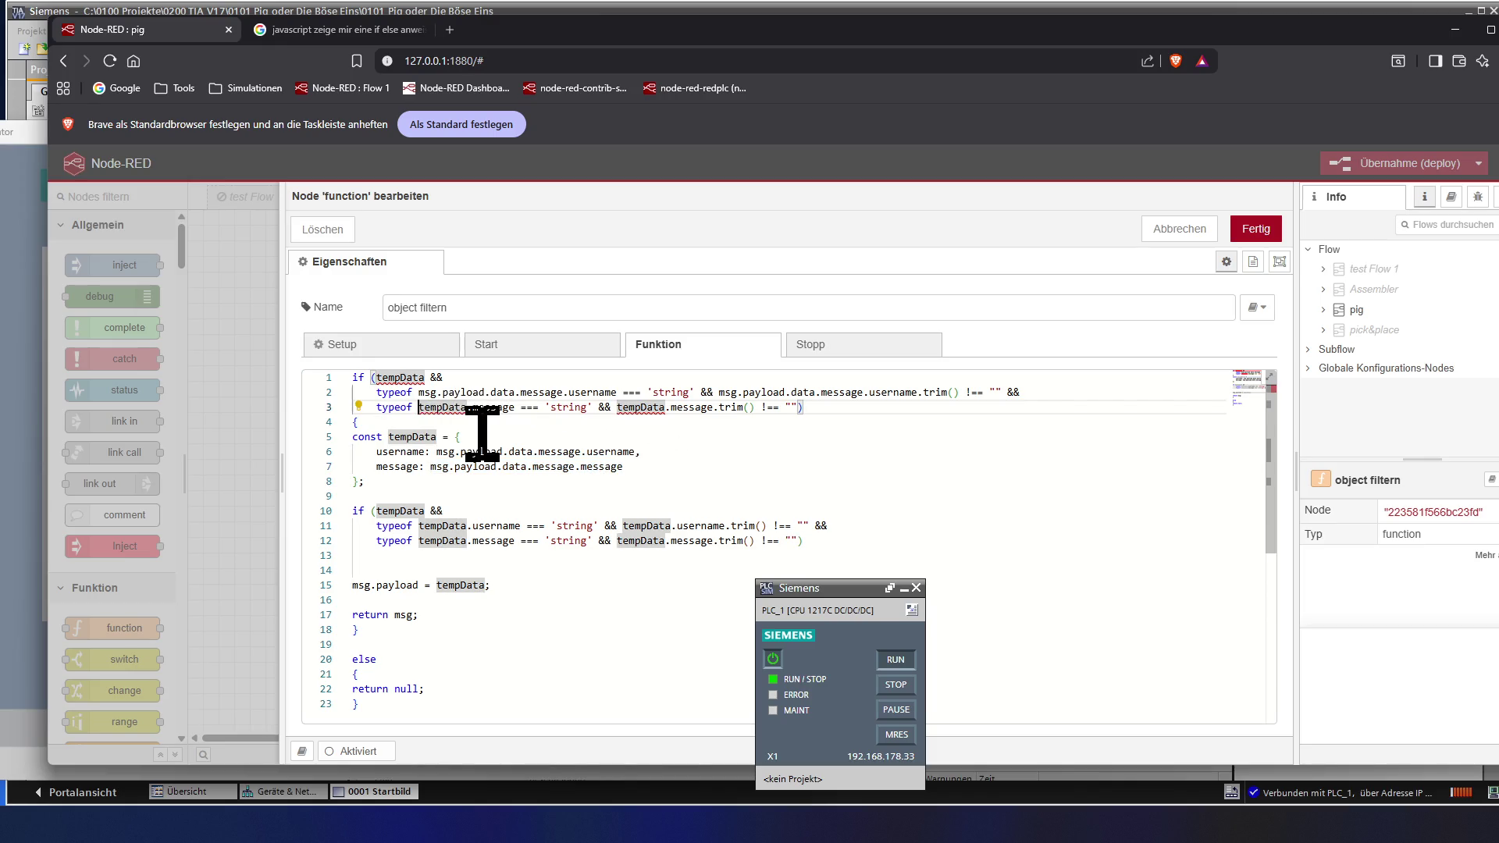
key(shift+Right)
key(shift+Right)
key(shift+Right)
key(shift+Right)
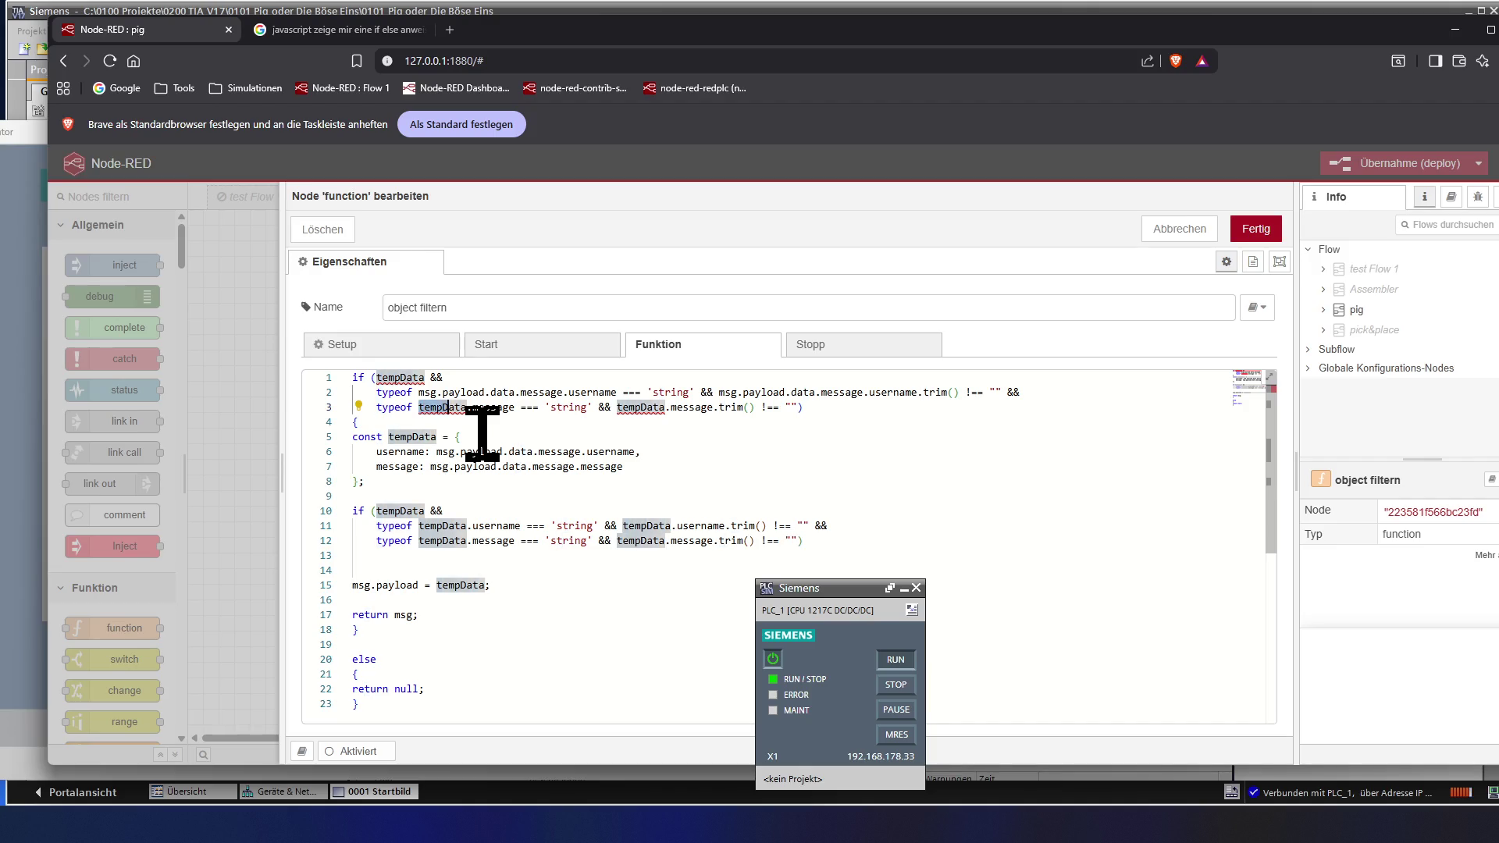
key(shift+Right)
key(shift+Right)
key(shift+Right)
key(shift+Right)
key(shift+Right)
key(shift+Right)
key(shift+Right)
key(shift+Right)
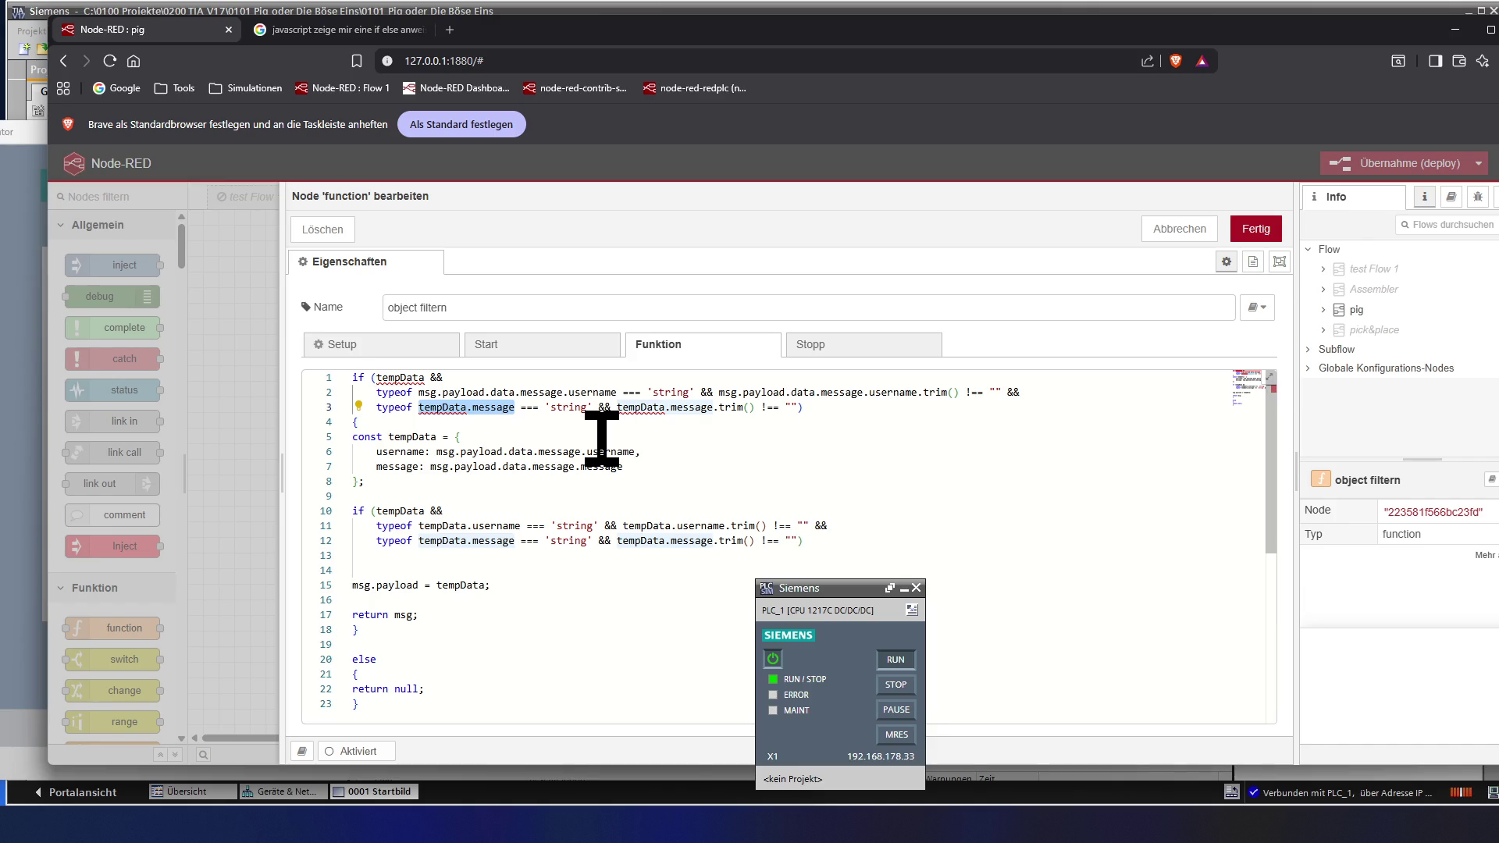
key(ctrl+v)
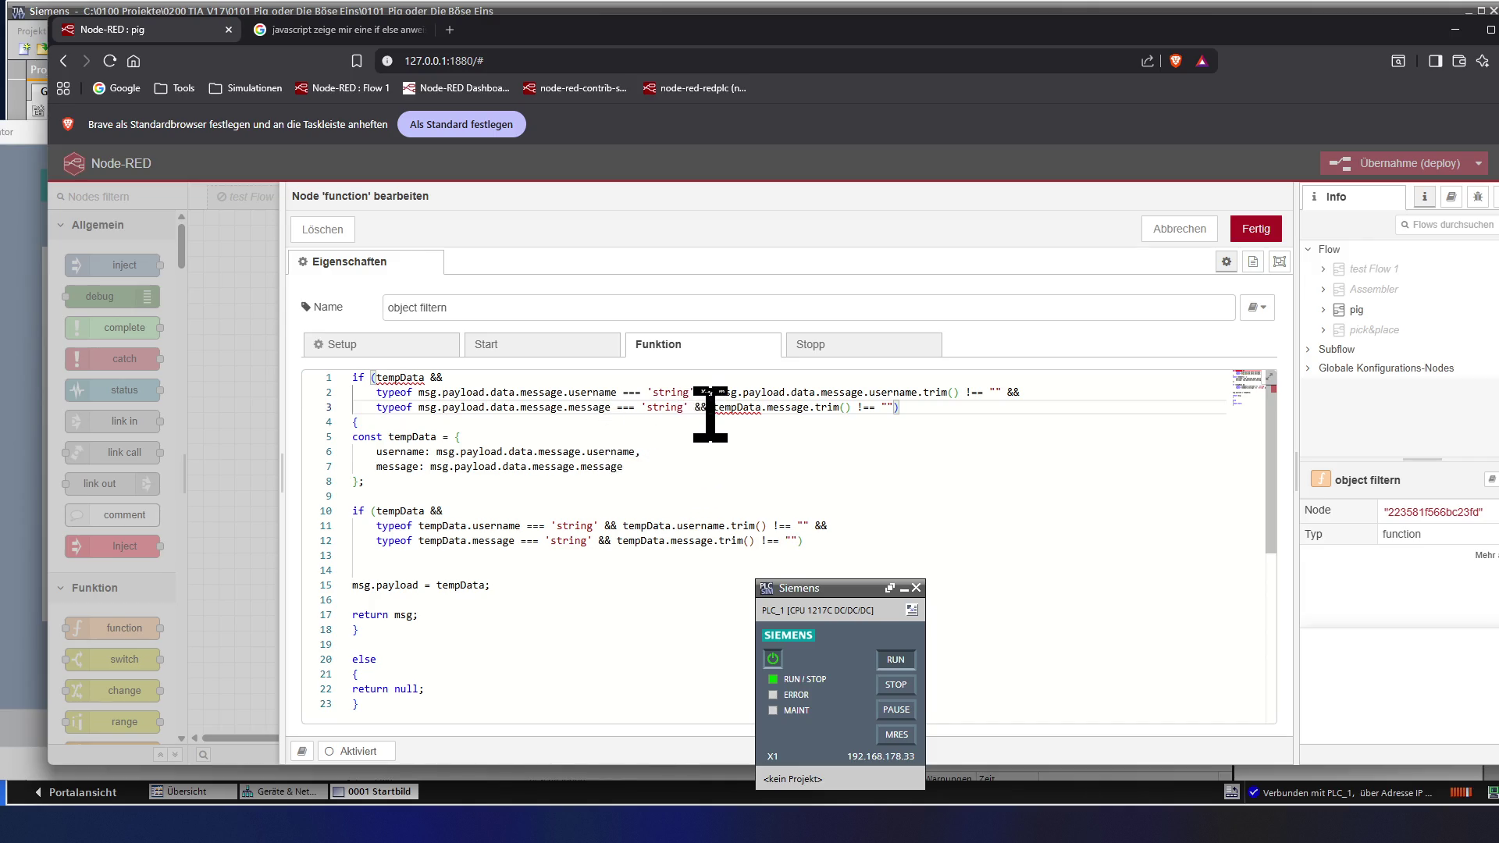
key(shift+Right)
key(shift+Right)
key(shift+Right)
key(shift+Right)
key(shift+Right)
key(shift+Right)
key(shift+Right)
key(shift+Right)
key(shift+Right)
key(shift+Right)
key(shift+Right)
key(shift+Right)
key(shift+Right)
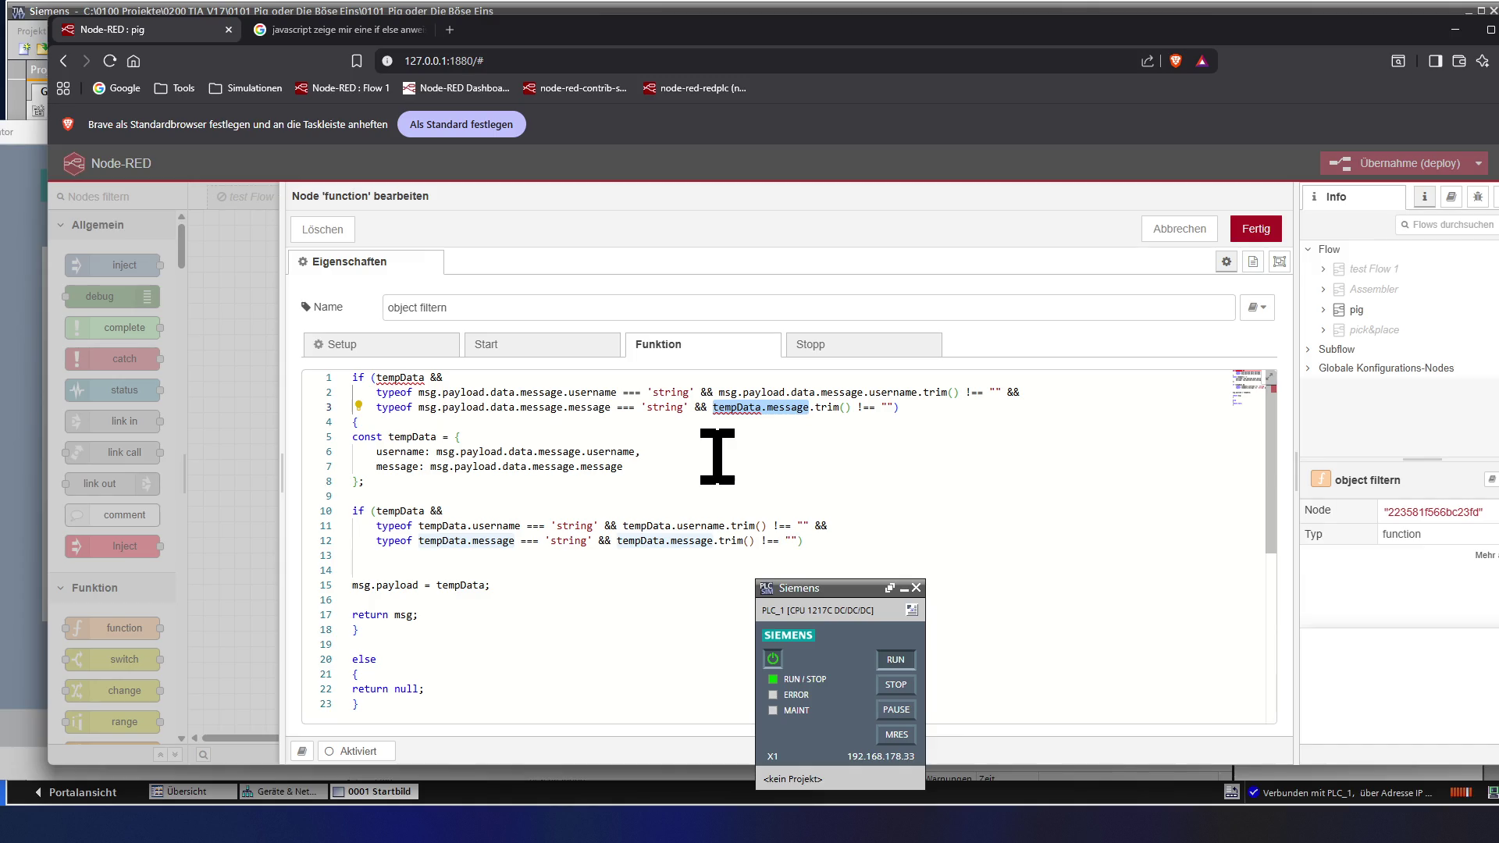
key(ctrl+v)
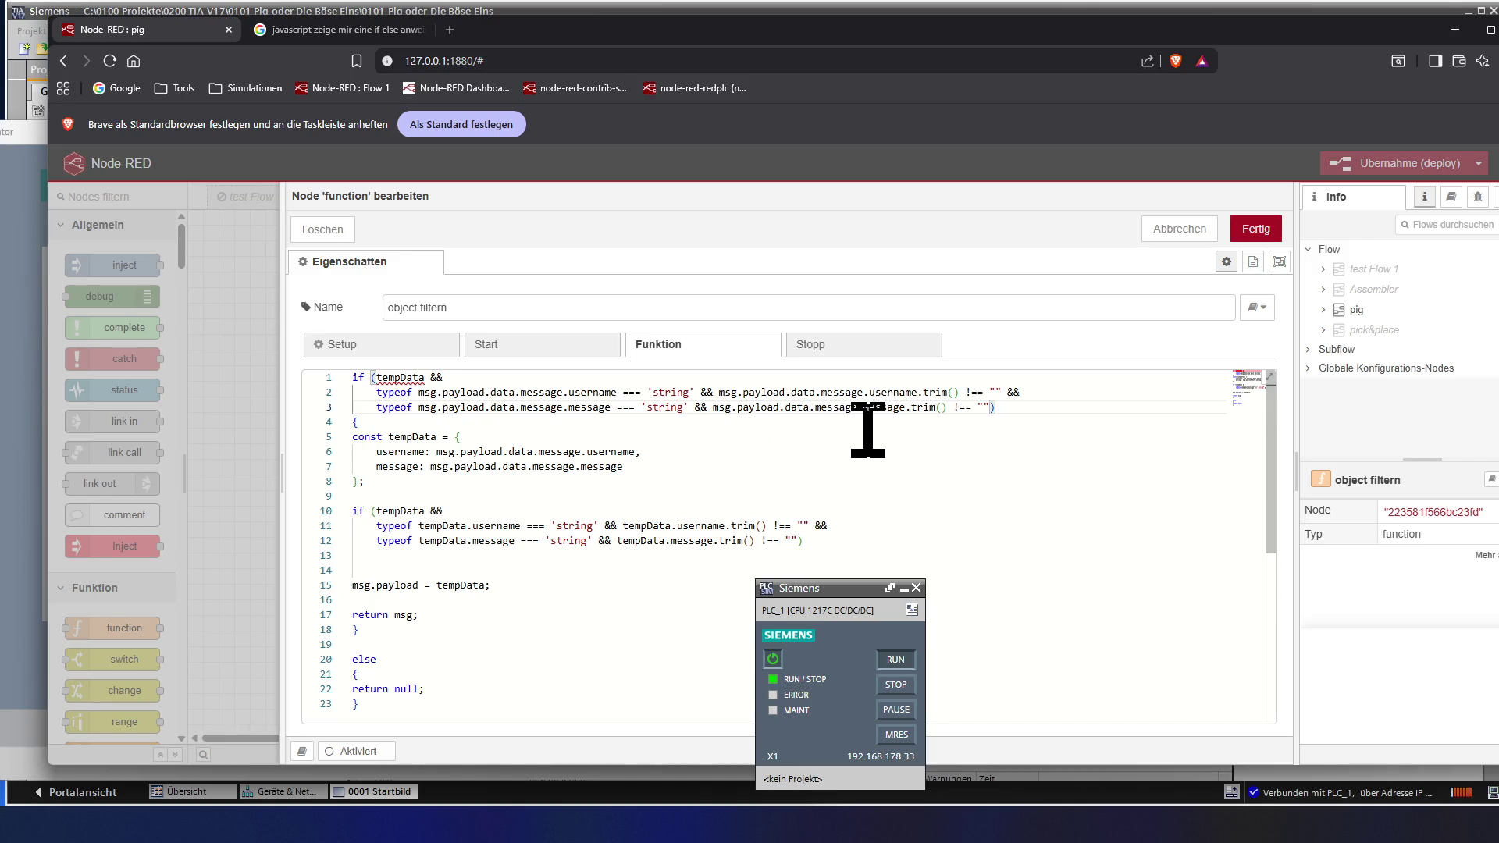
- Select the whole line 3 message check to copy, then switch to the Google search tab
click(995, 409)
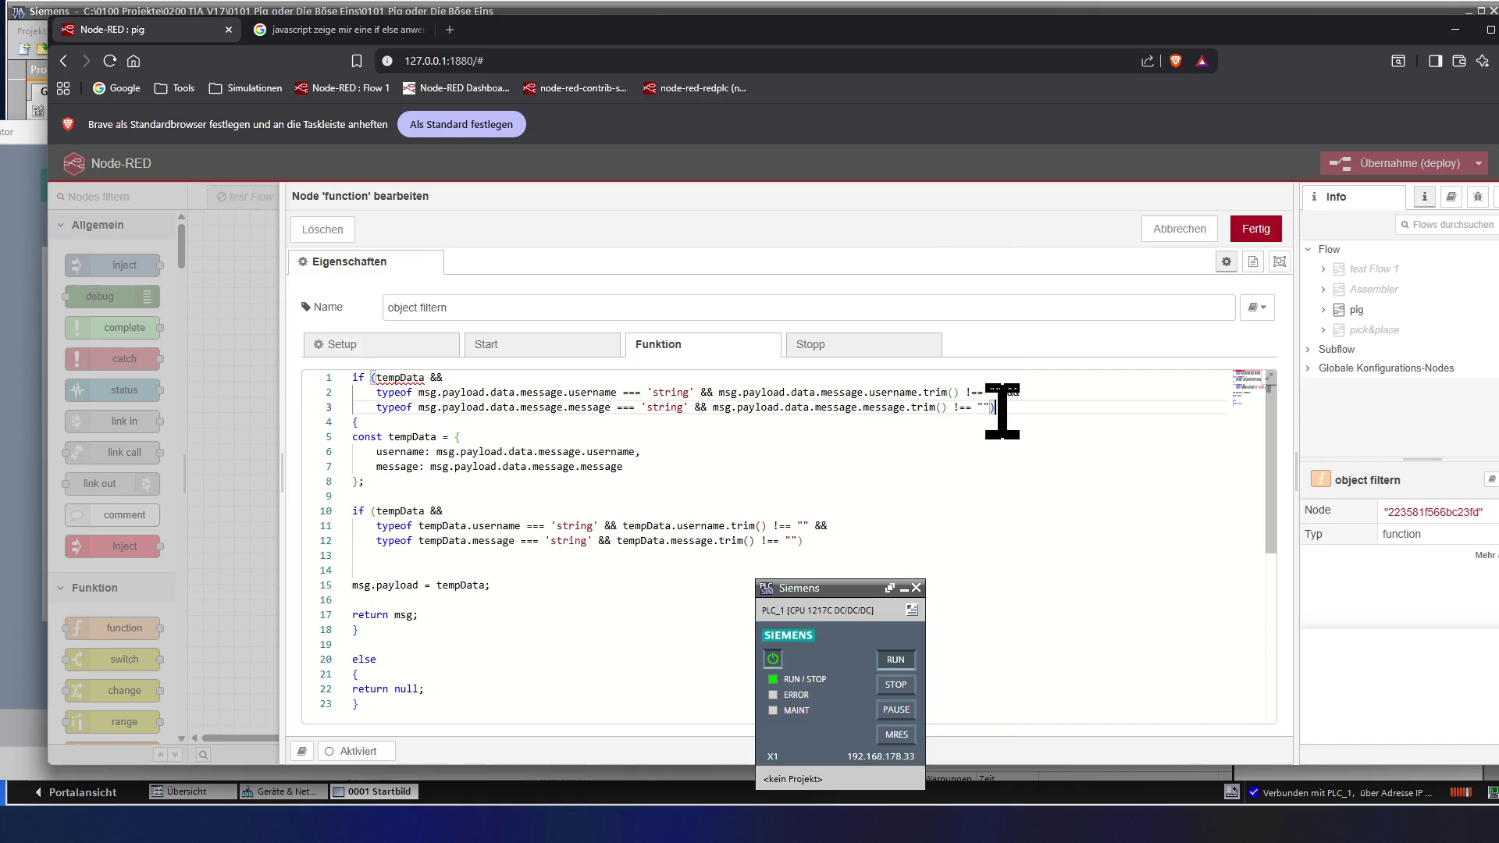
drag(995, 409, 666, 408)
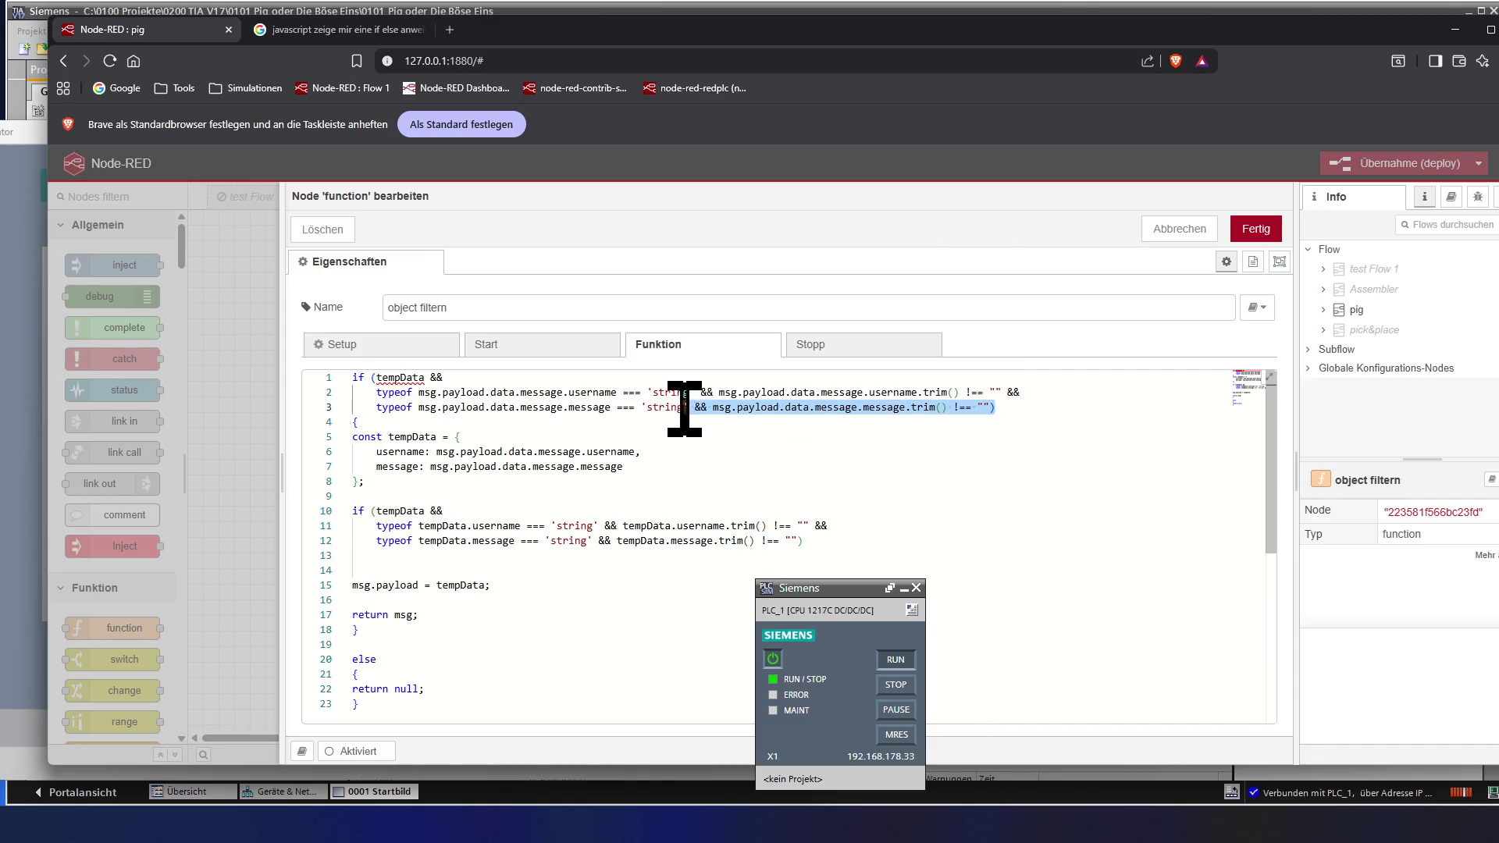
drag(663, 408, 371, 407)
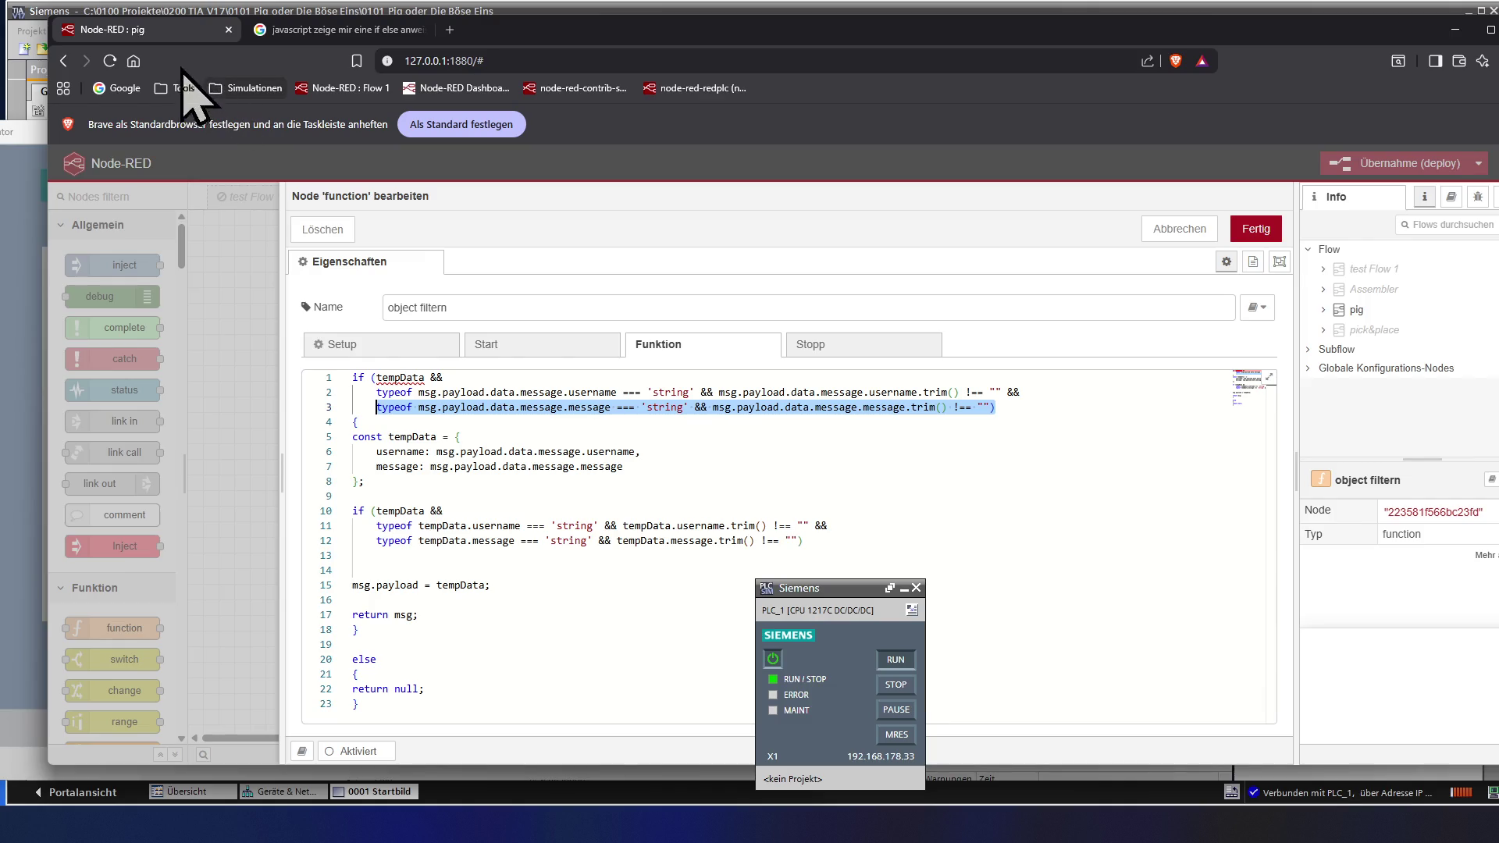
click(294, 36)
- Search Google for the pasted message check with 'was bedeutet dieser code' and open the MDN typeof result
drag(664, 174, 286, 172)
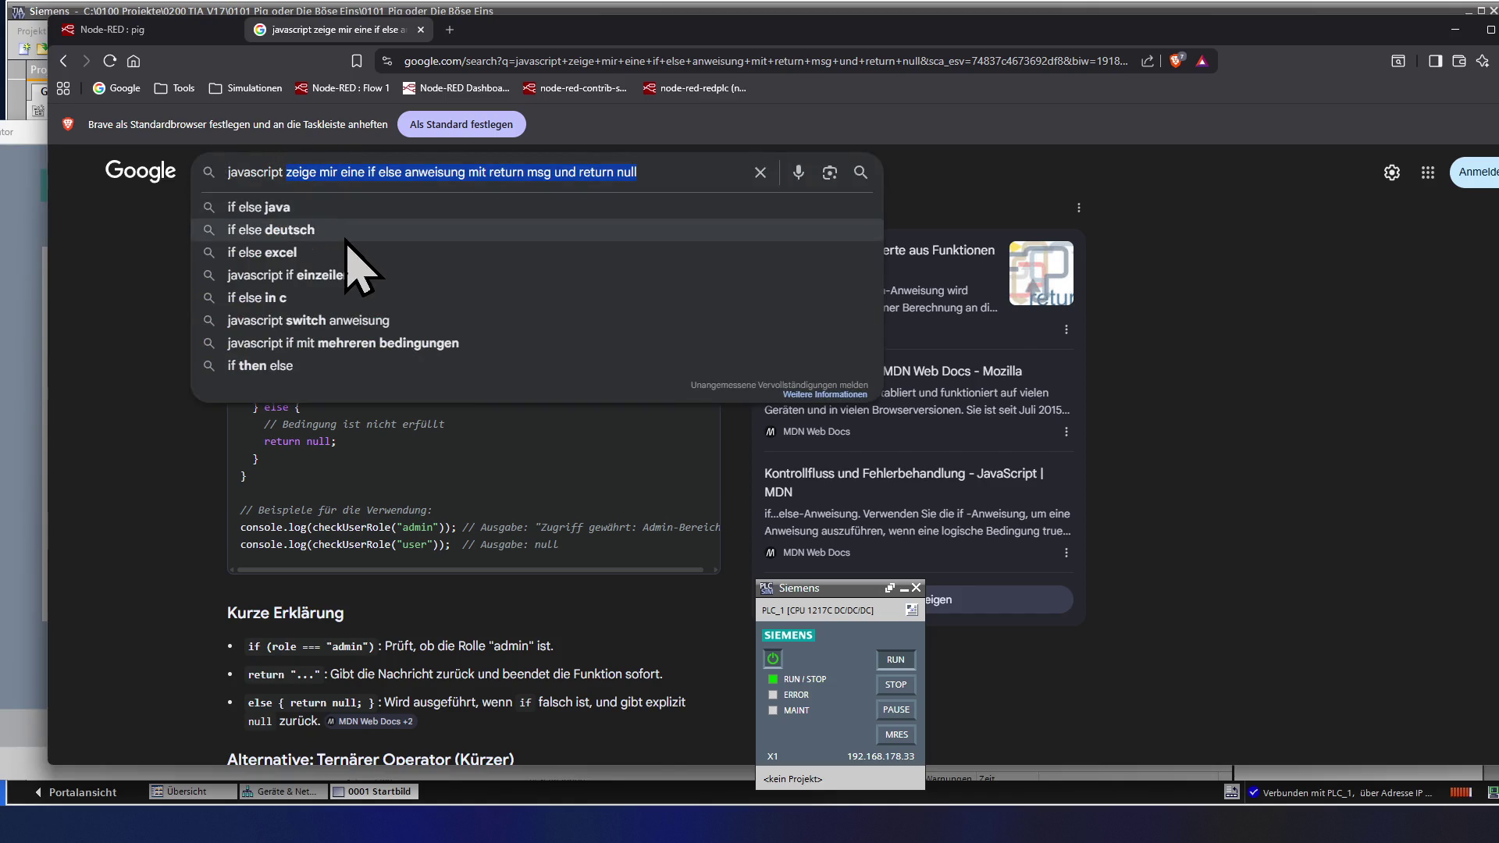
text(typeof msg.payload.data.message.message === 'string' && msg.payload.data.message.message.trim() !== ""))
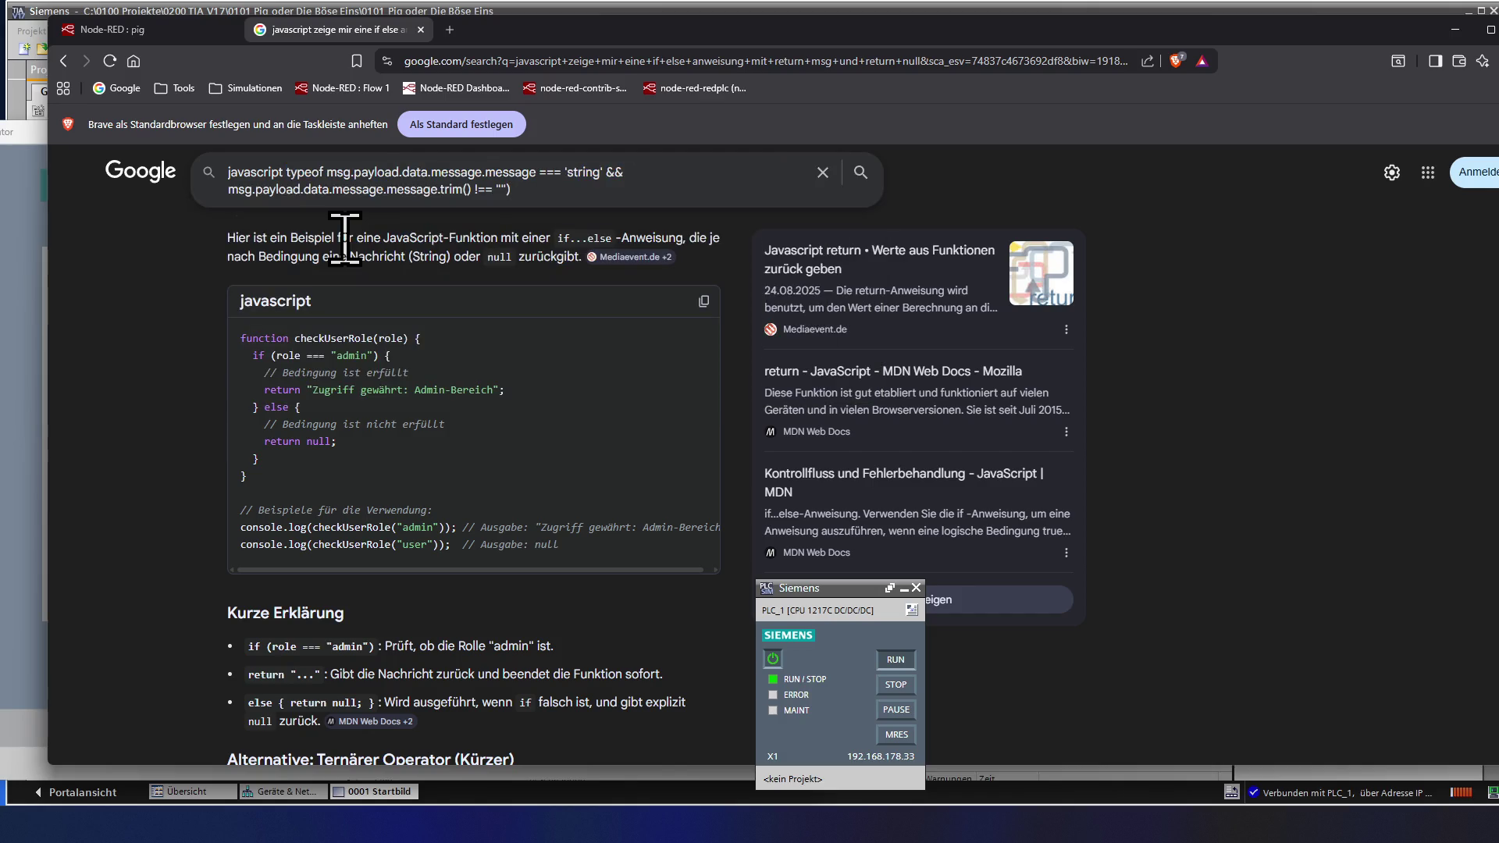
text(was bedeutet dieser code)
key(Return)
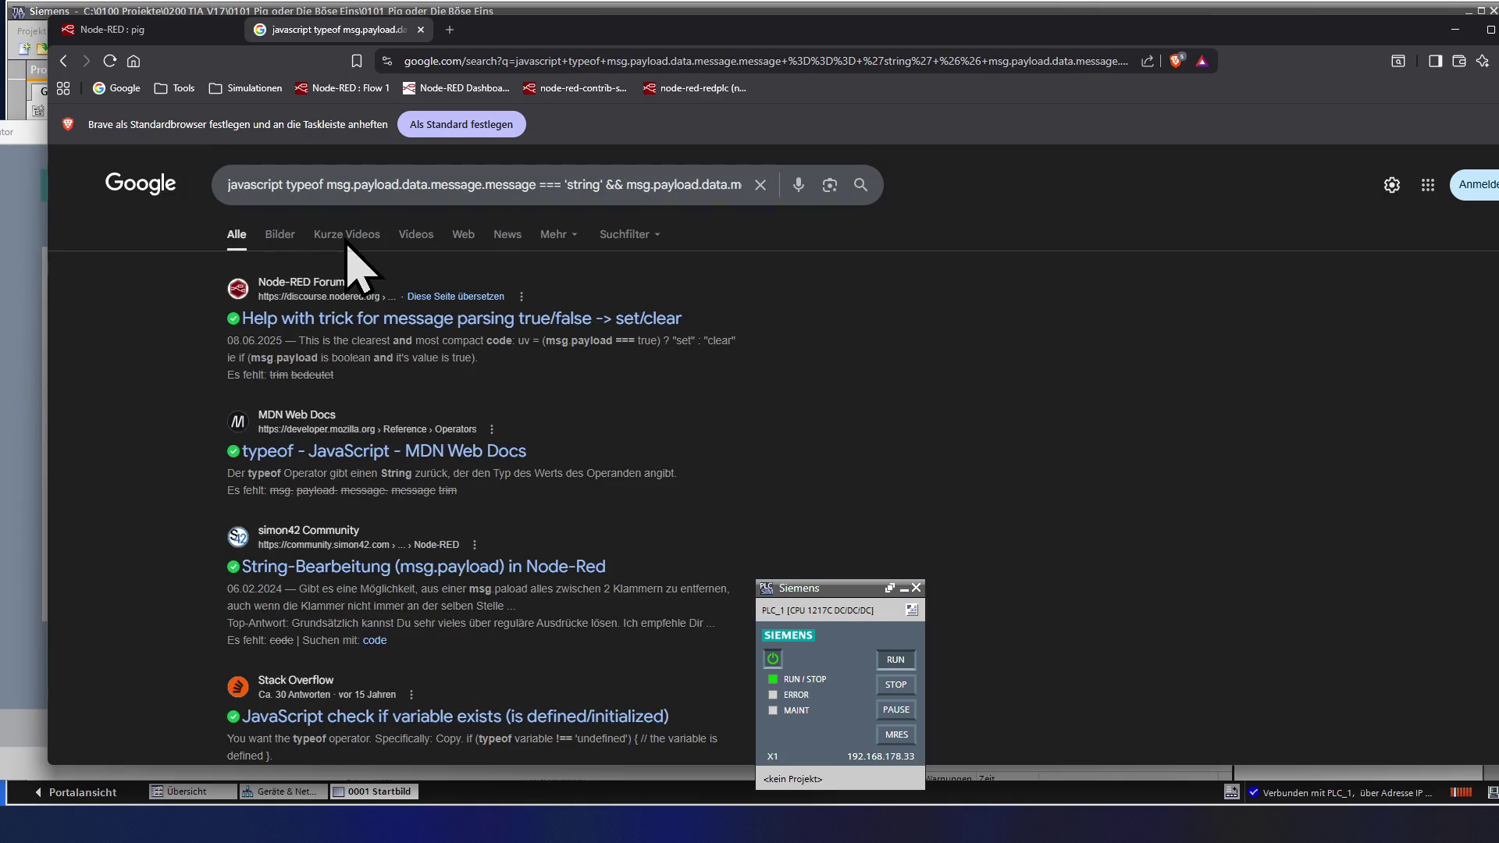
click(354, 419)
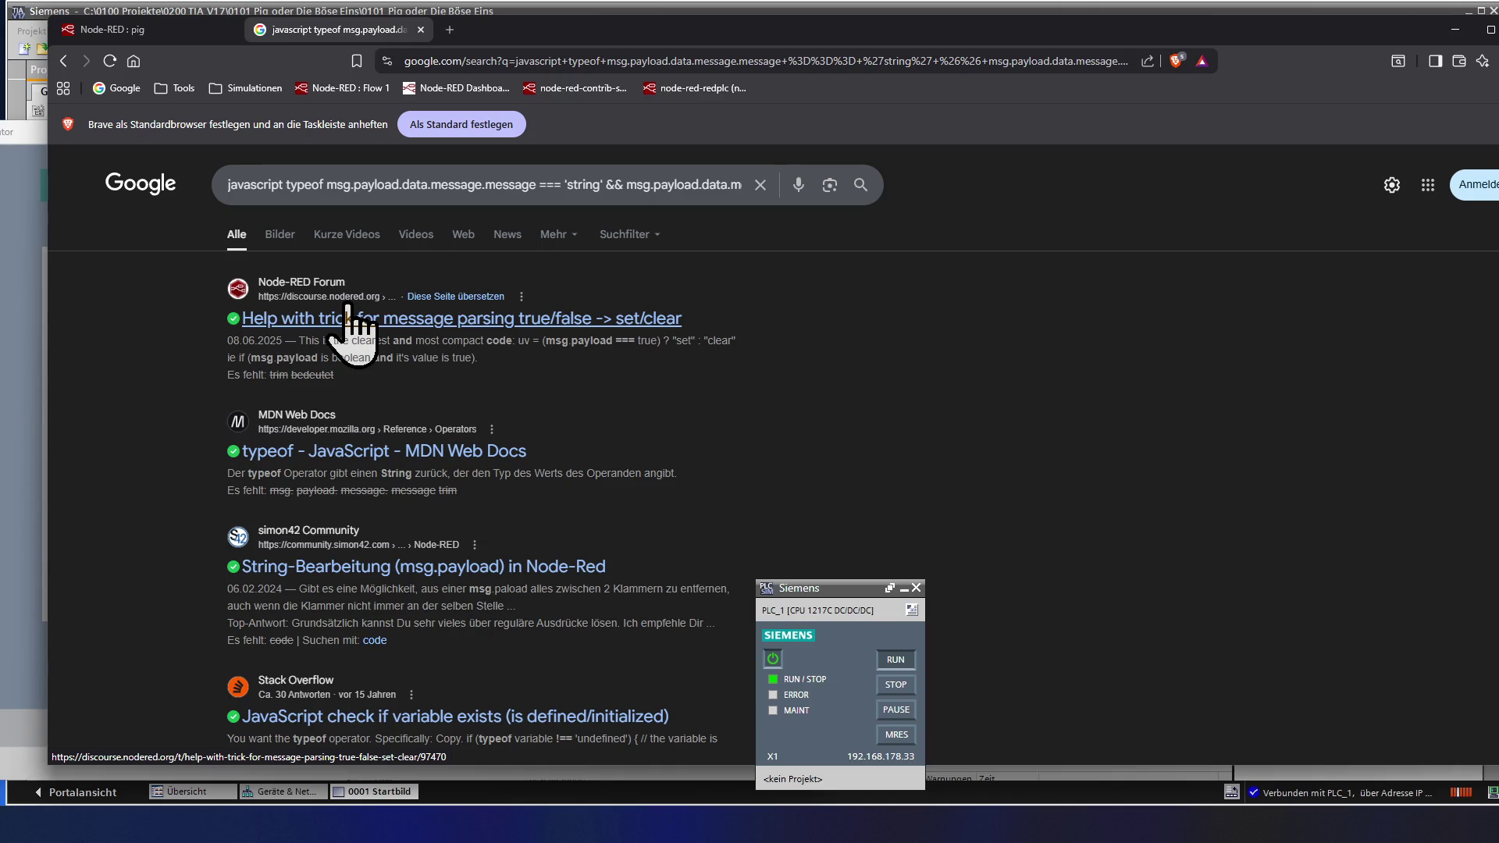
scroll(347, 462, down, 1)
scroll(346, 469, down, 1)
scroll(349, 482, down, 2)
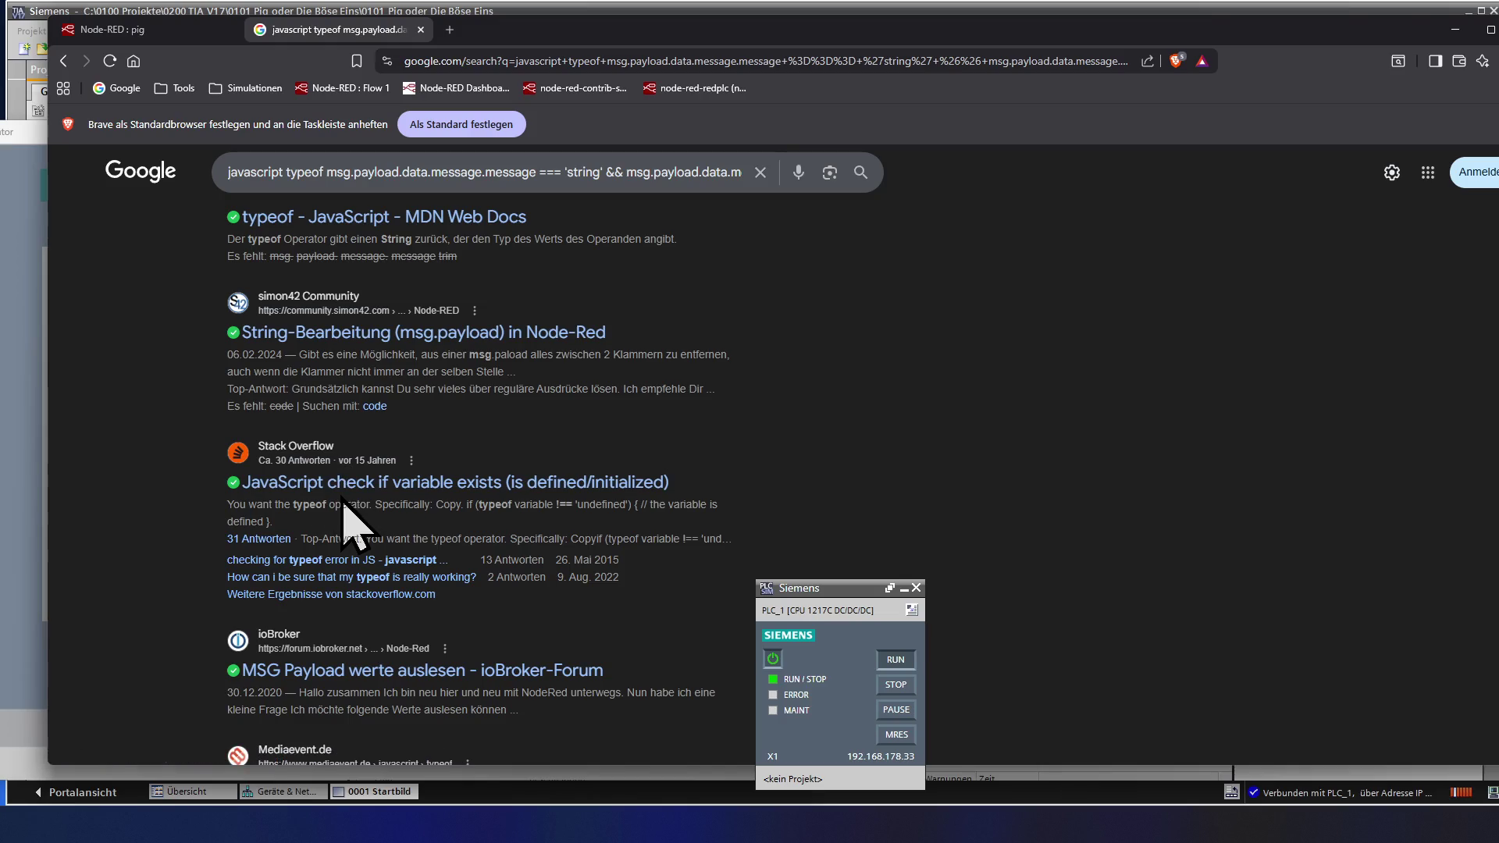
scroll(347, 521, down, 1)
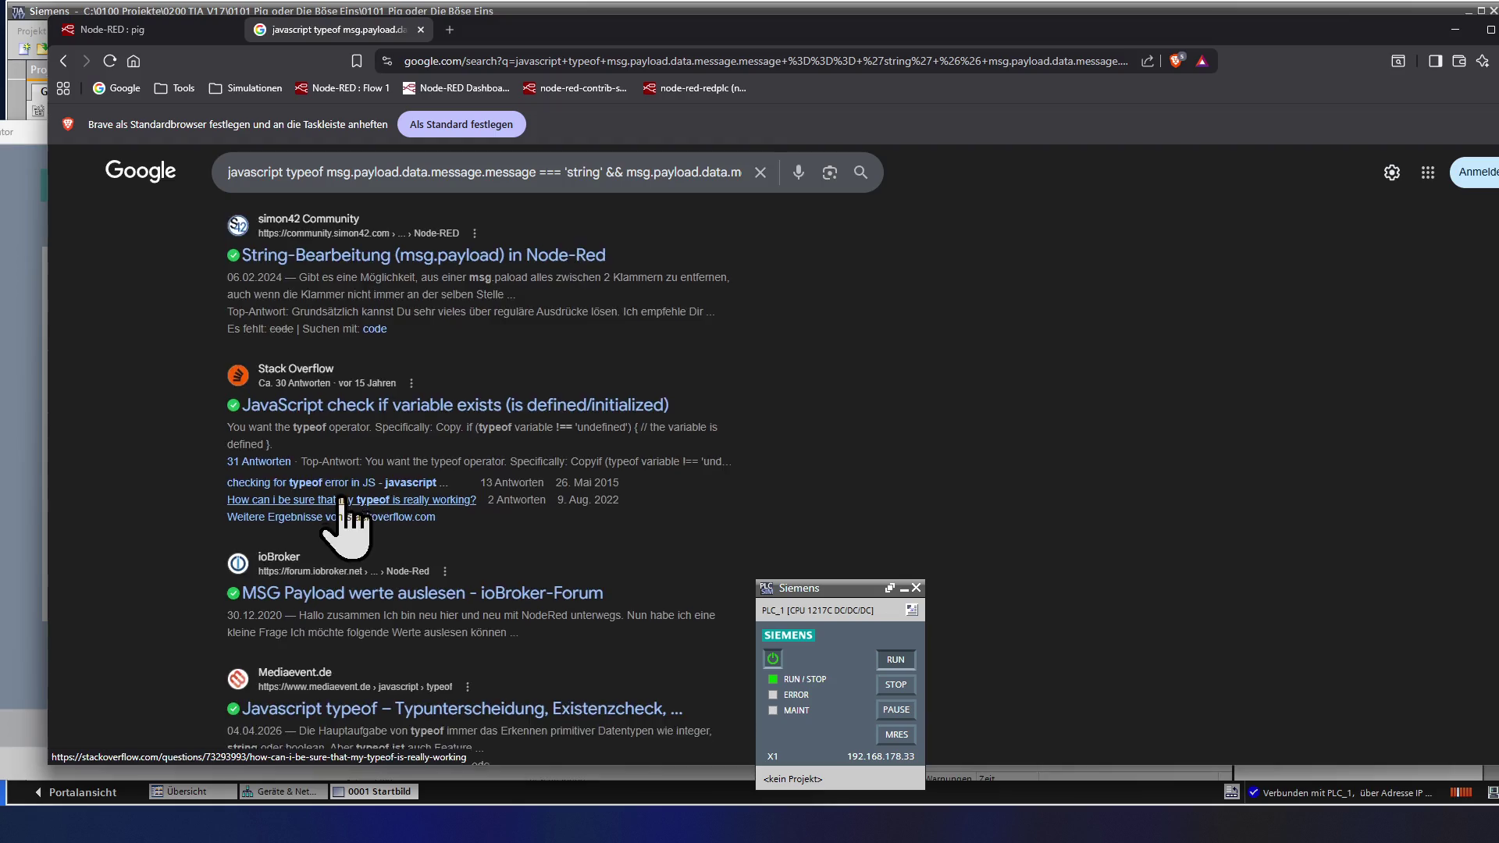
scroll(349, 520, up, 3)
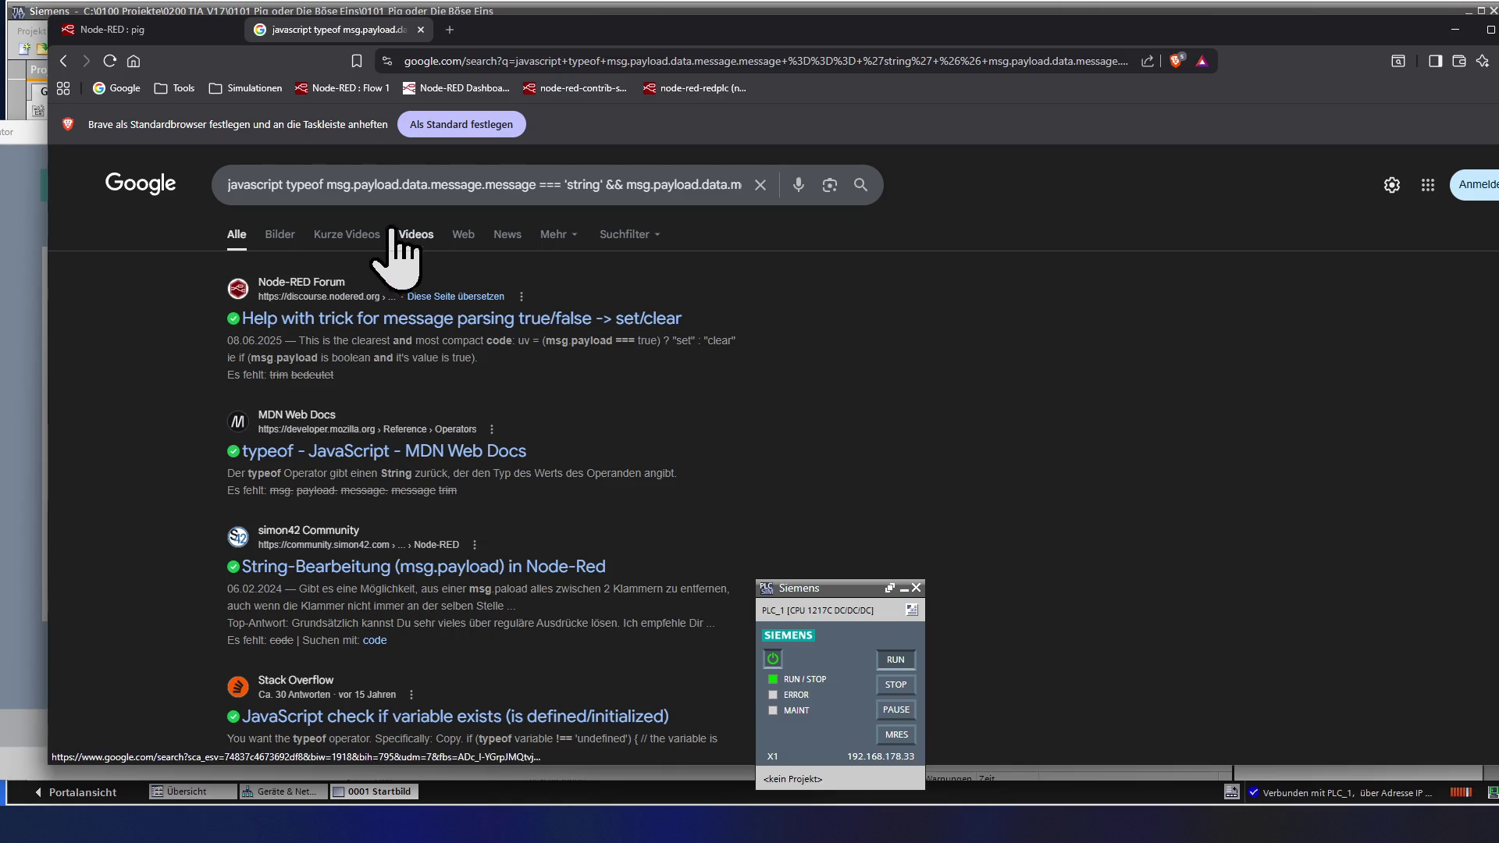
click(328, 191)
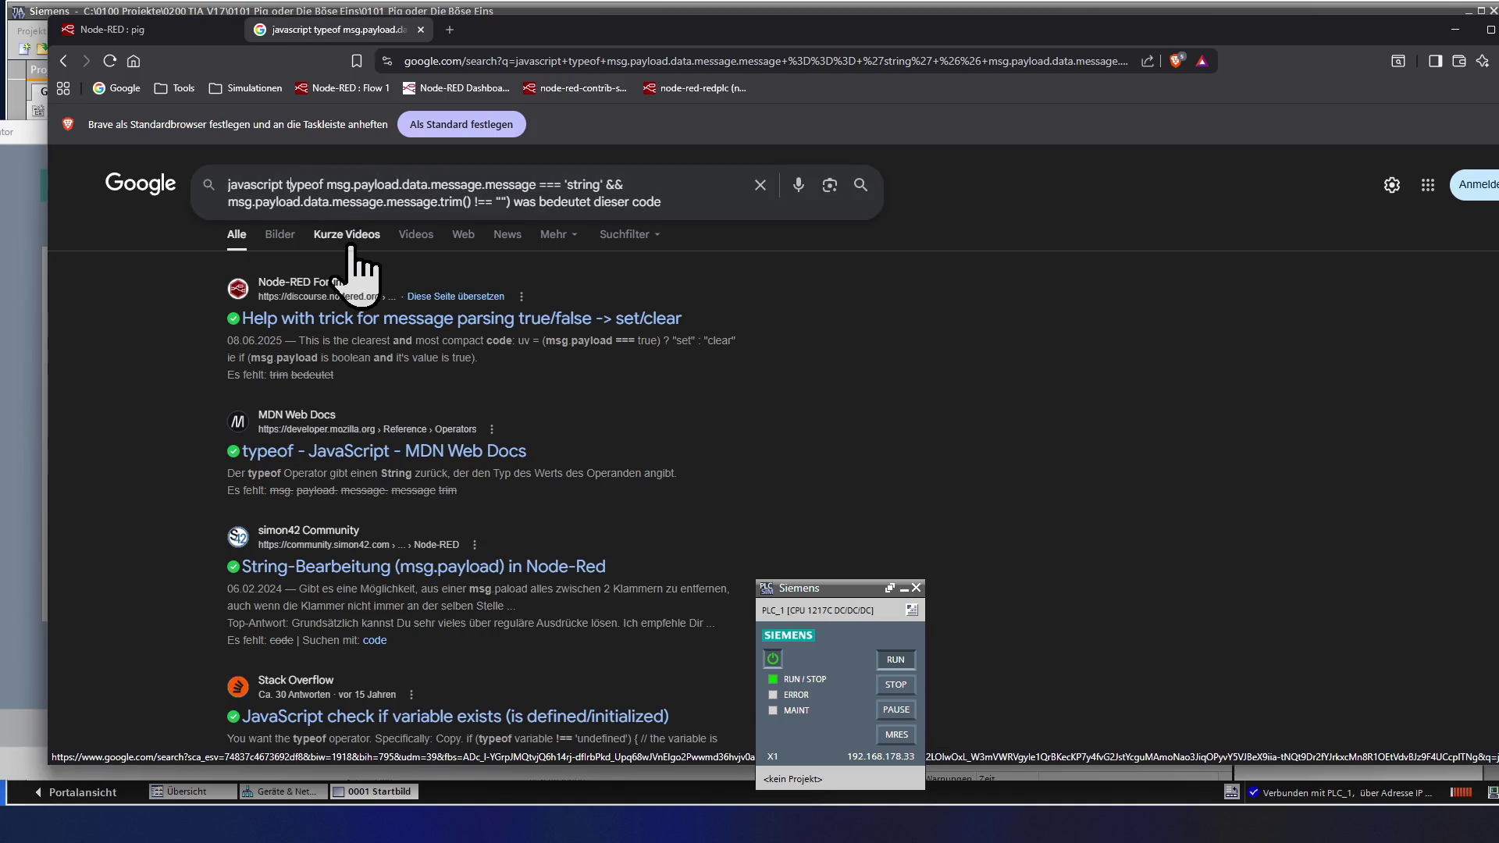
- Shorten the query to just the msg.payload.data.message.message.trim() !== "" part and search again
key(Delete)
key(Delete)
key(Delete)
key(Delete)
key(Delete)
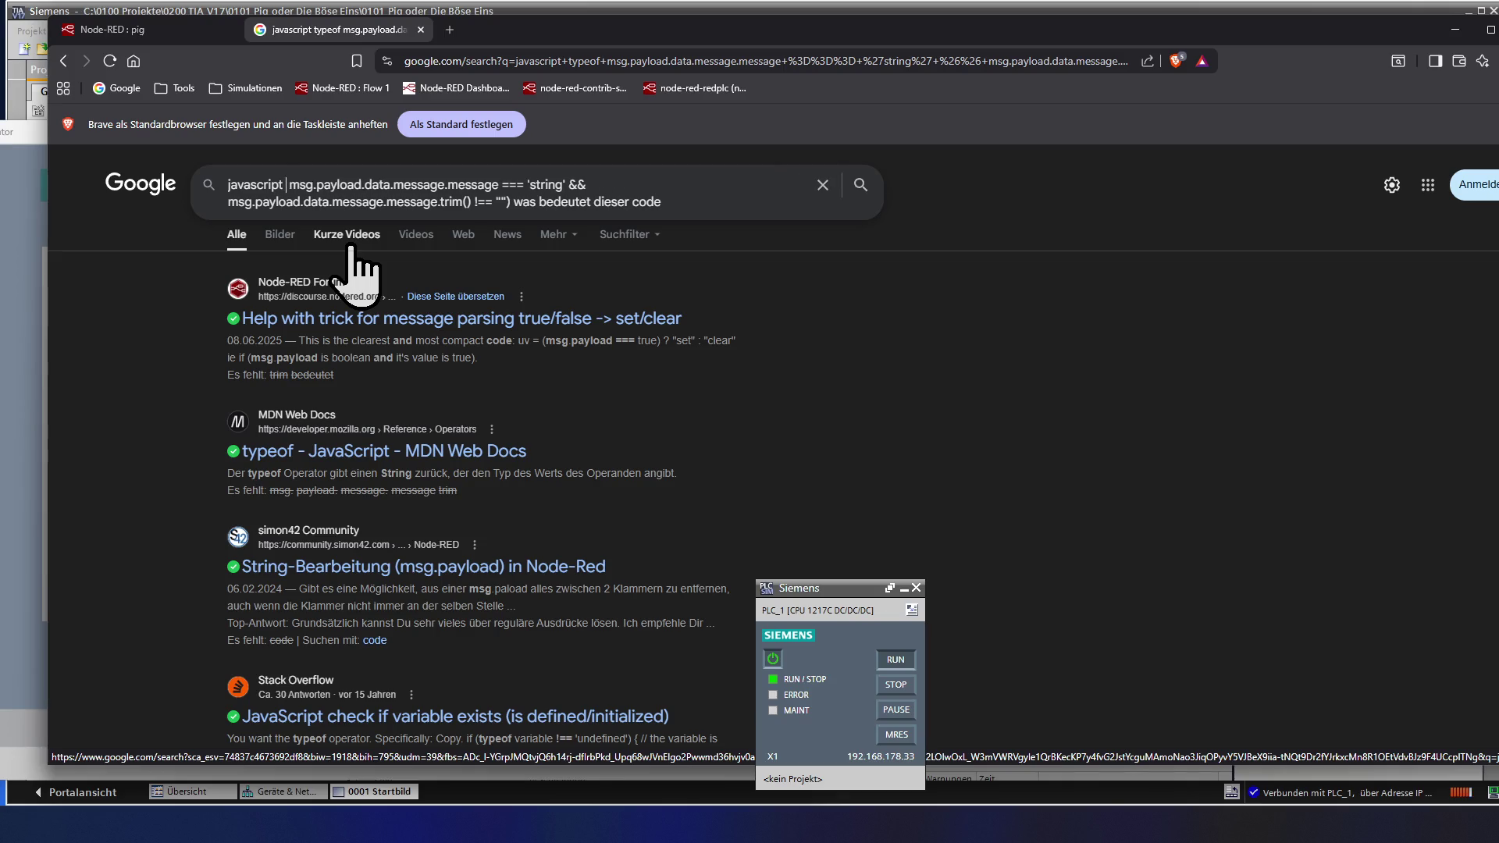
key(Delete)
key(Delete)
key(Delete)
key(Delete)
key(Delete)
key(Delete)
key(Delete)
key(Delete)
key(Delete)
key(Delete)
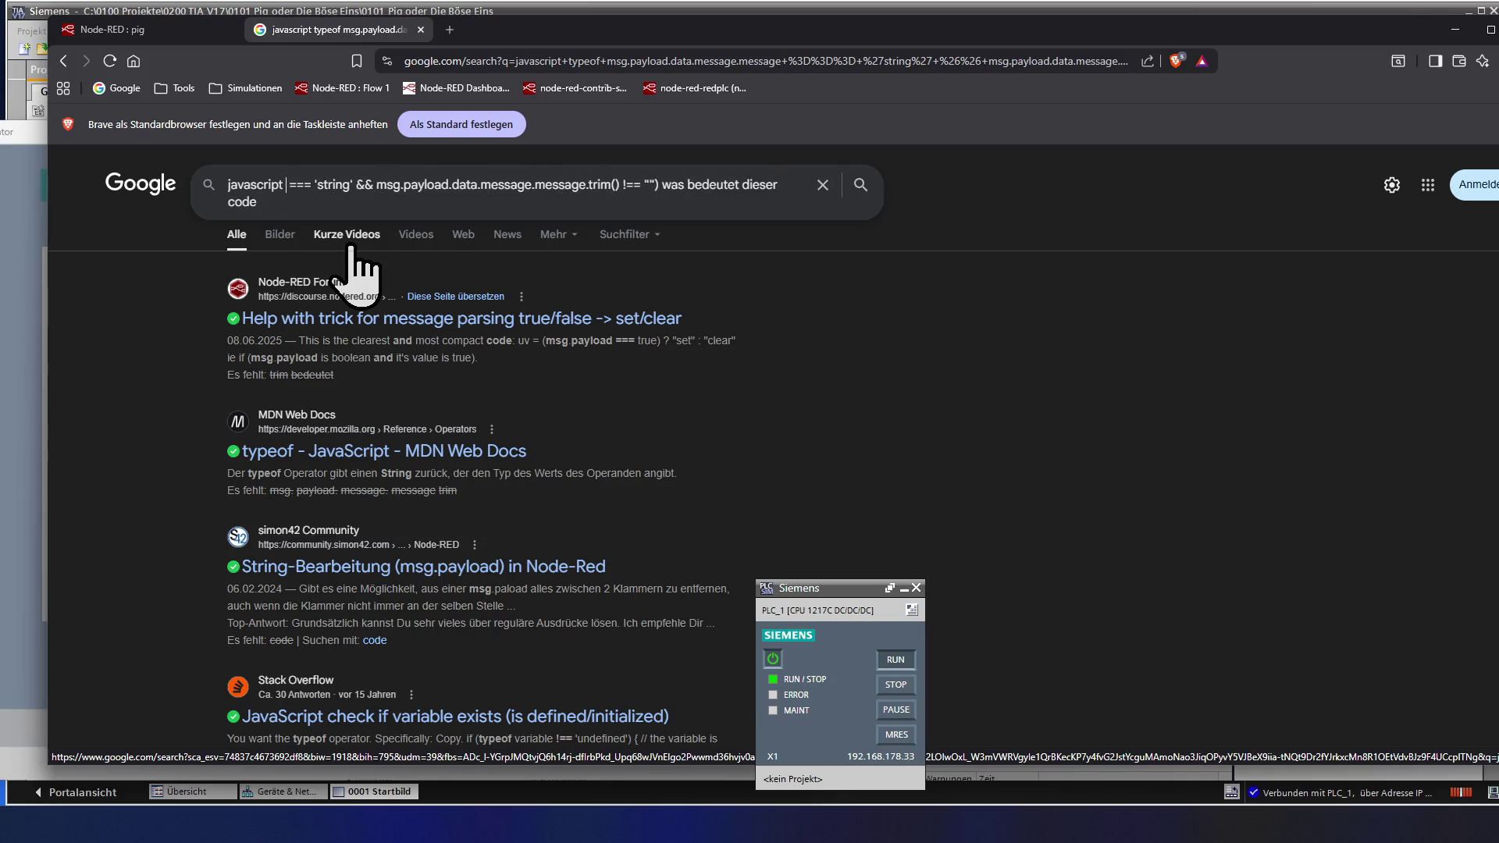
key(Delete)
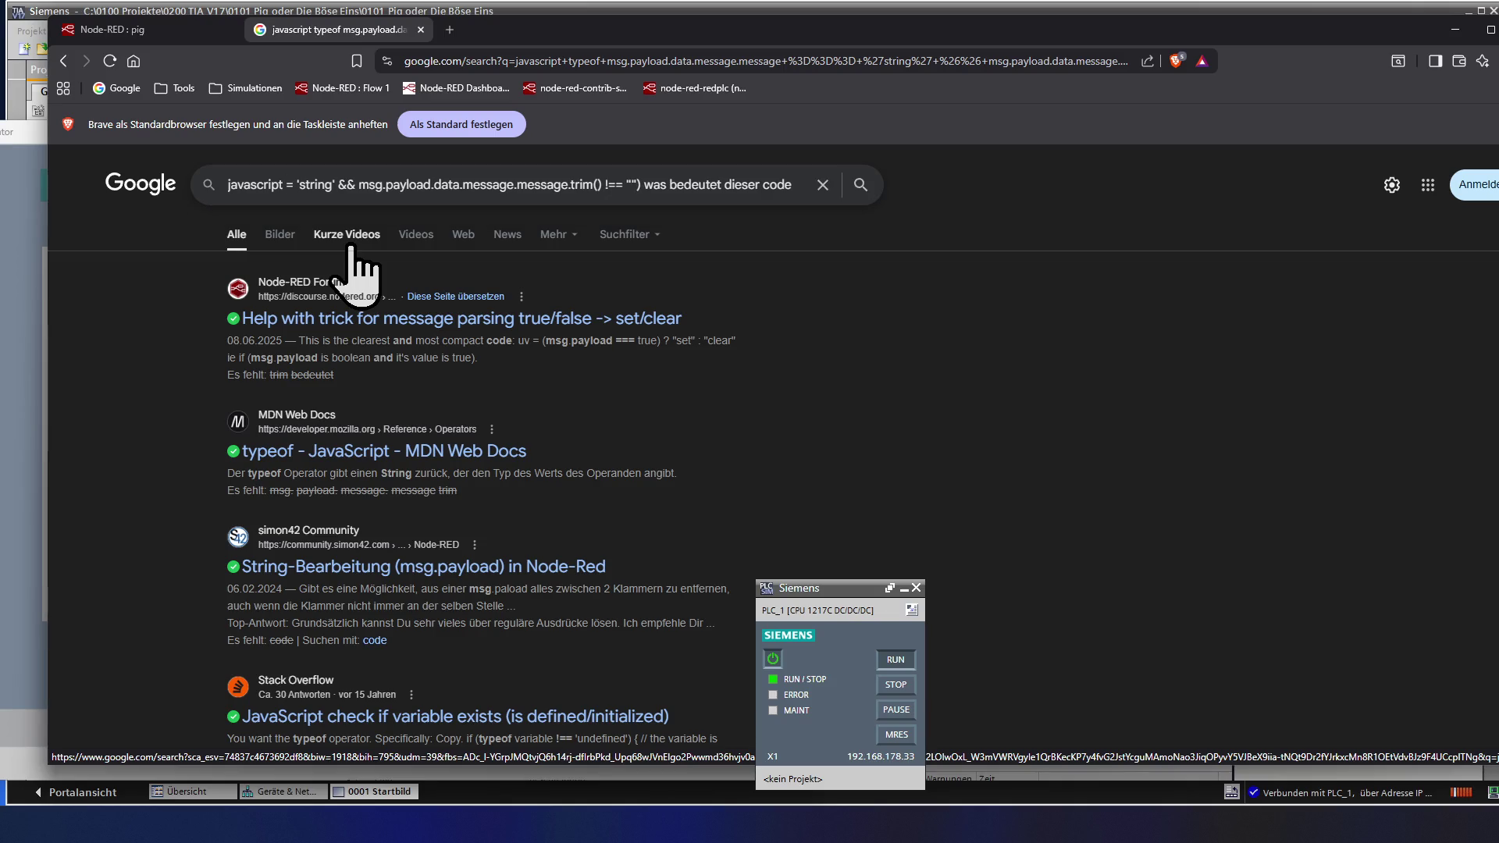
key(Delete)
key(Delete)
key(Delete)
key(Delete)
key(Delete)
key(Delete)
key(Delete)
key(Delete)
key(Delete)
key(Delete)
key(Delete)
key(Delete)
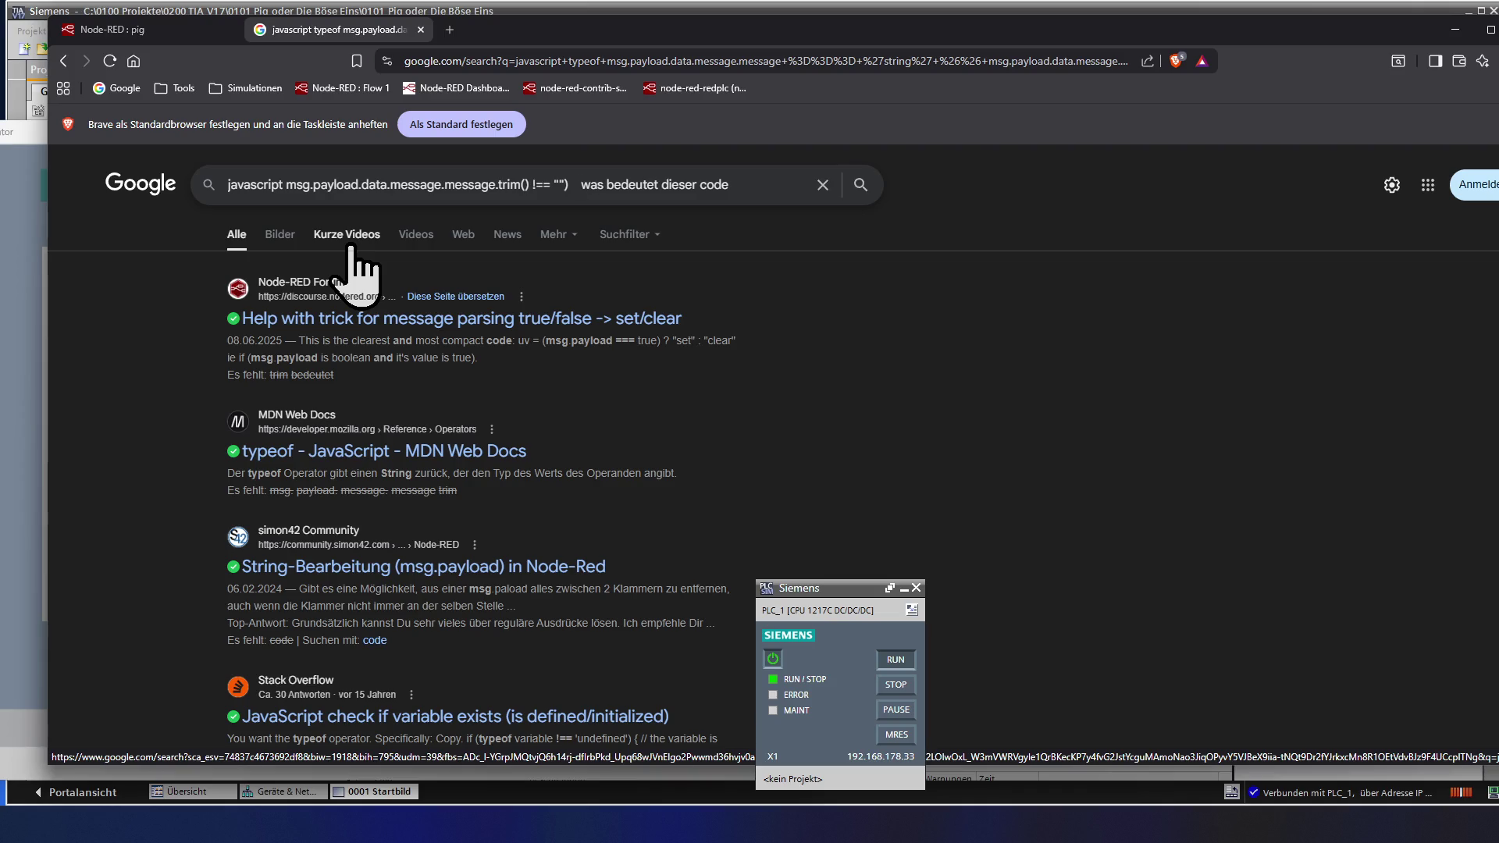
key(Return)
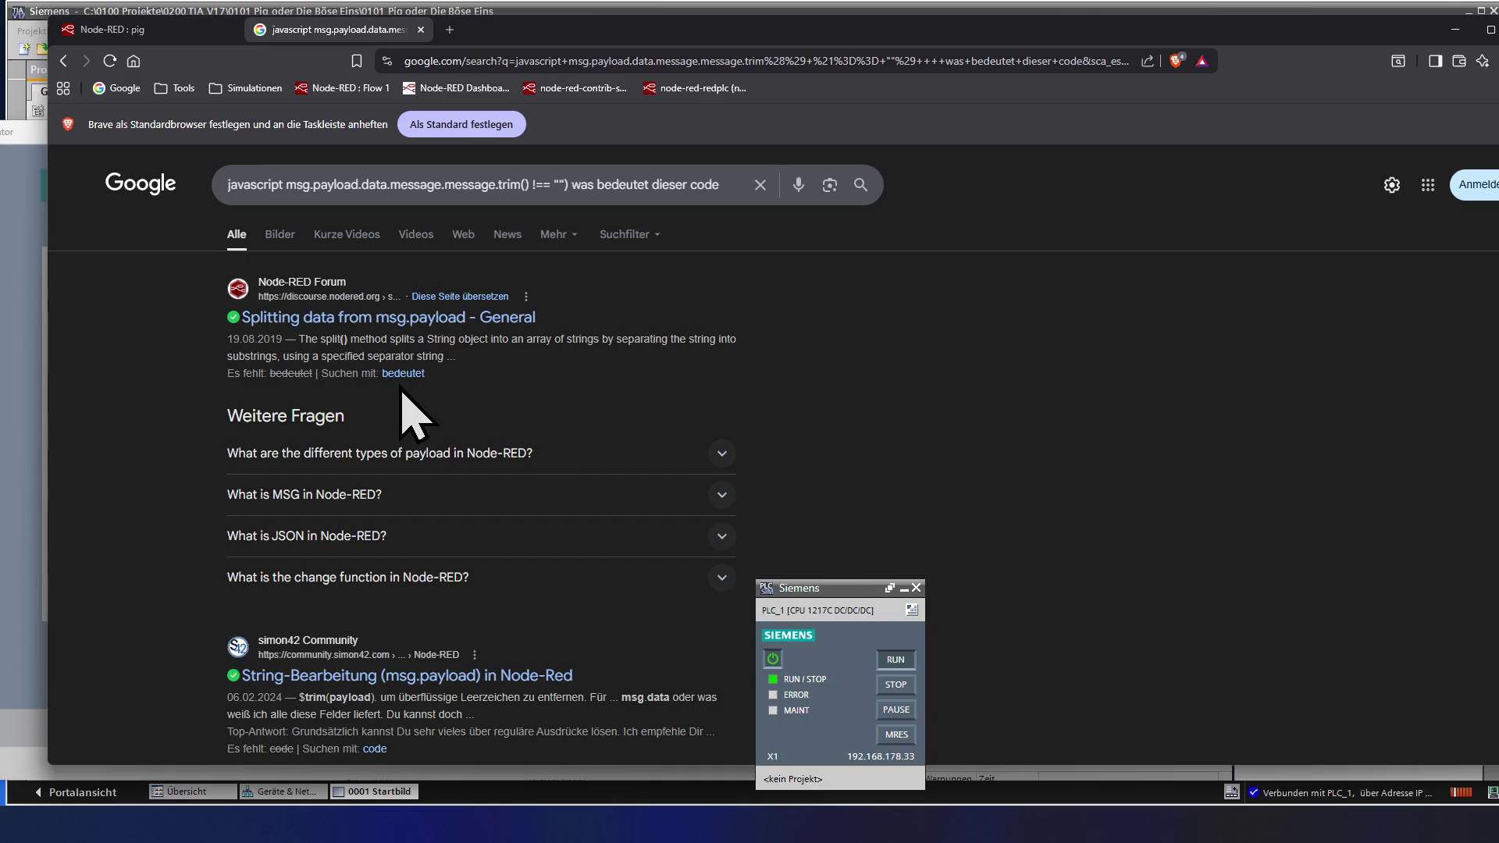
scroll(401, 413, down, 1)
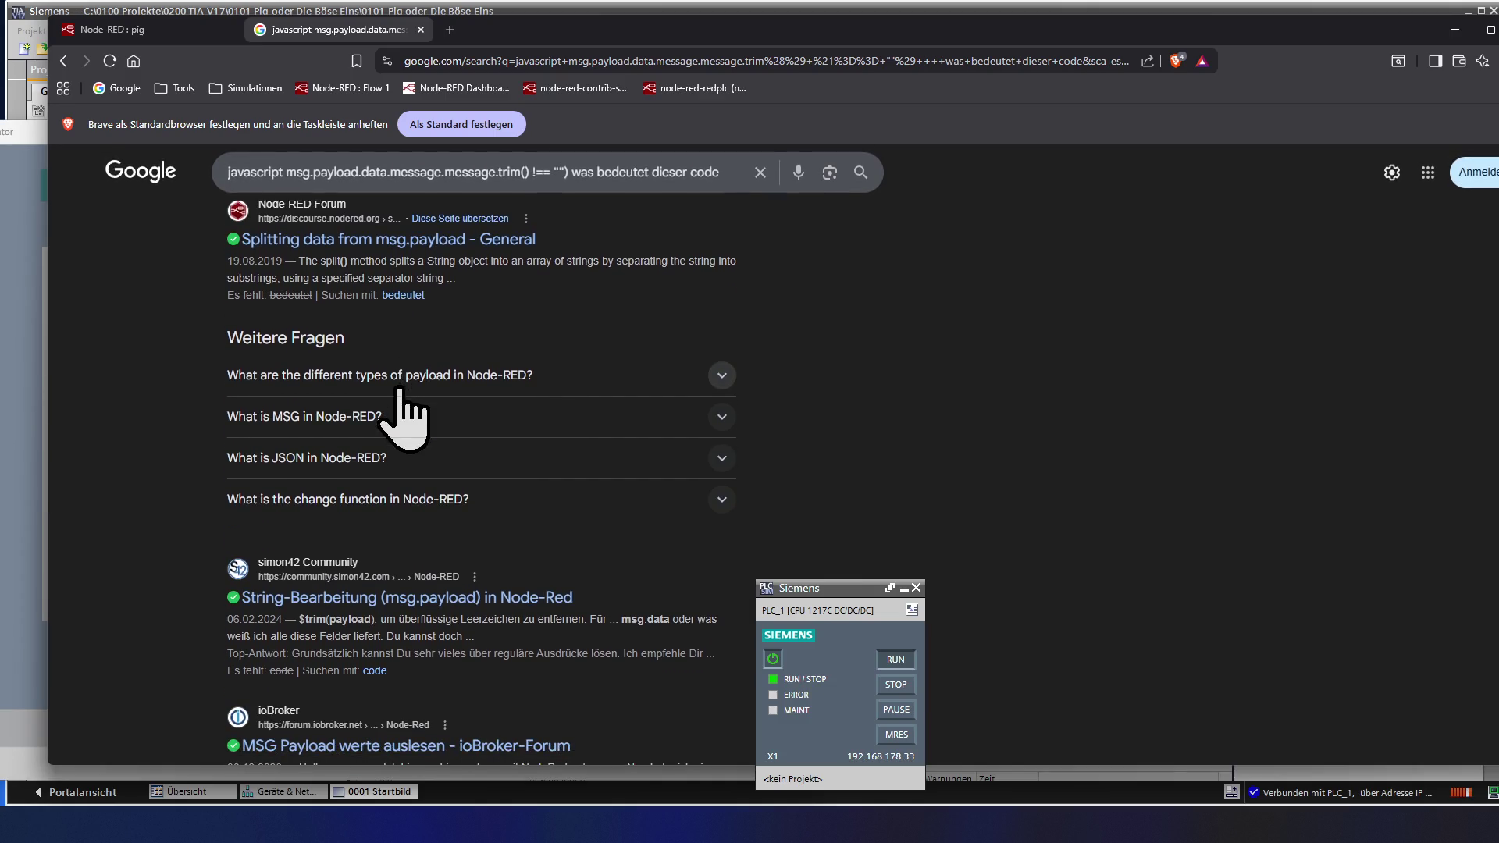
scroll(401, 412, down, 2)
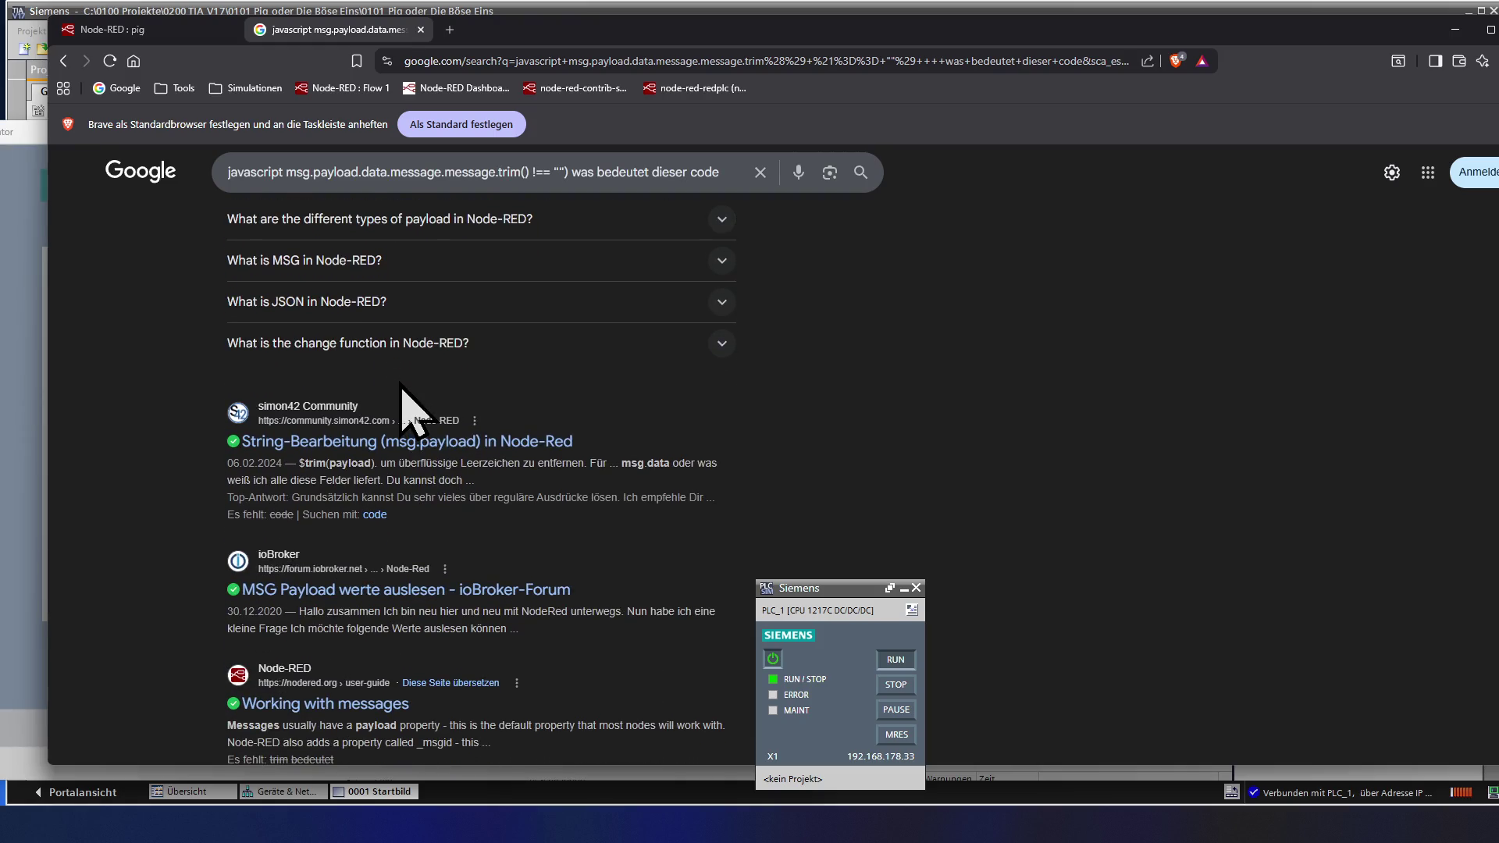
scroll(402, 412, up, 3)
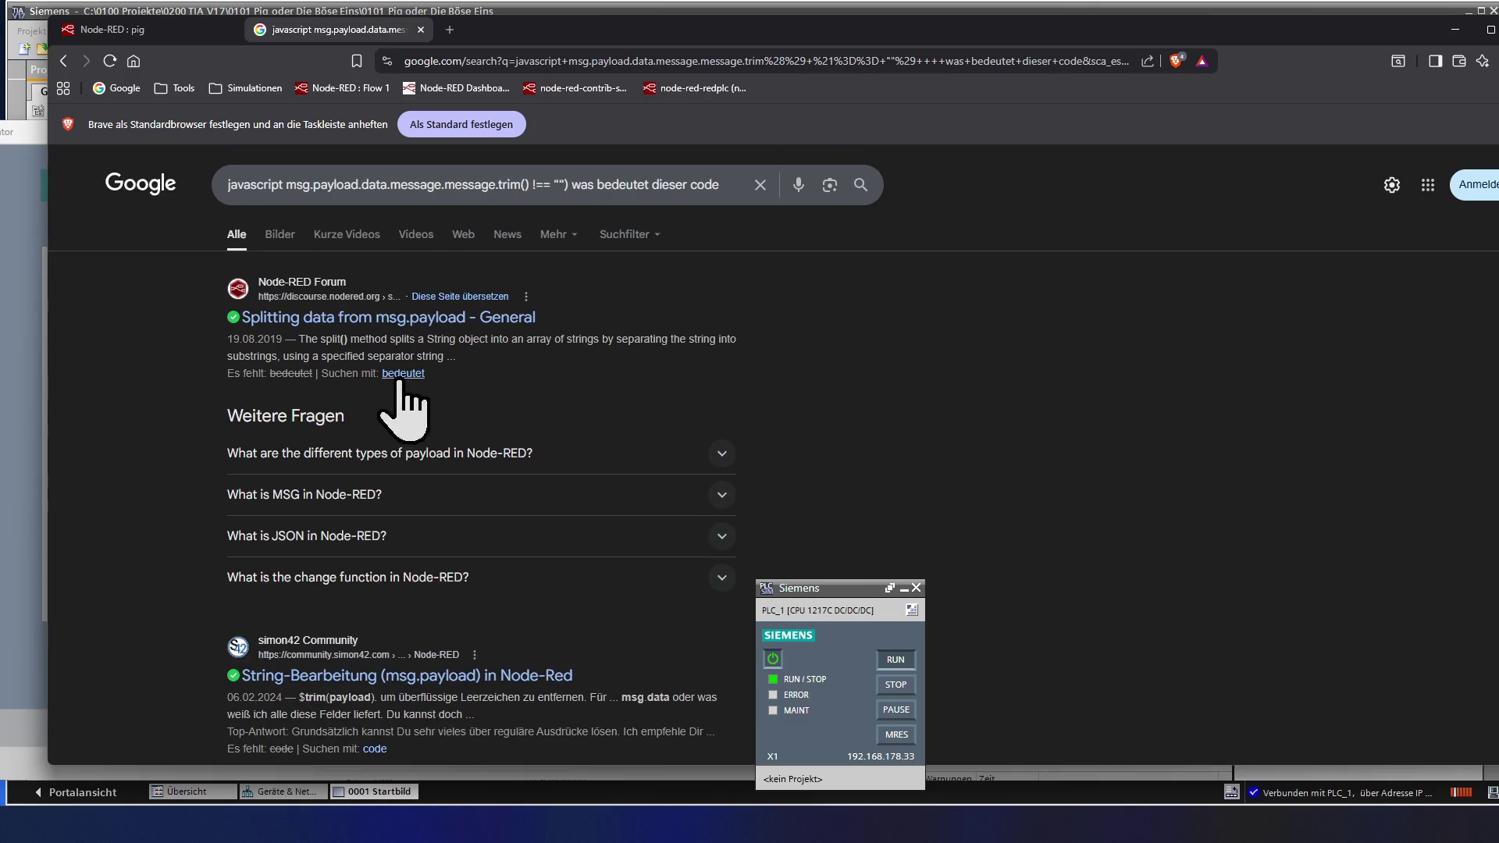
- Search 'javascript message.trim() !== "") was bedeutet .trim dieser code' and expand the answer on what trim() does
click(295, 185)
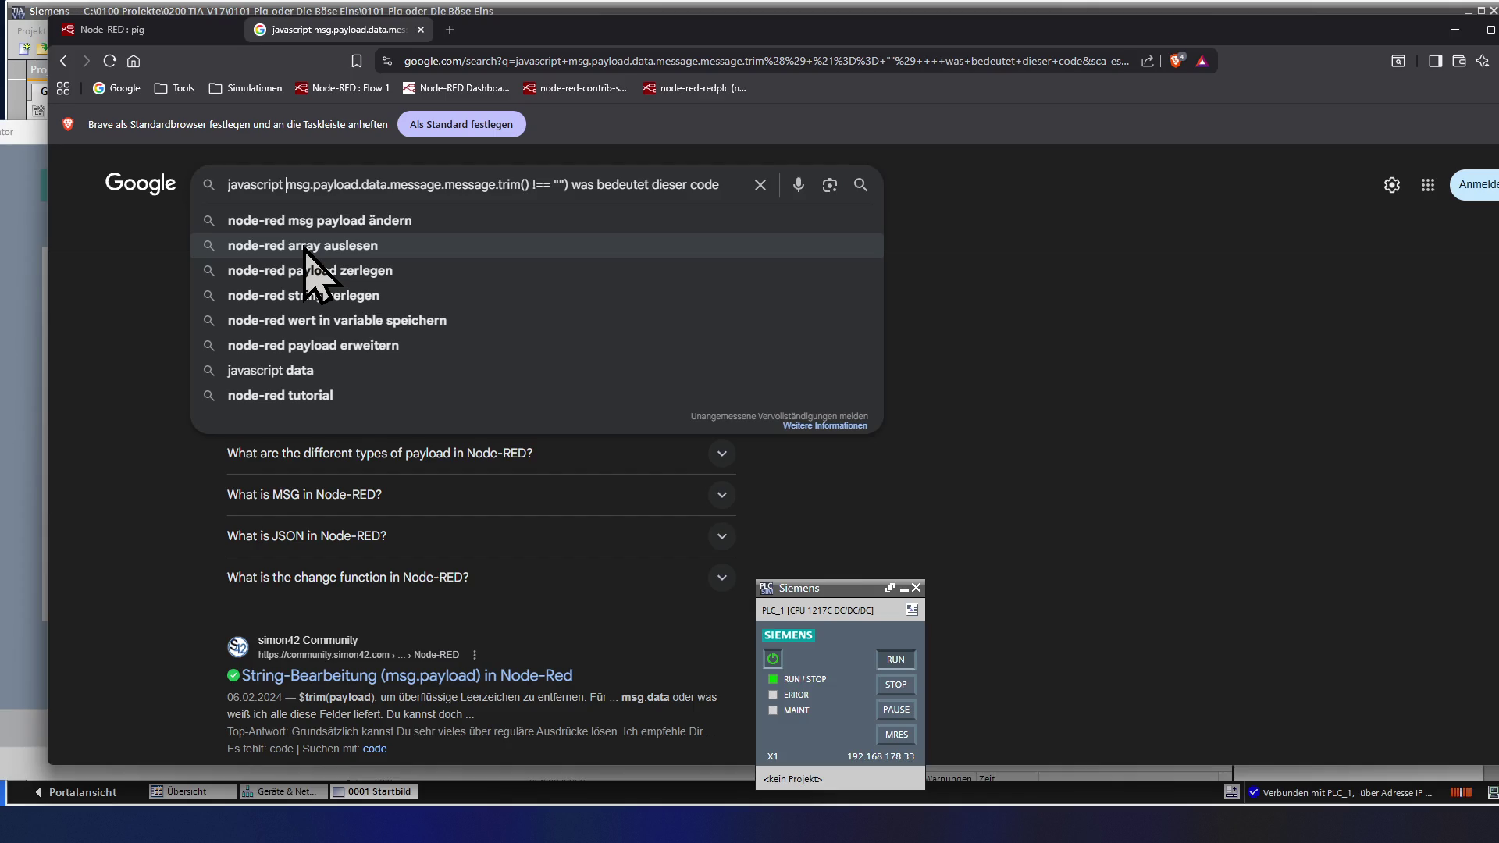
key(Escape)
key(Delete)
key(Delete)
key(Delete)
key(Delete)
key(Delete)
key(Delete)
key(Delete)
key(Delete)
key(Delete)
key(Delete)
key(Delete)
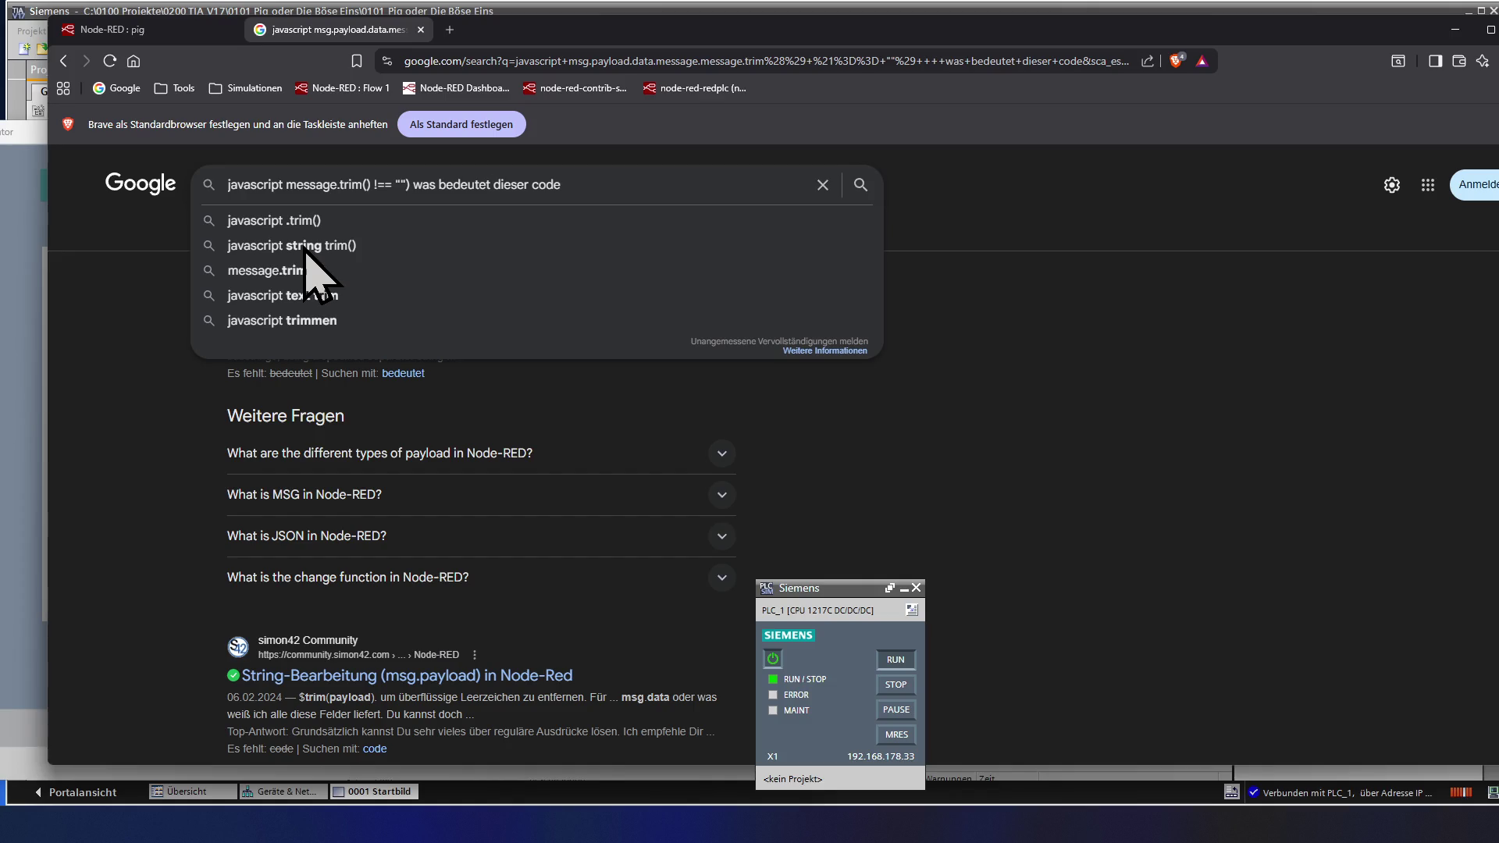
text(trim)
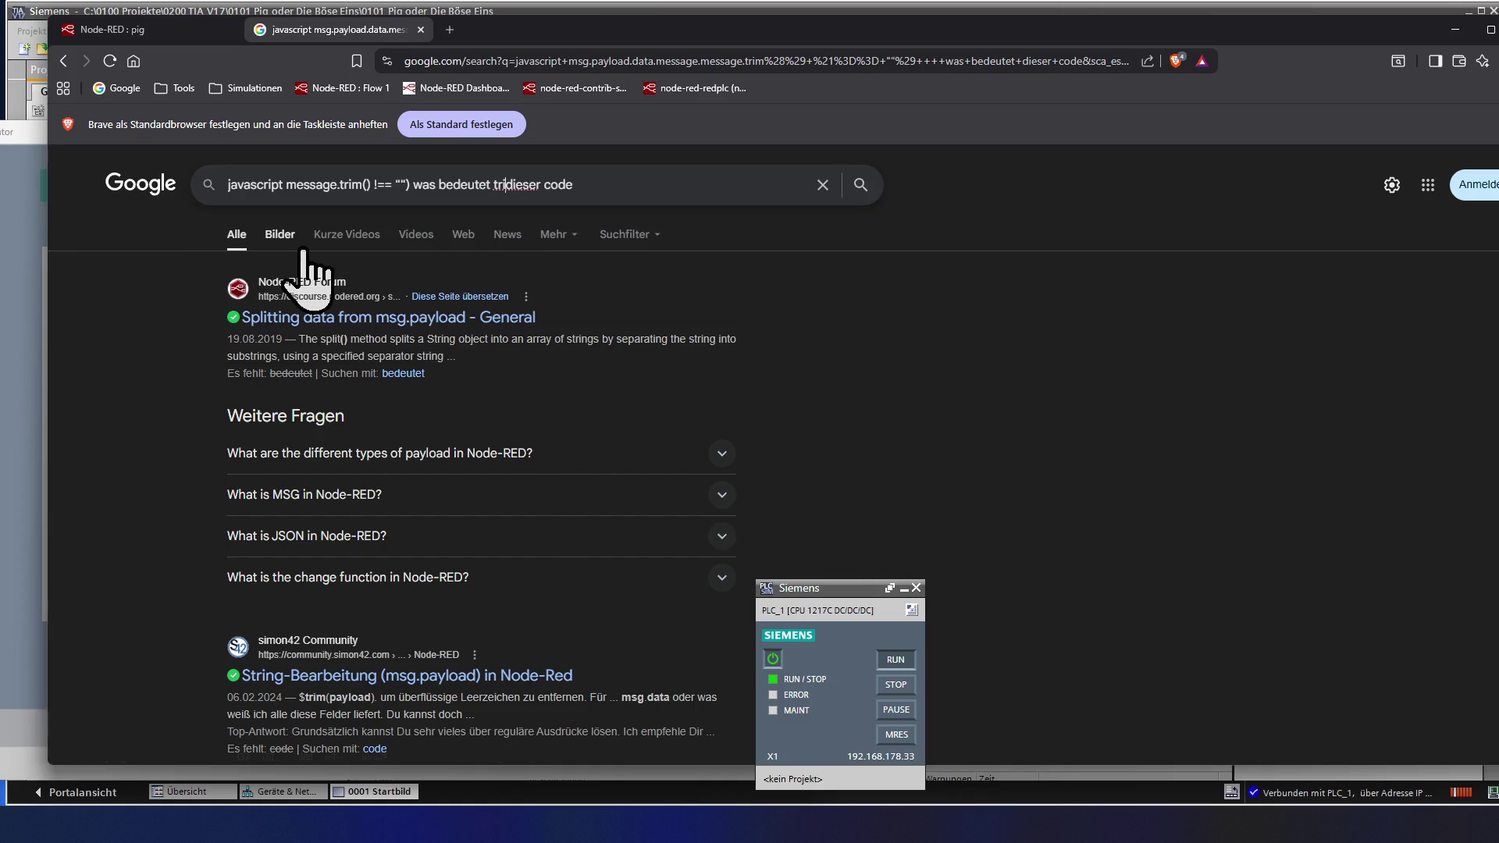
key(ctrl+Left)
text(.)
key(Return)
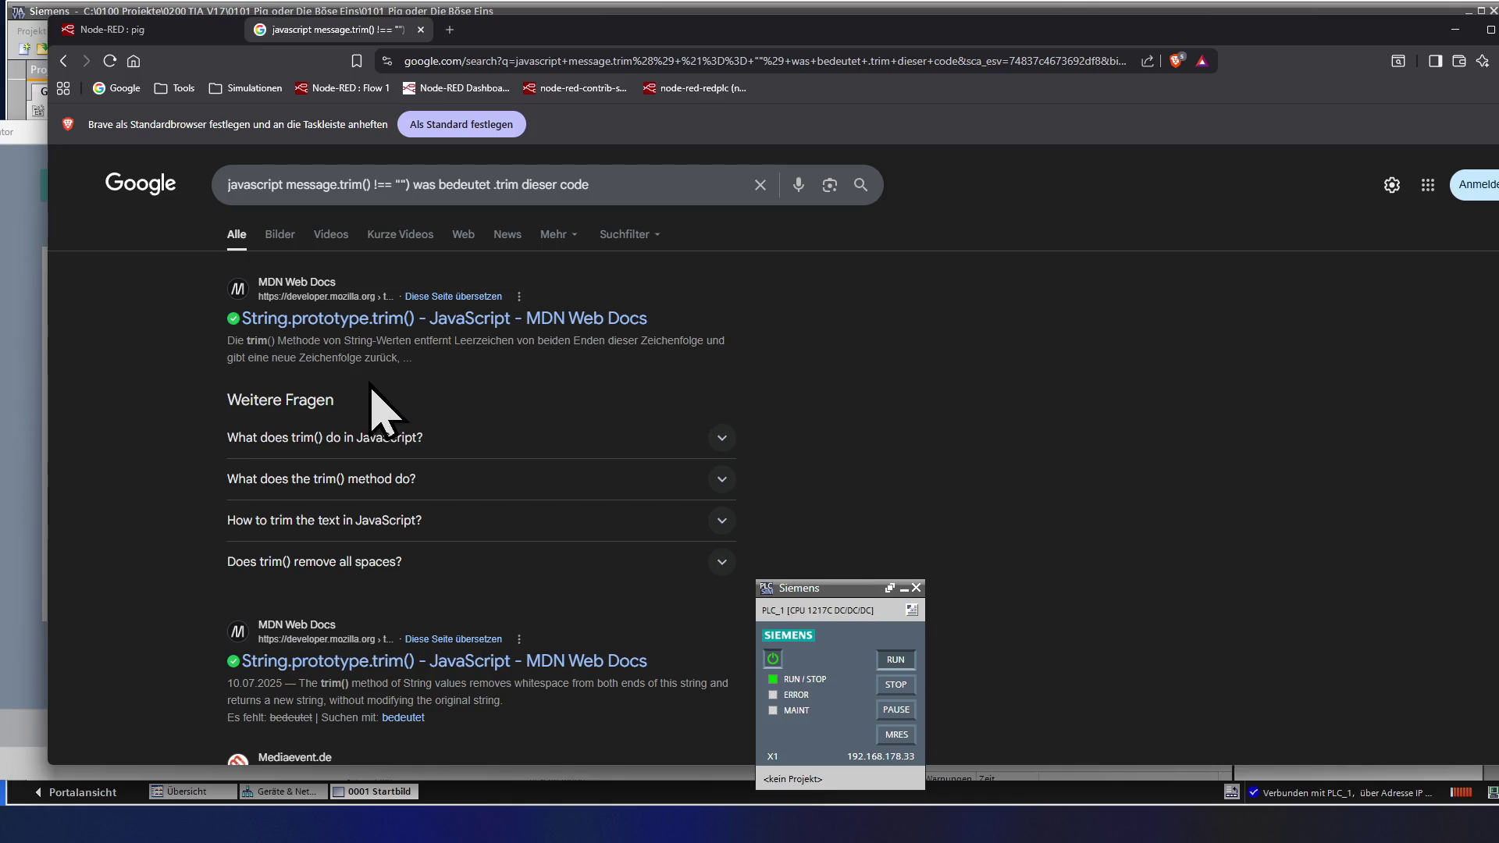
click(357, 438)
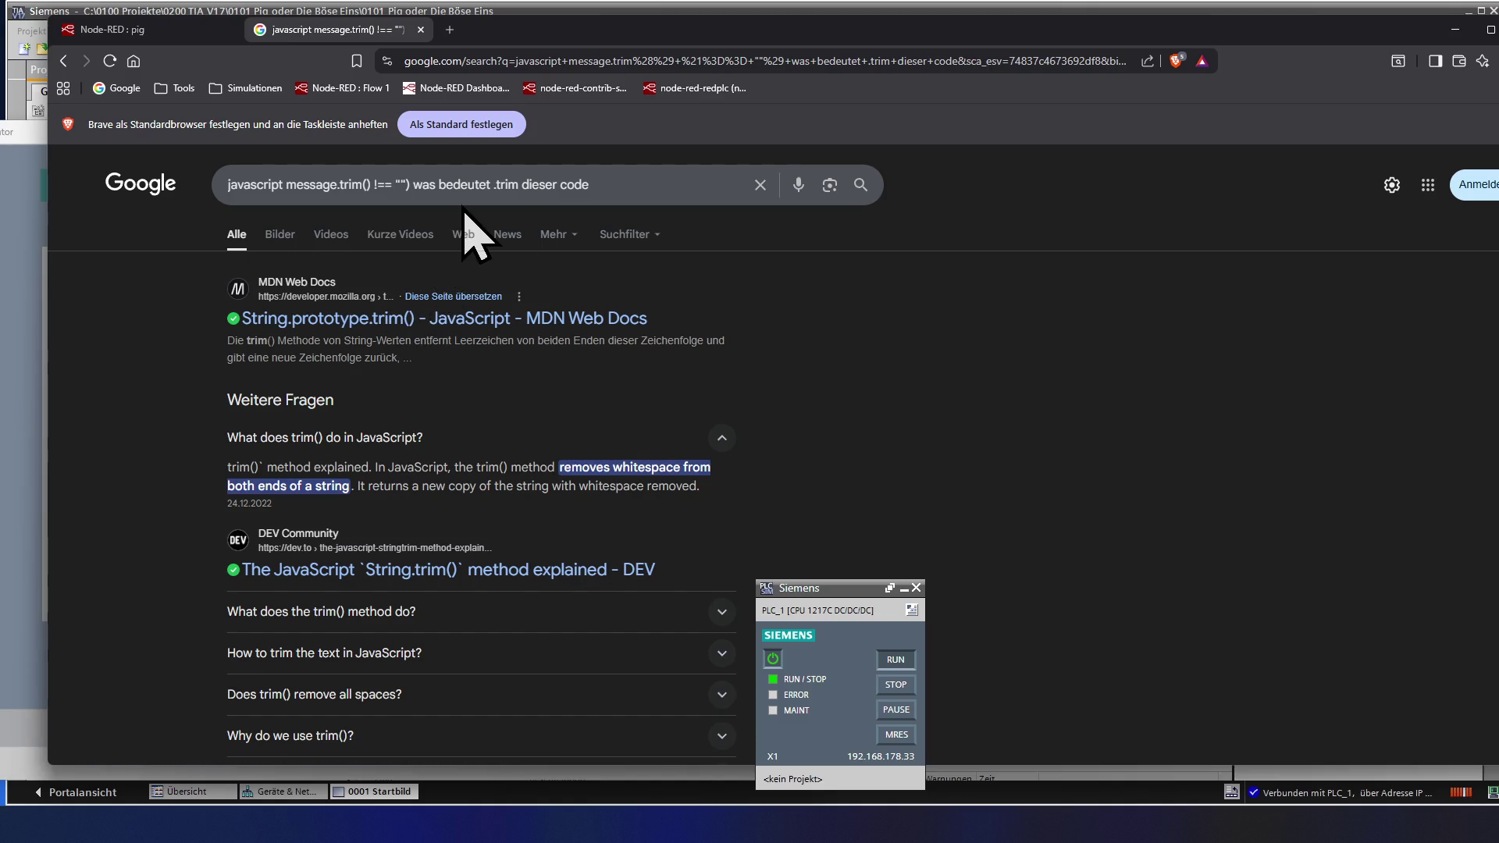
click(158, 29)
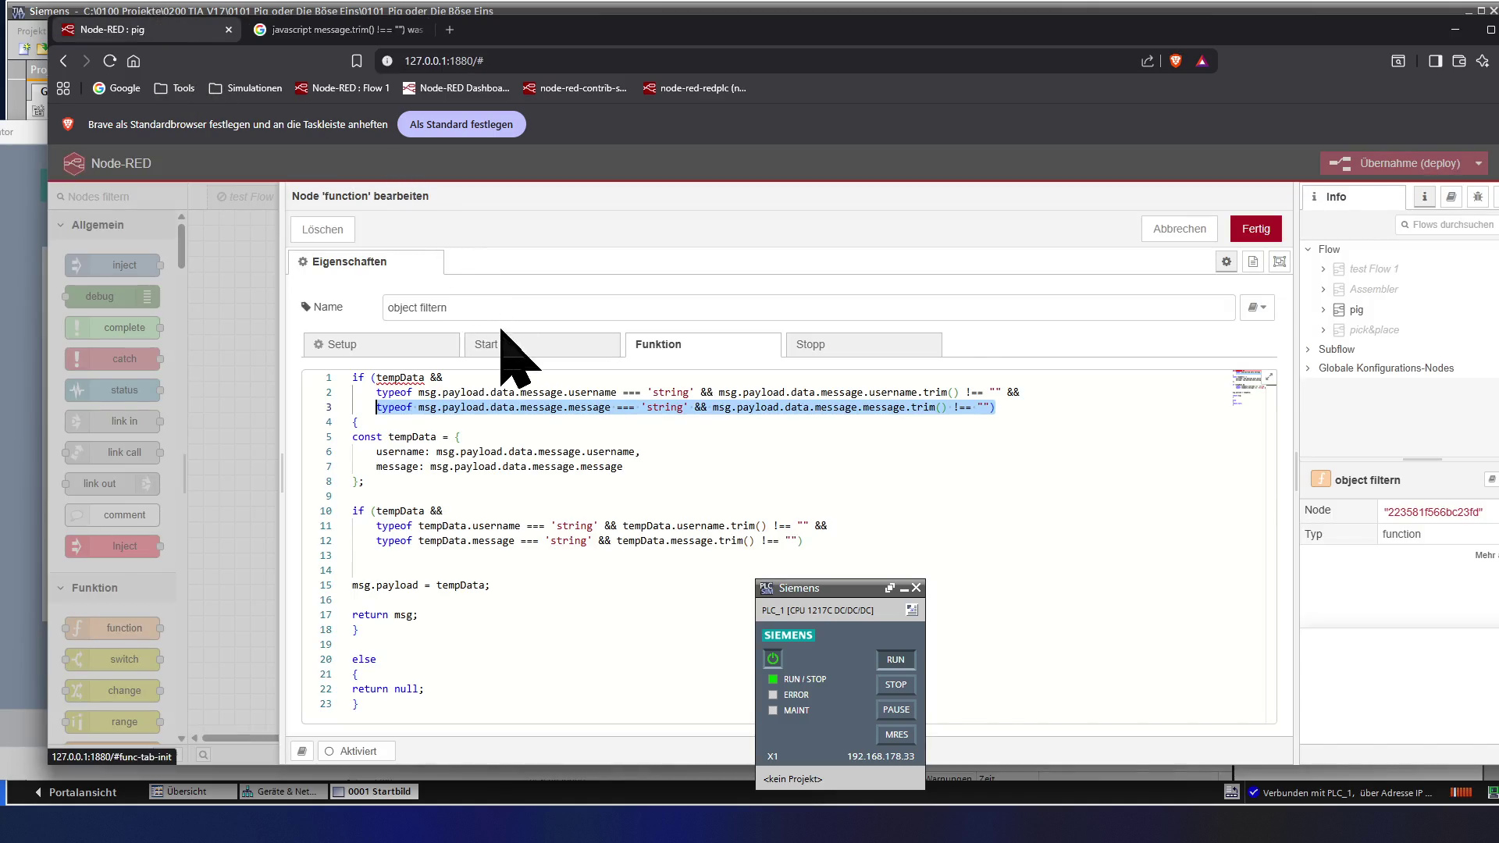
- Review the !== trim comparisons on line 3 of object filtern, then close the editor with Fertig
click(517, 424)
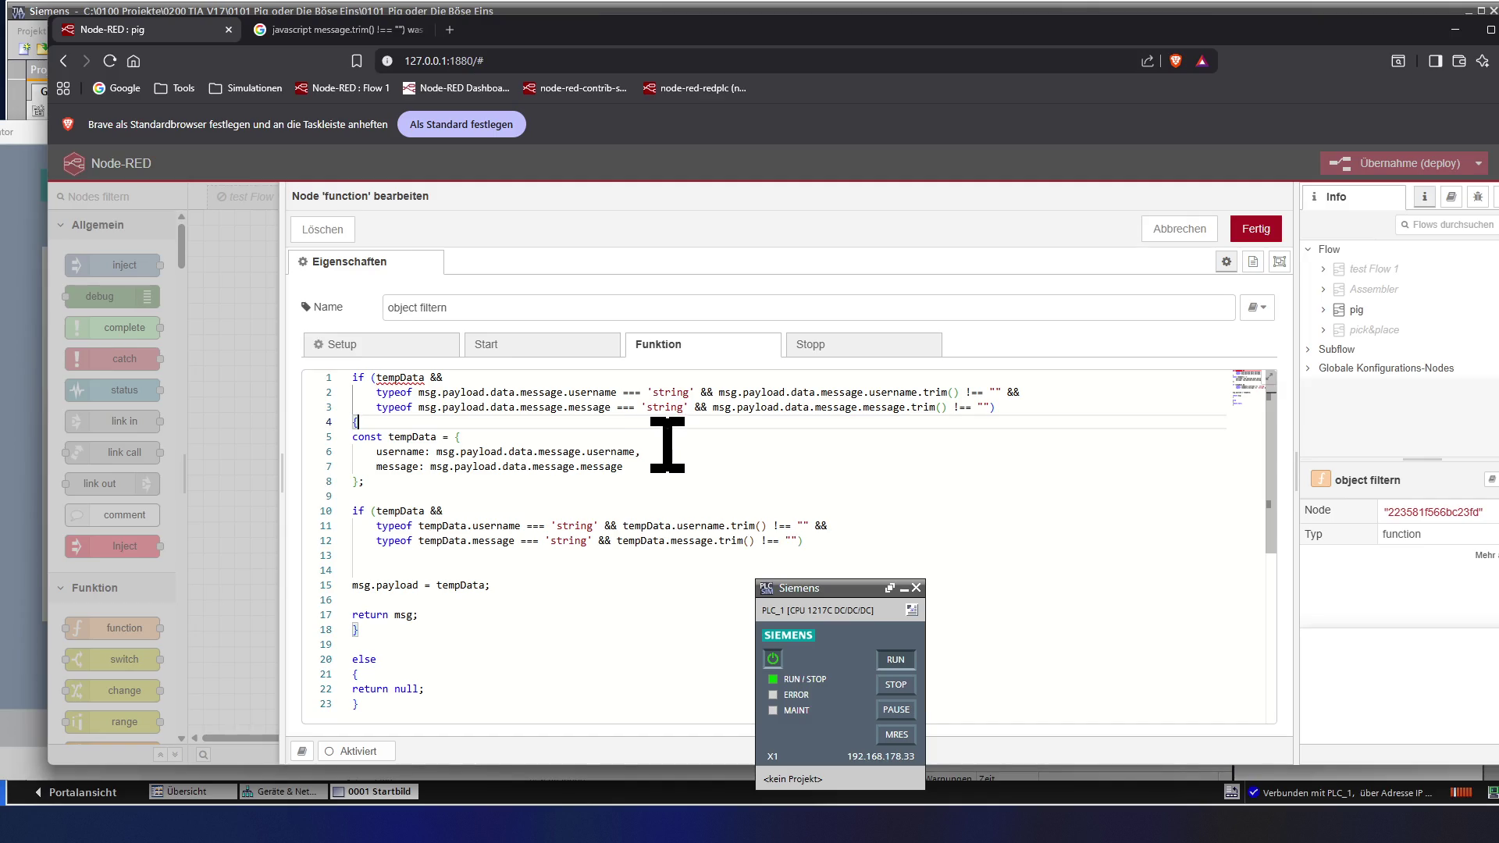
drag(656, 418, 586, 408)
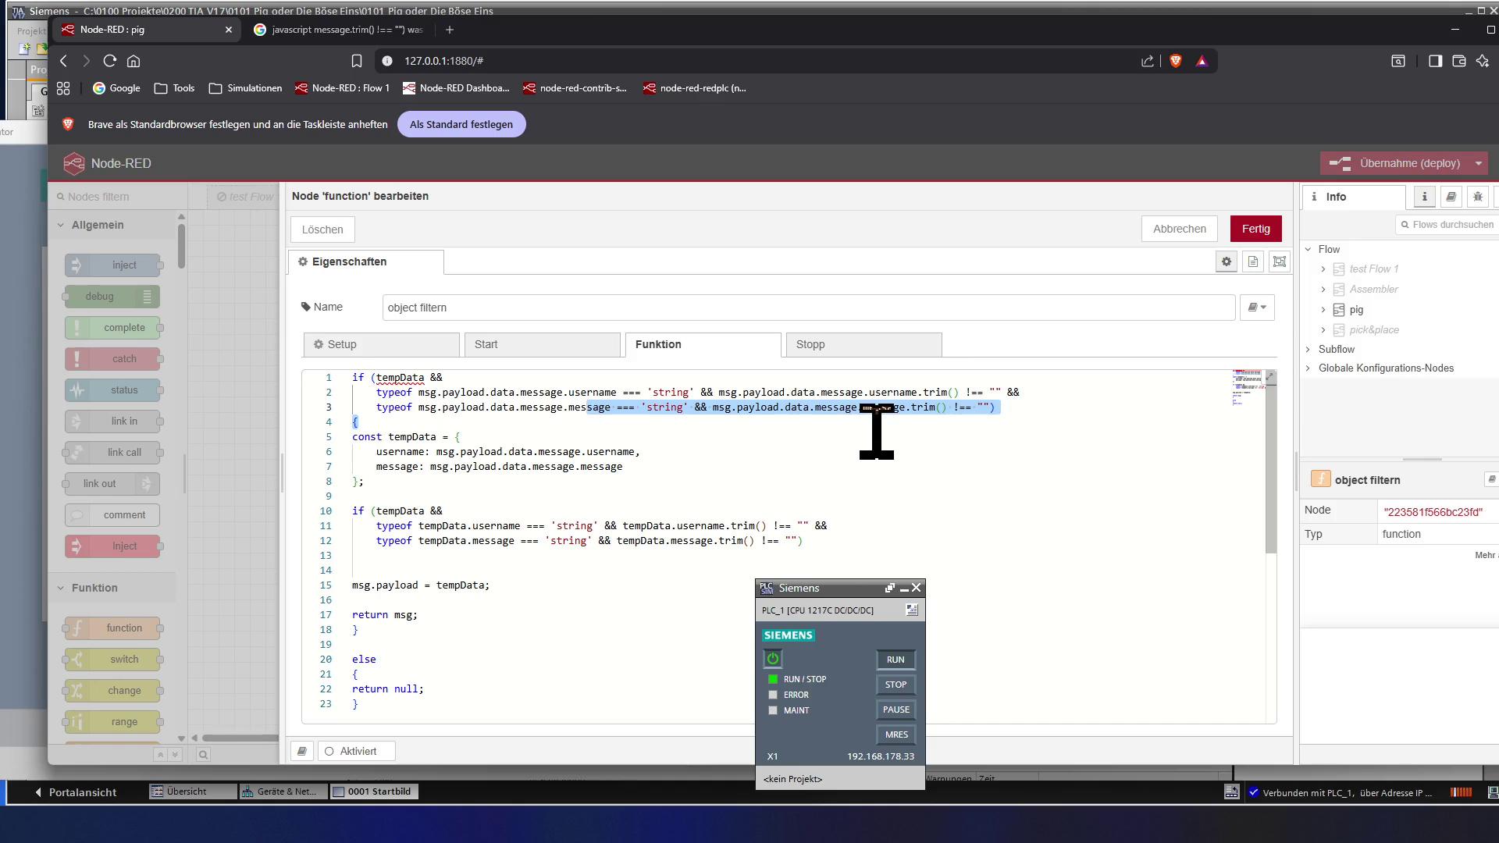
click(982, 407)
key(Left)
key(Left)
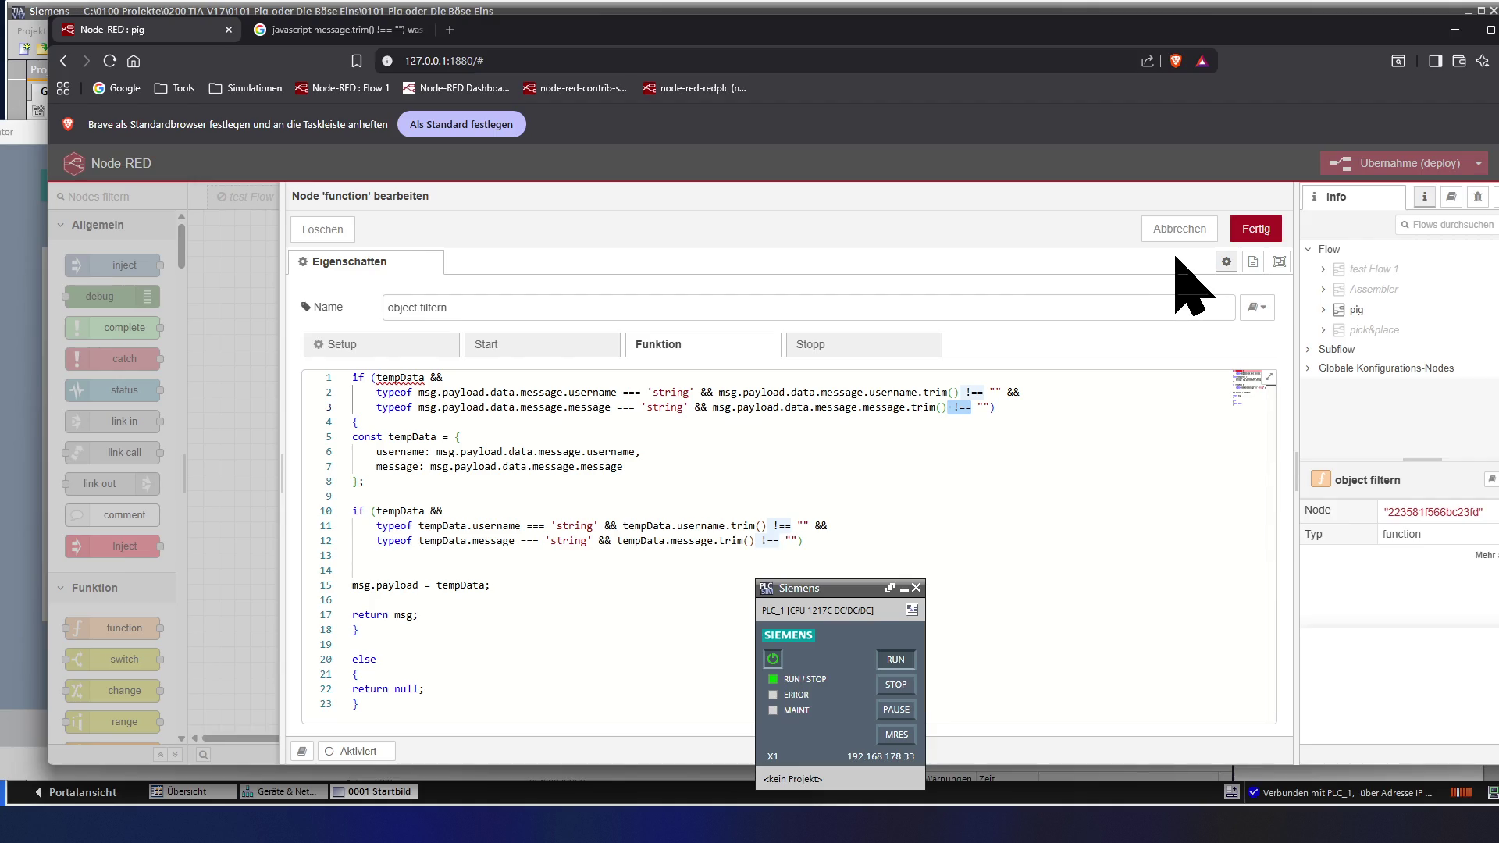
click(1255, 227)
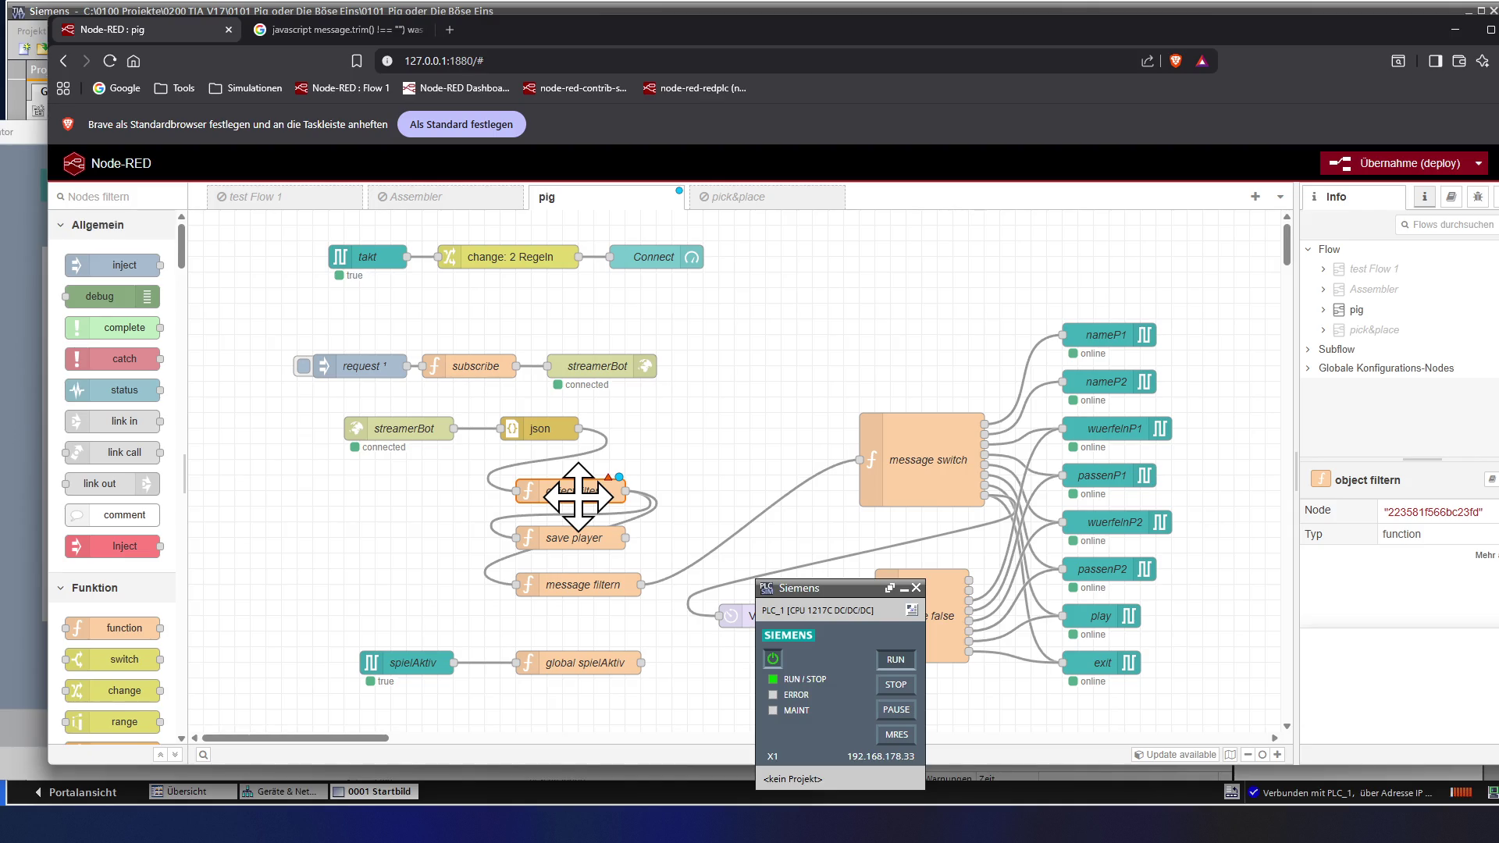
- Reopen object filtern's code and inspect where the tempData block and checks sit, lines 4-13
double_click(577, 497)
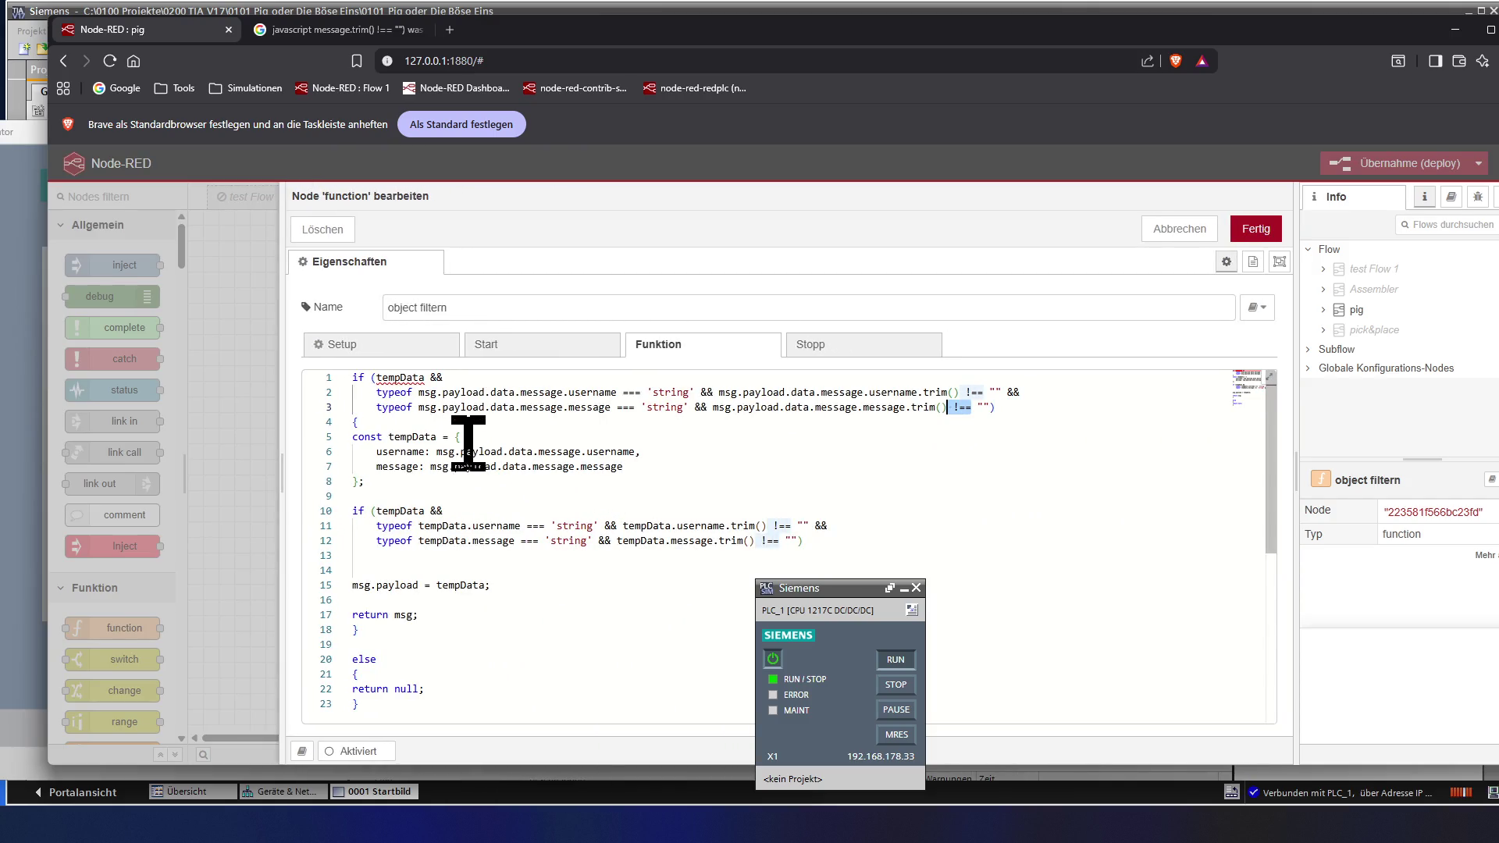
click(407, 480)
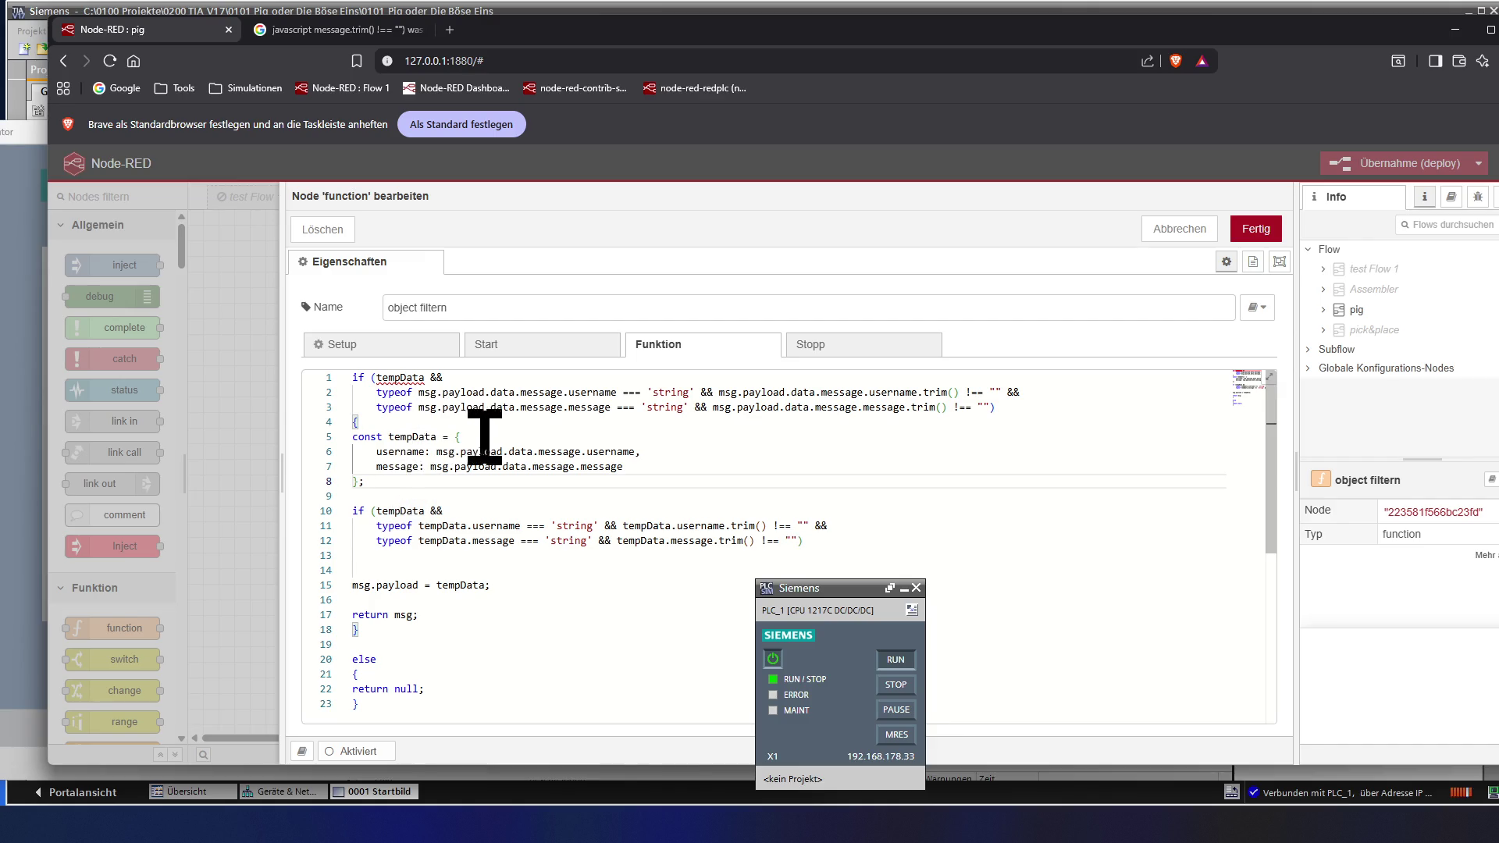
click(387, 426)
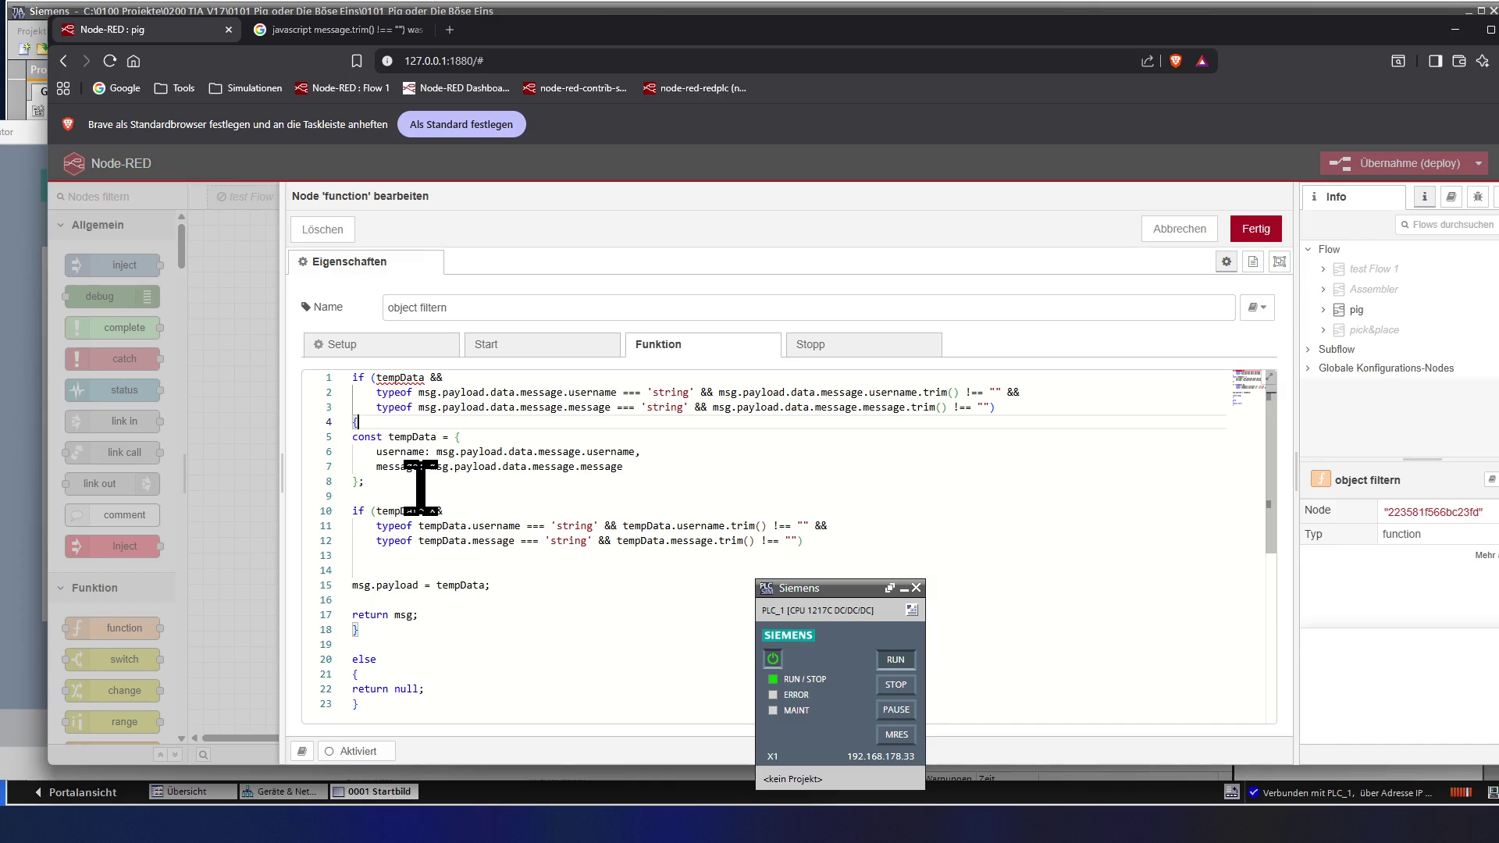
click(460, 444)
click(405, 477)
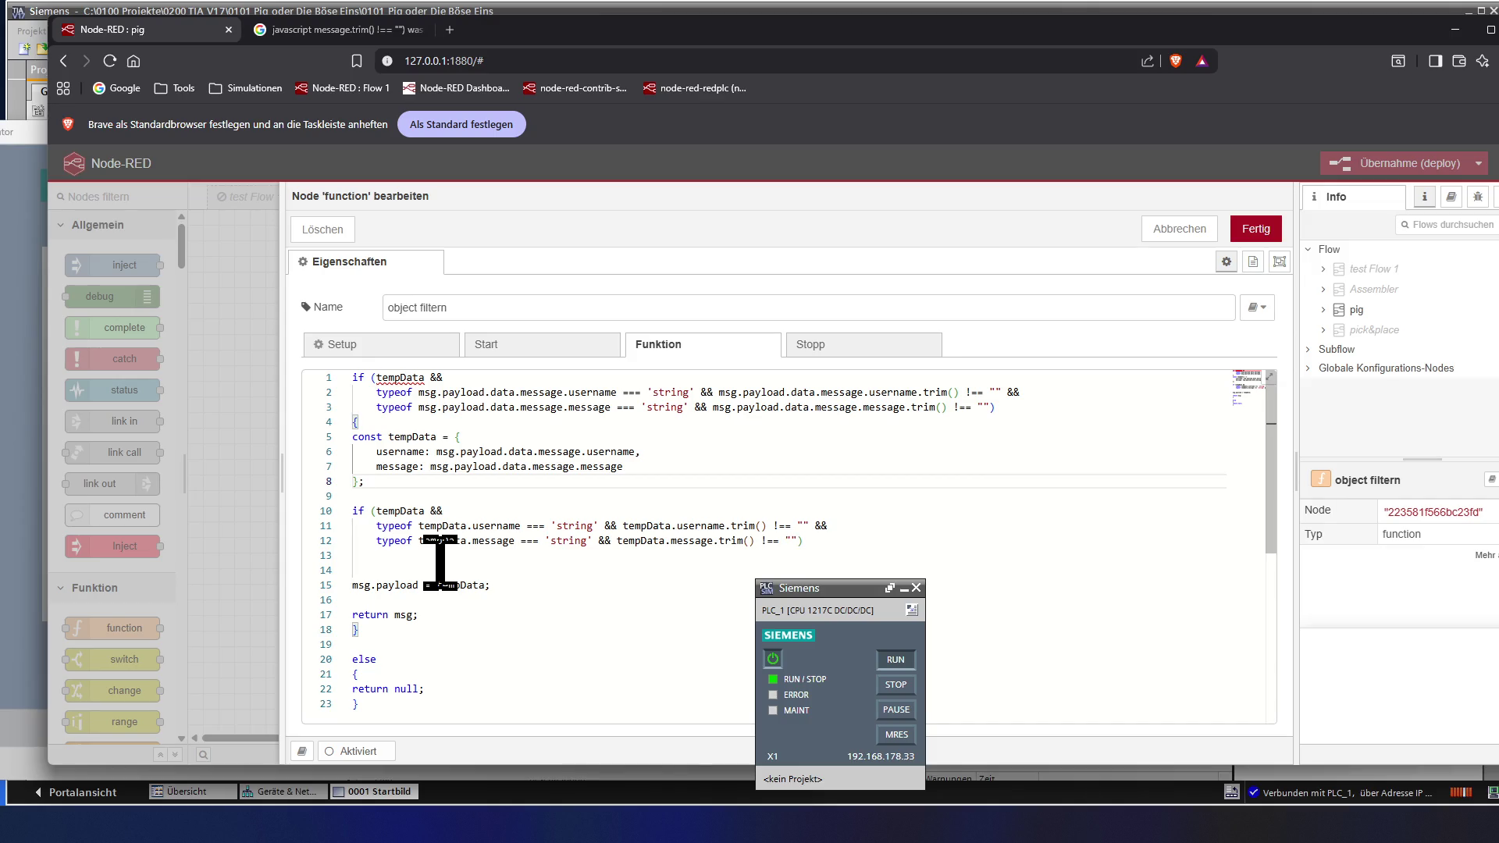
click(440, 555)
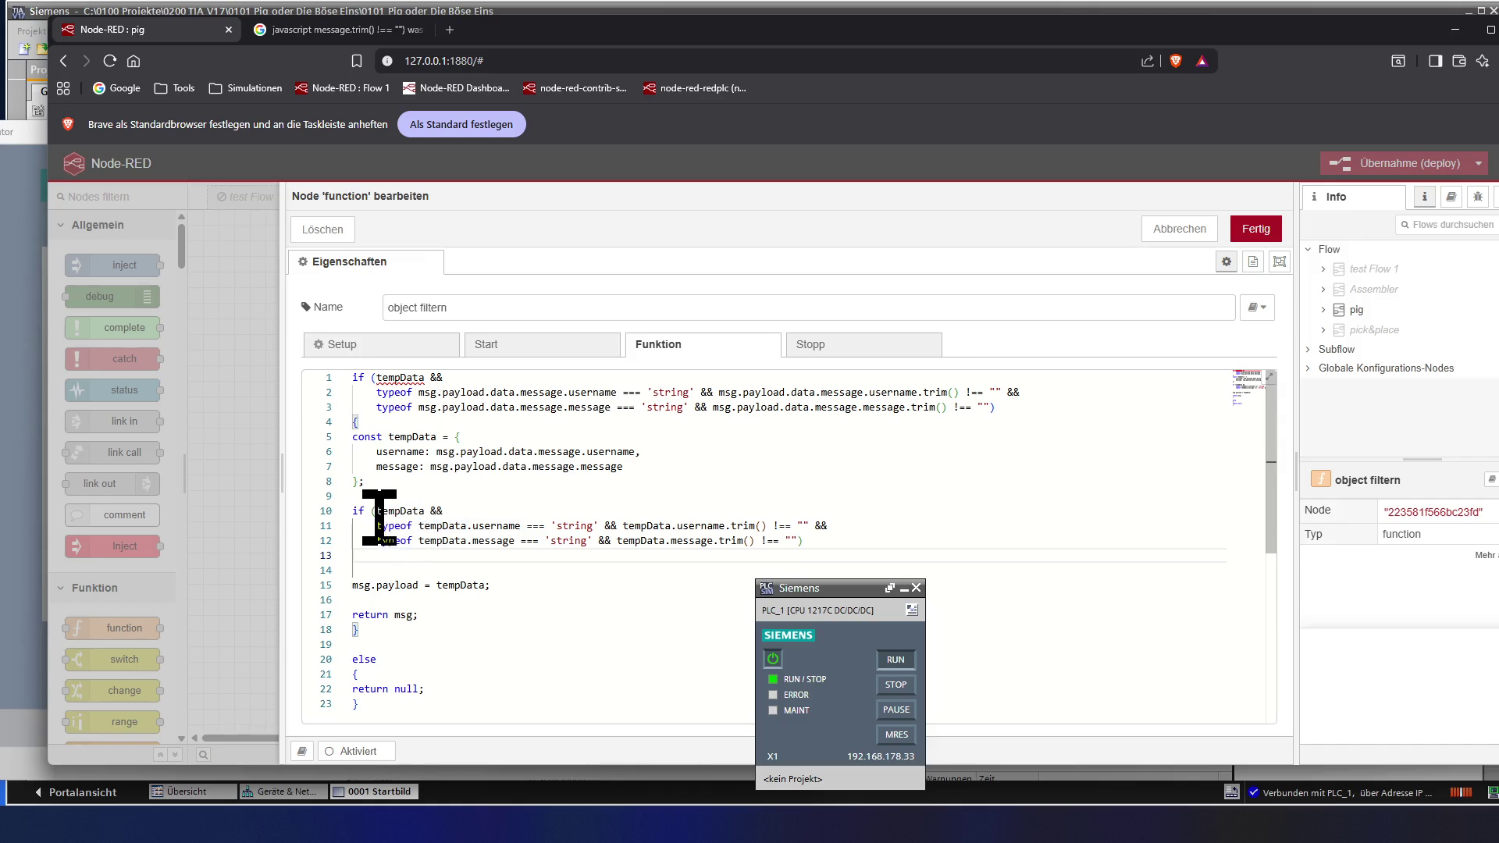
click(839, 538)
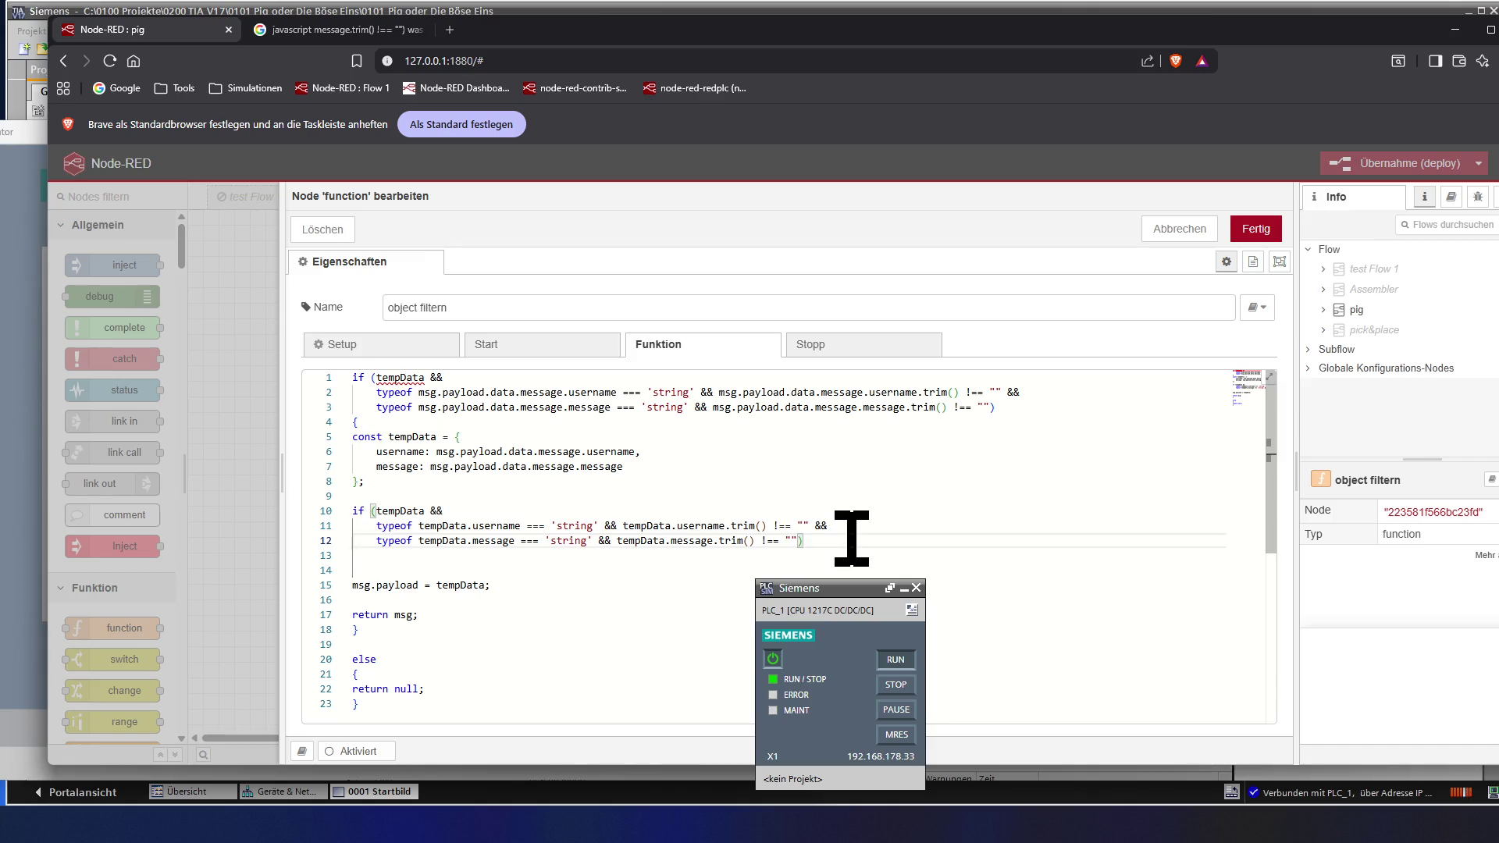
- Delete the redundant second tempData check on lines 10-12 and its leftover empty lines
drag(850, 538, 496, 539)
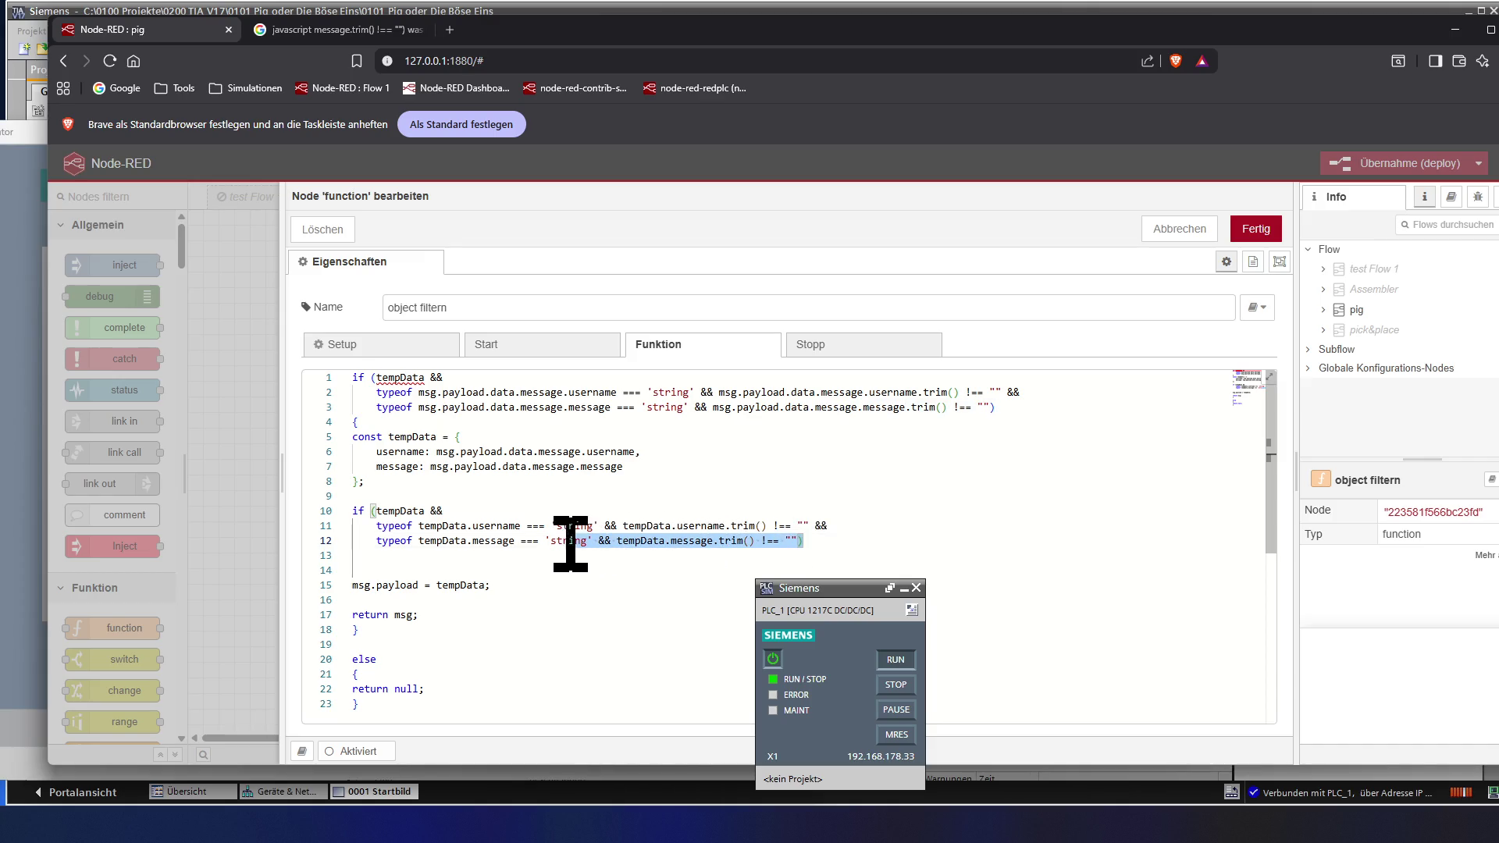
drag(495, 541, 347, 515)
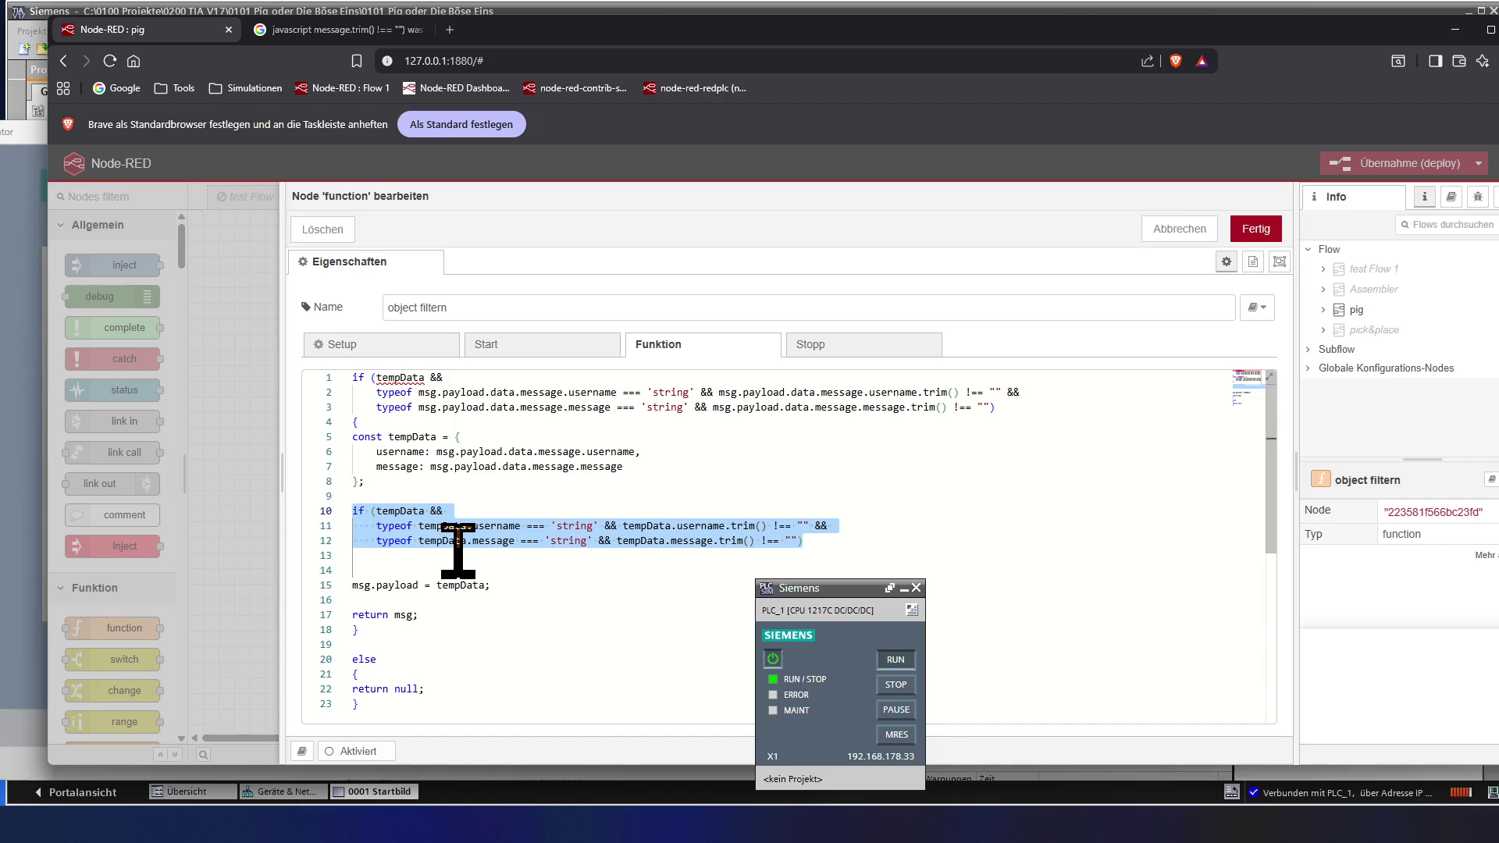
key(Delete)
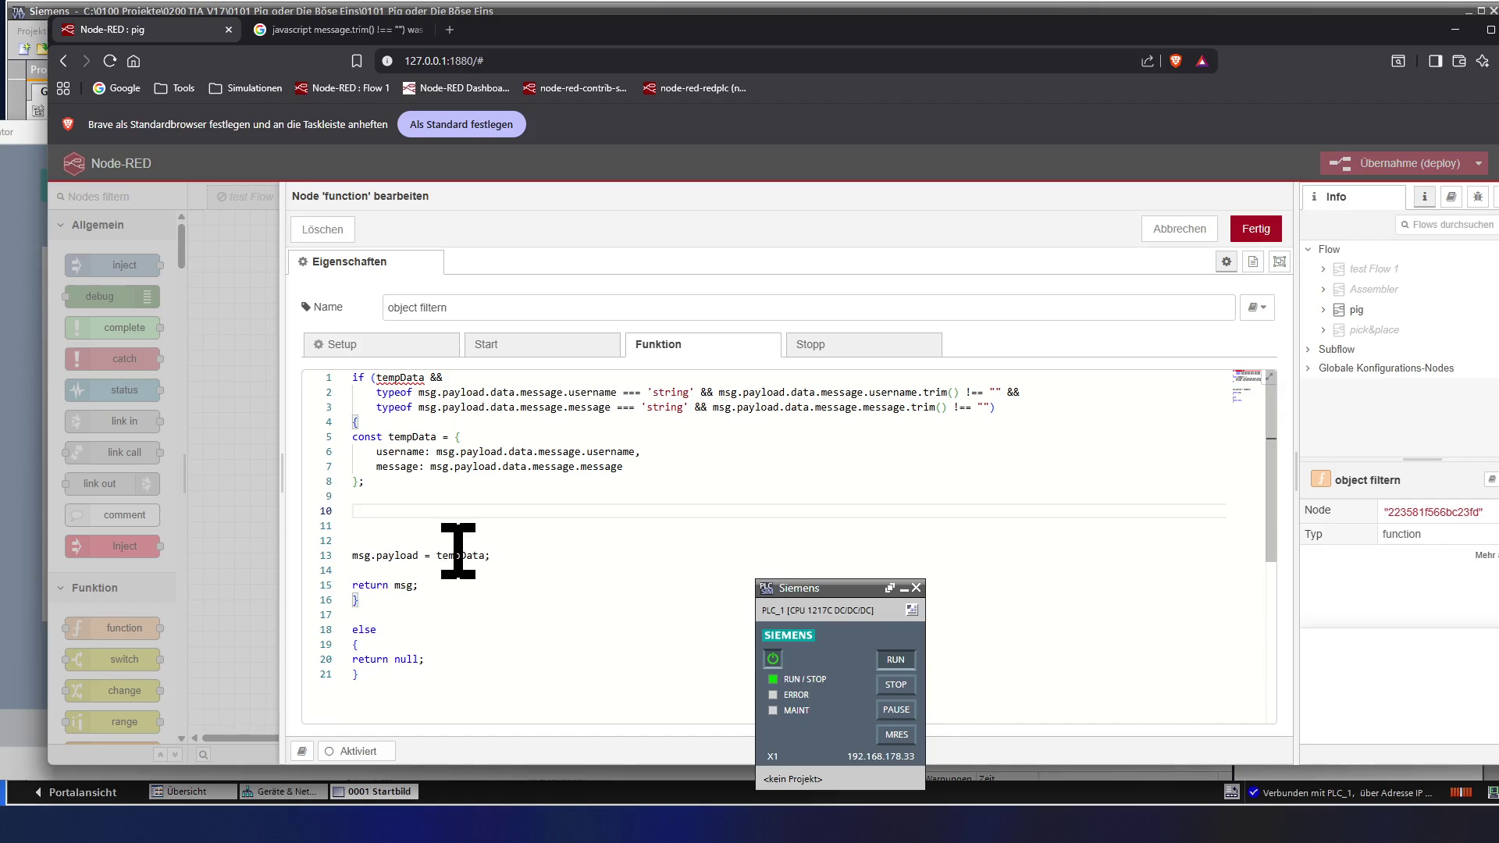
key(Delete)
key(Delete)
key(Up)
key(Delete)
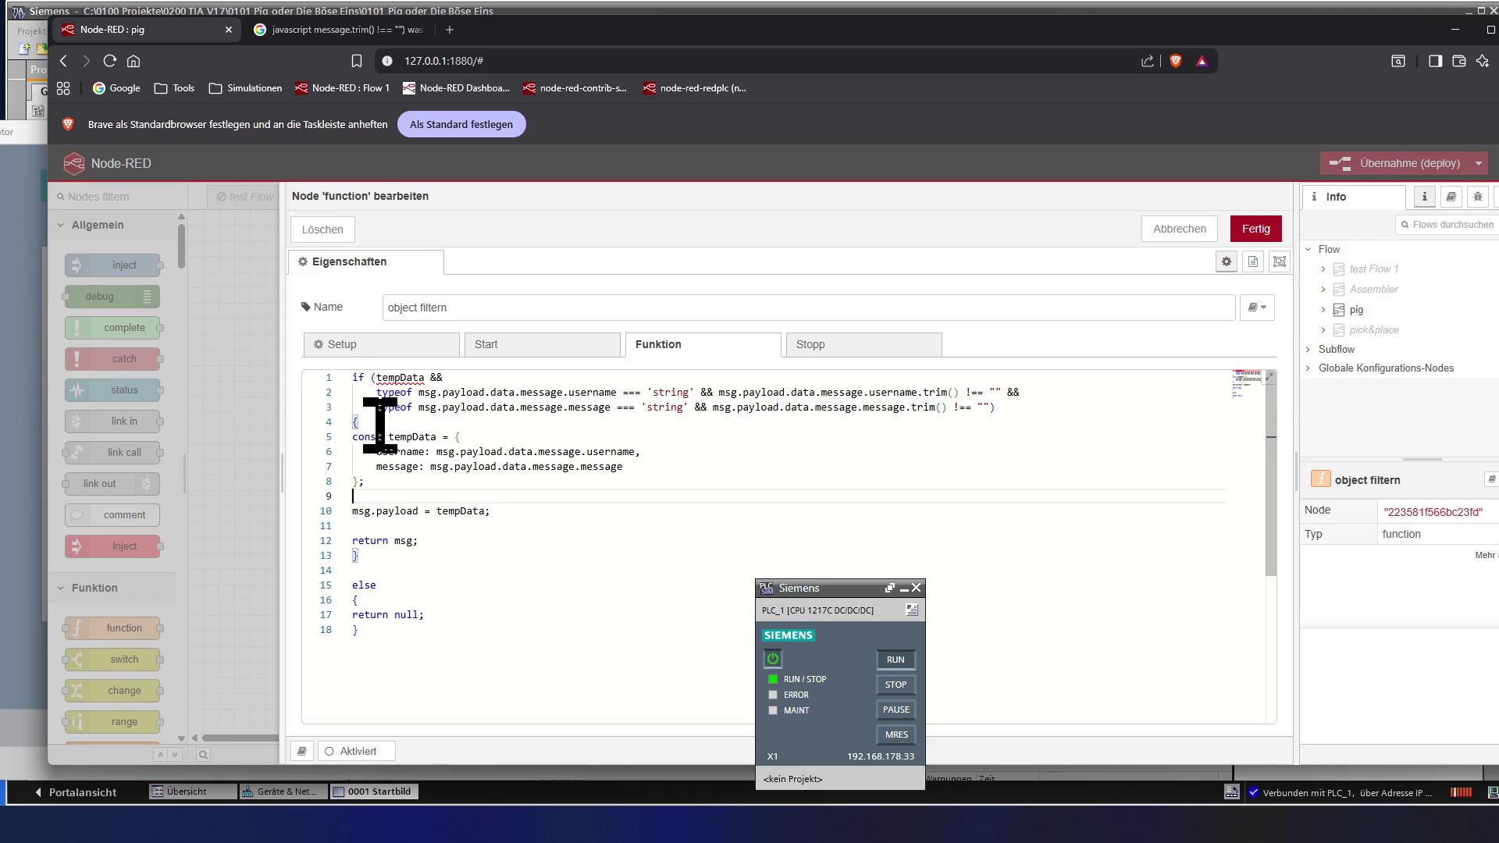
- Review the remaining tempData object block on lines 5-8 and close the editor with Fertig
drag(450, 436, 441, 482)
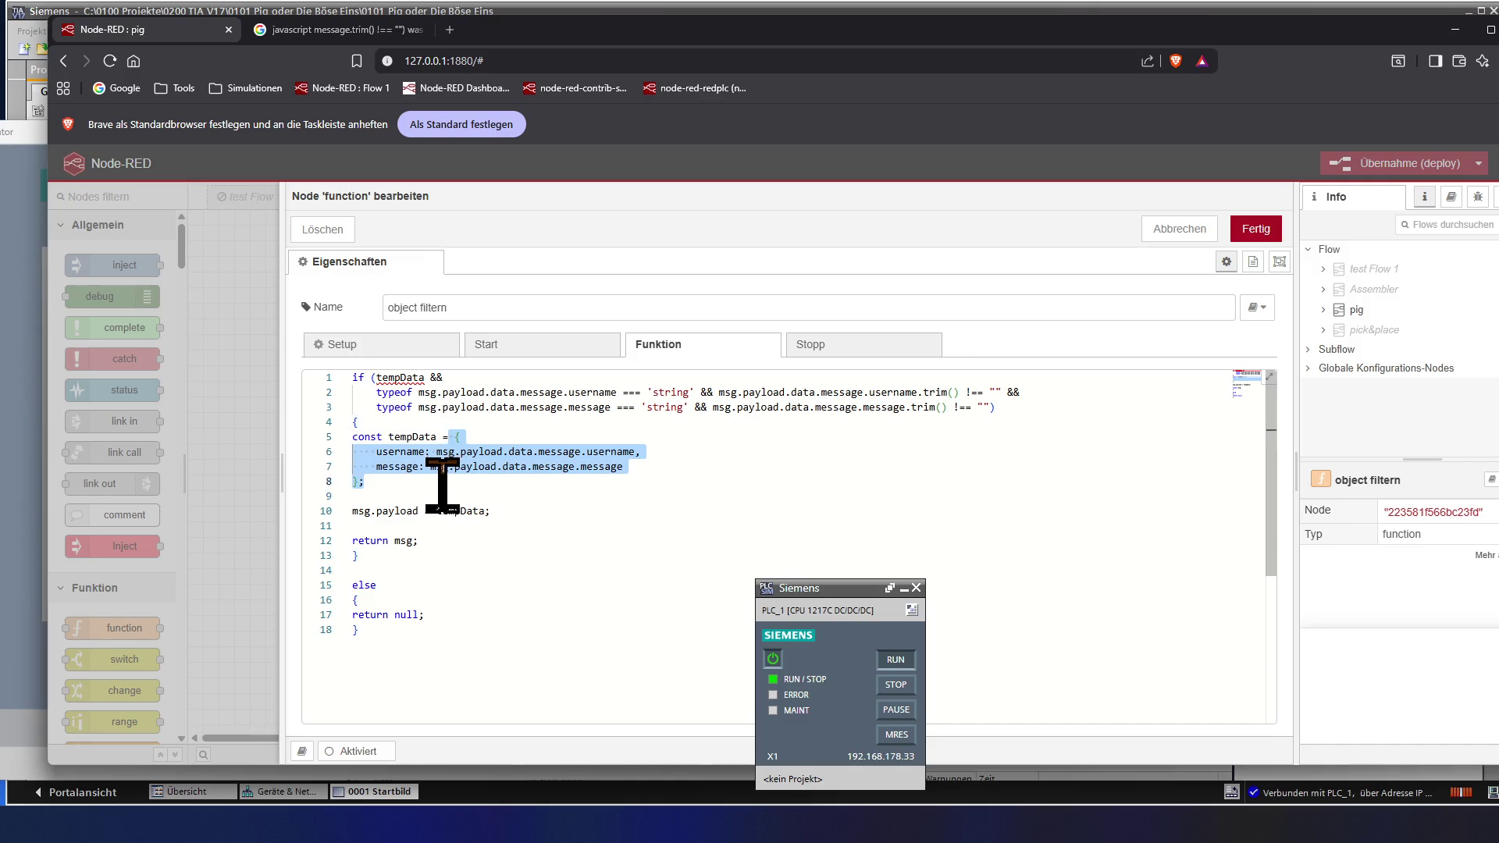
mouse_move(398, 450)
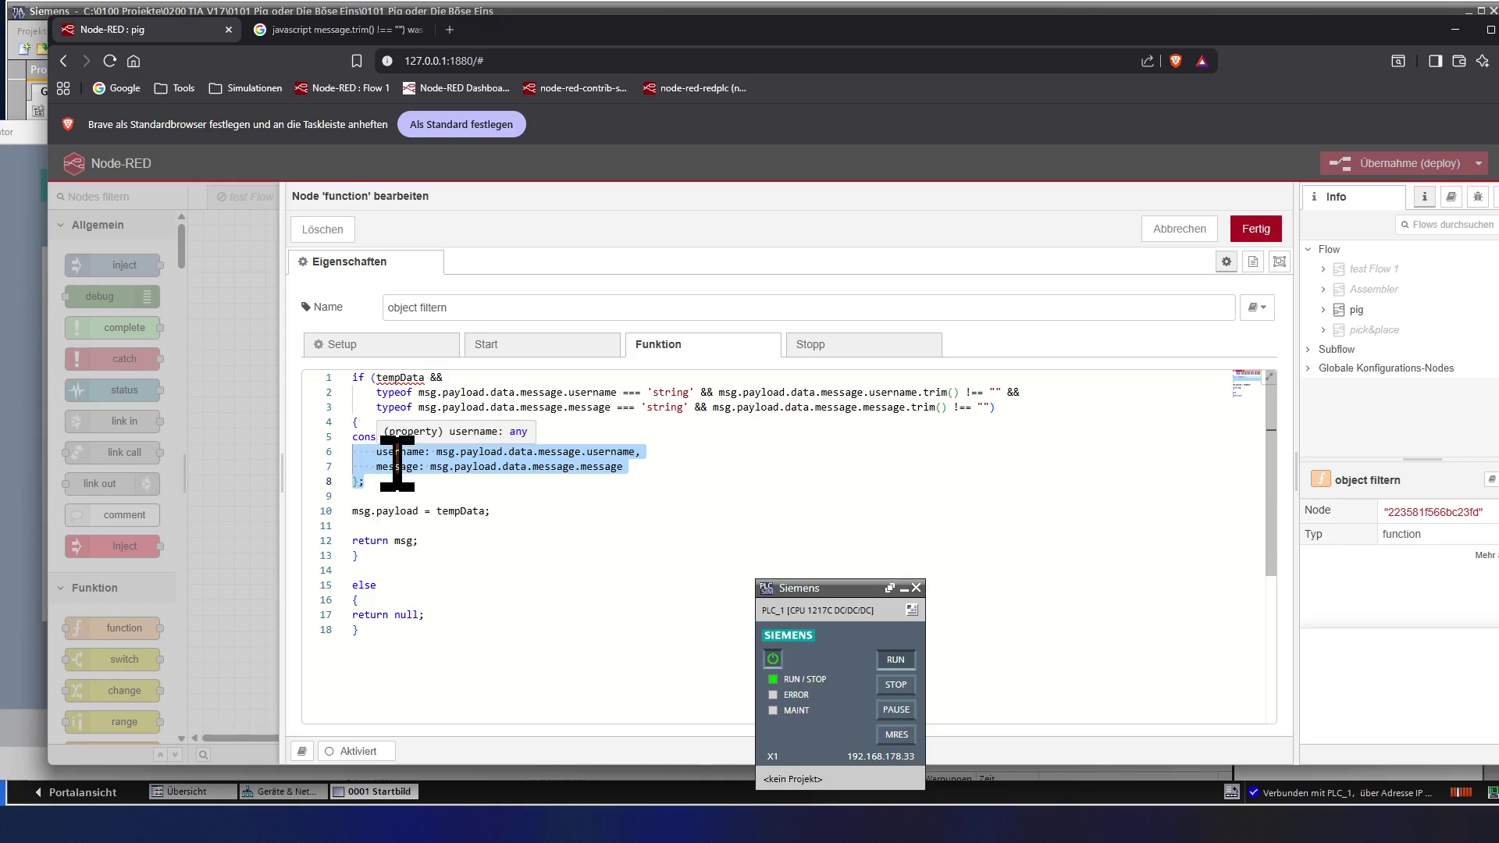
click(382, 553)
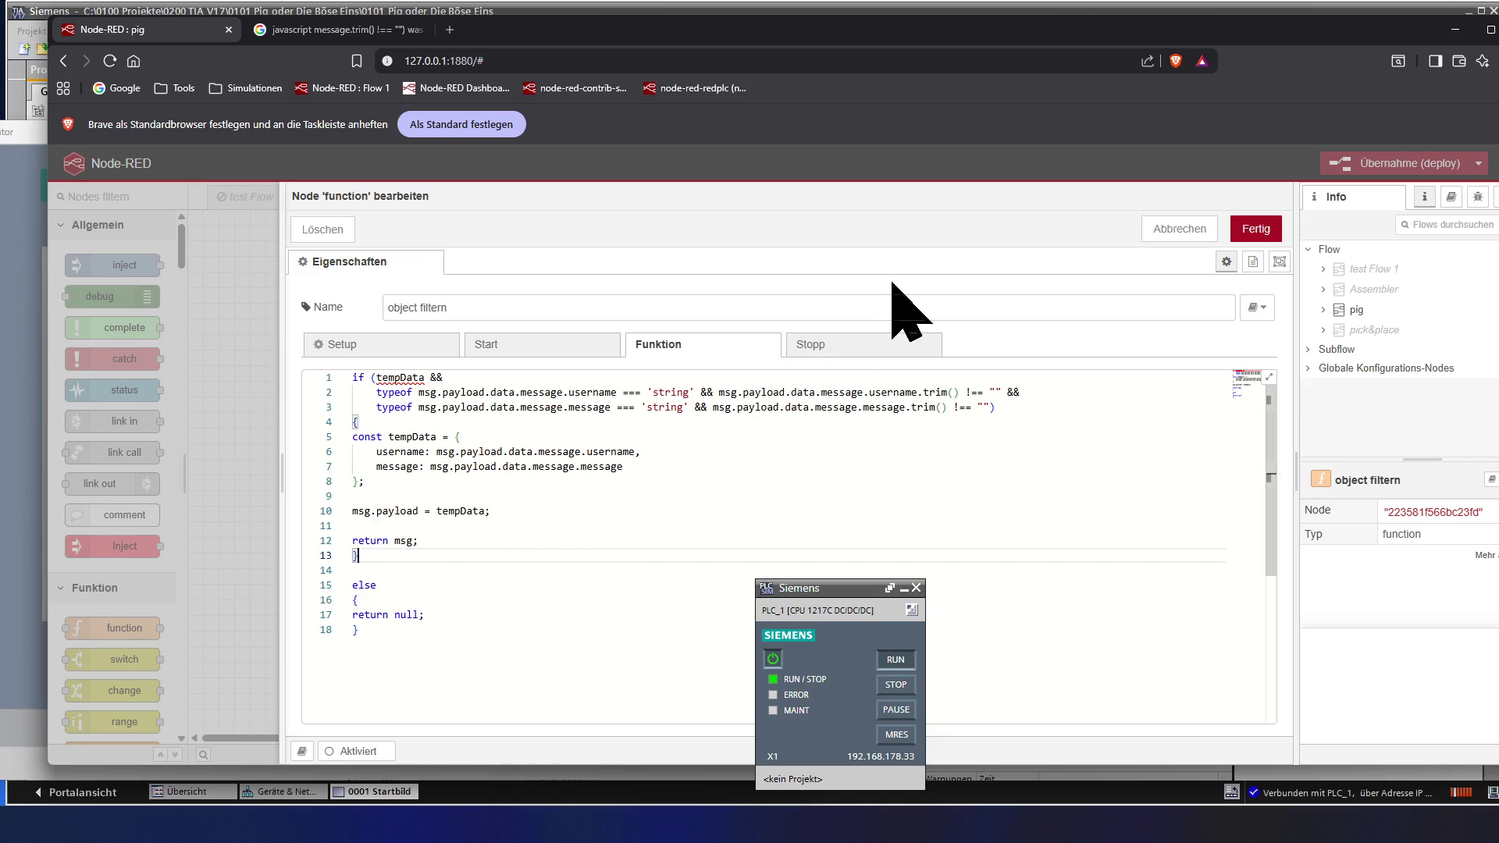
click(1255, 228)
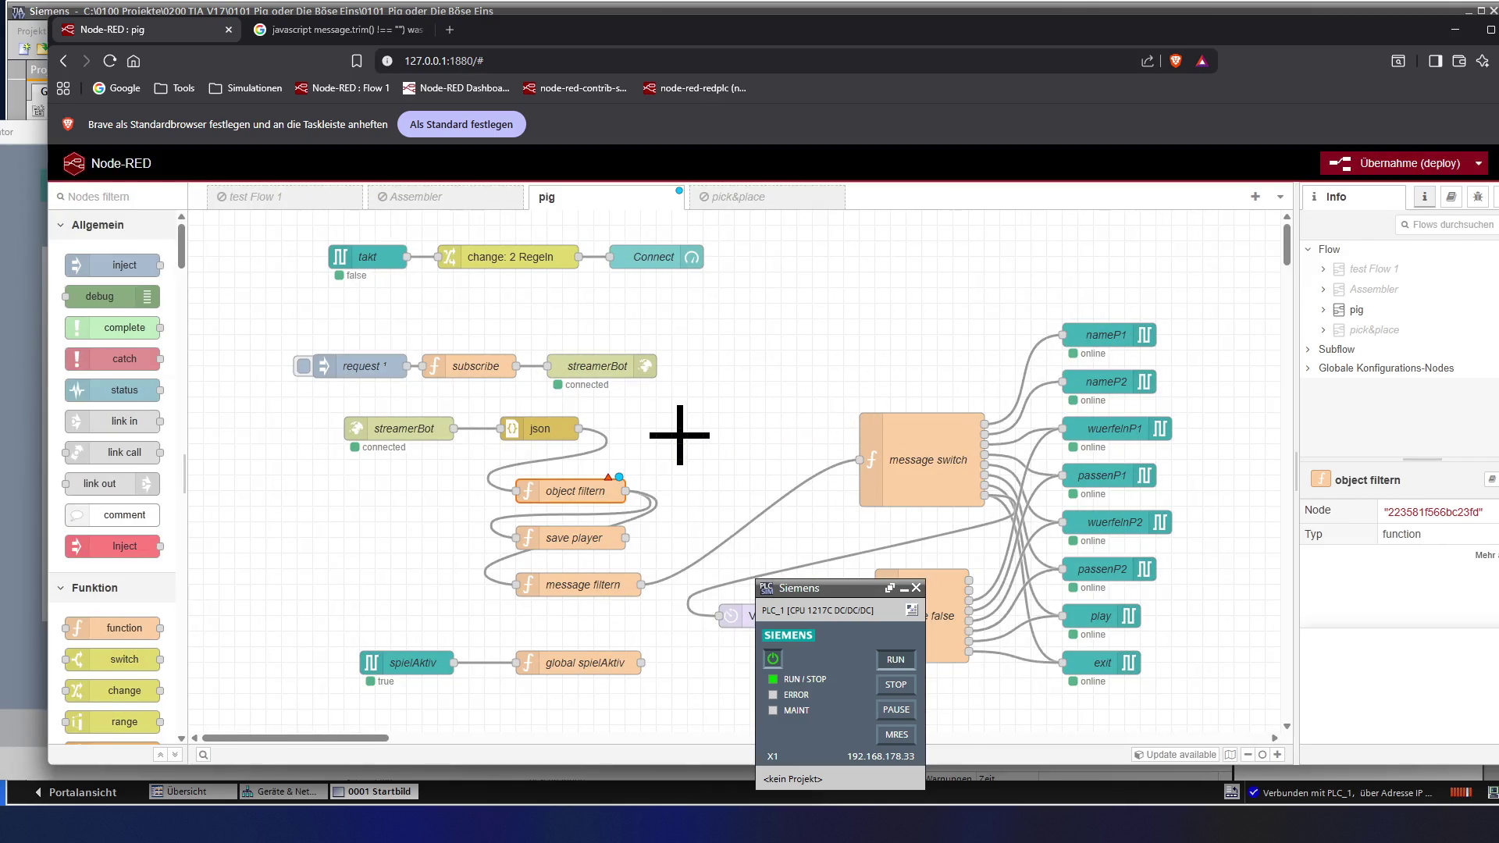
double_click(585, 489)
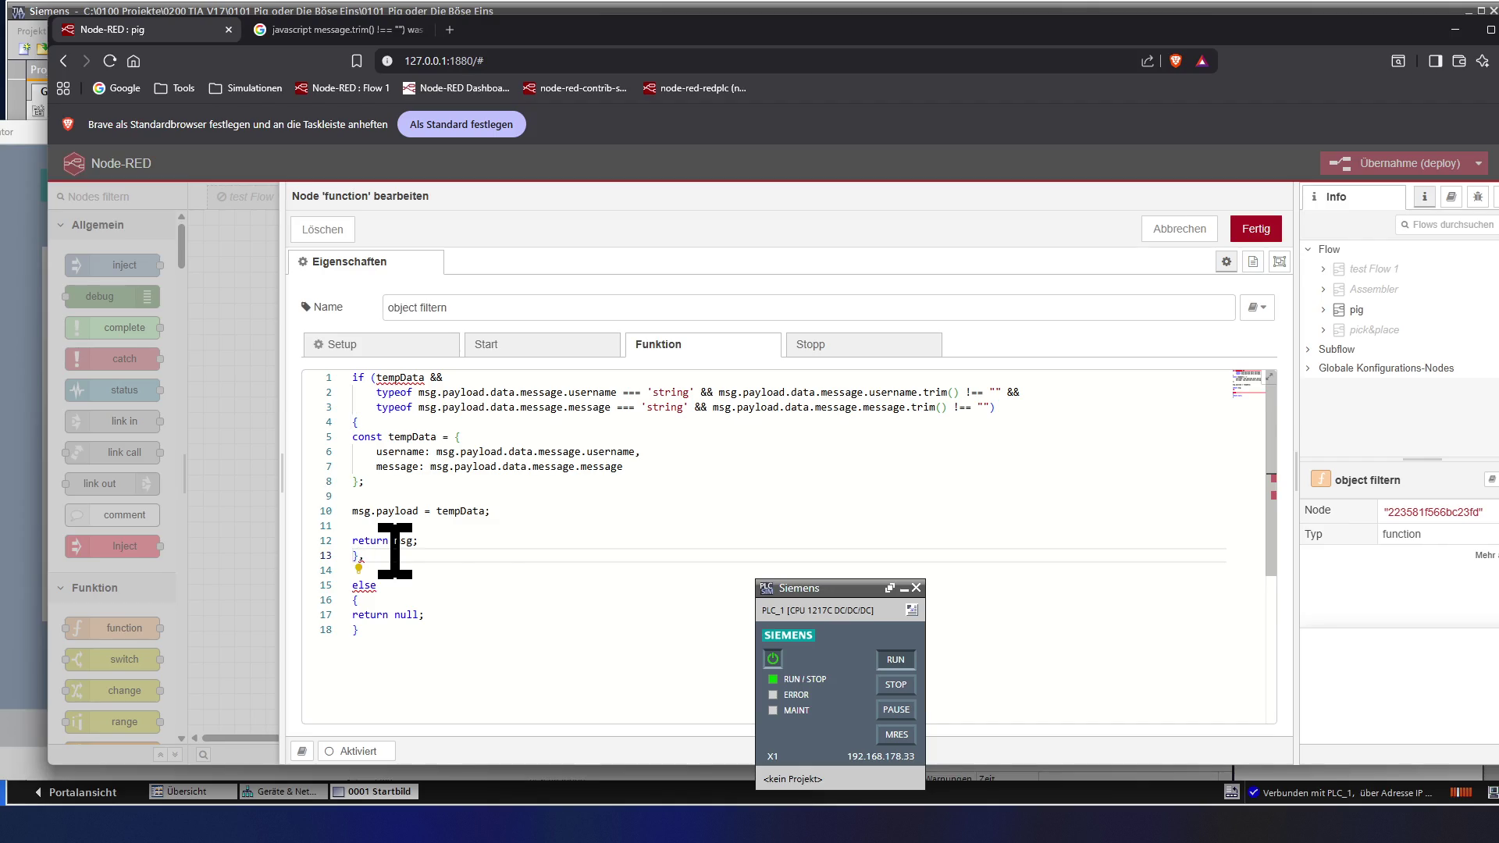
text(;)
- Step through the object filtern if/else code, checking the closing braces on lines 13 and 8 and the condition on line 2
key(Down)
key(Down)
key(Down)
key(Down)
key(Down)
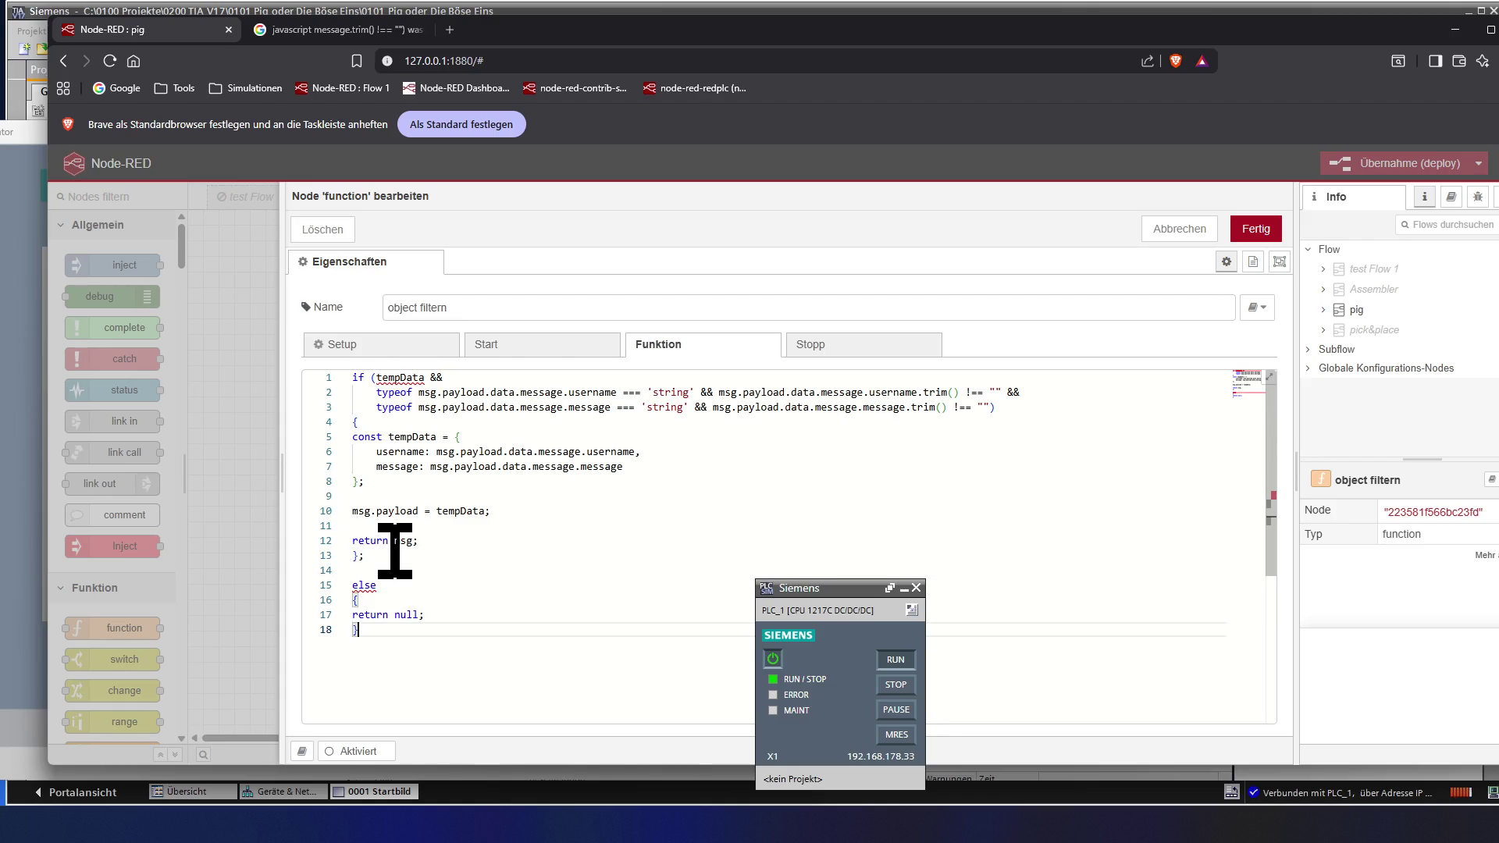
text(;)
click(395, 551)
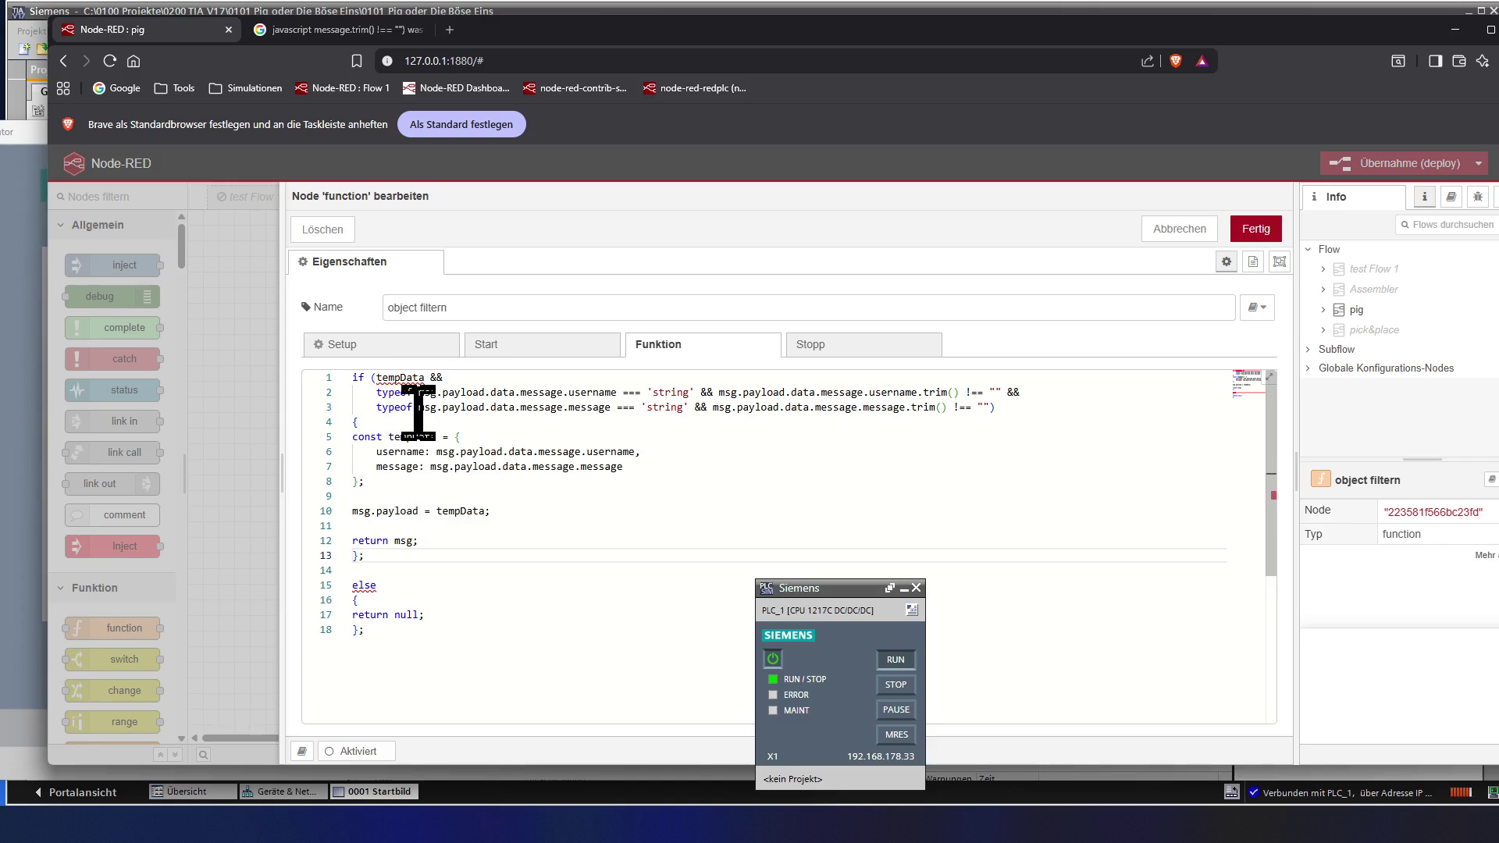
mouse_move(412, 436)
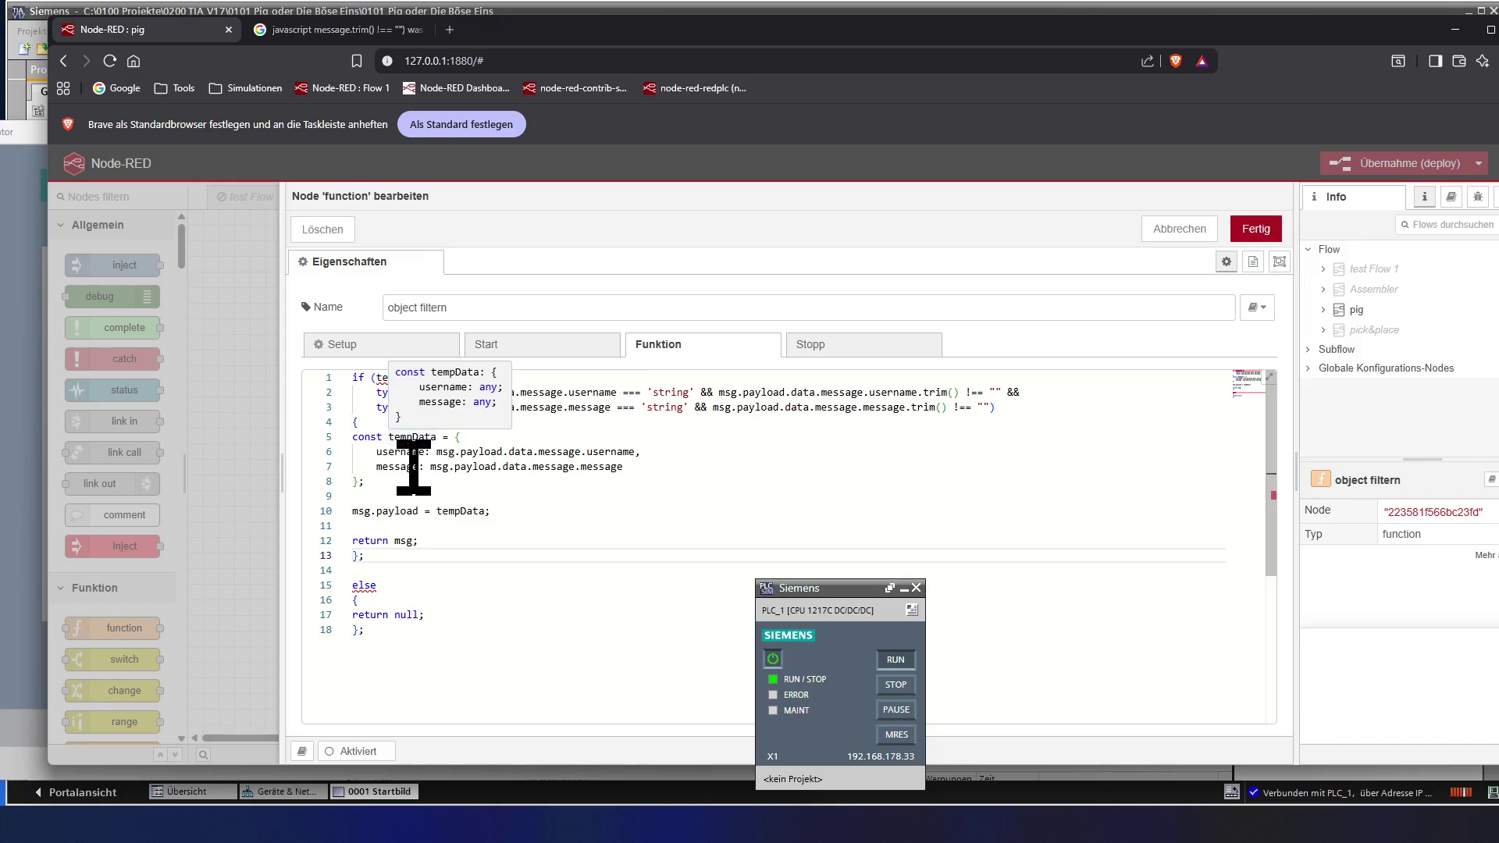
click(412, 481)
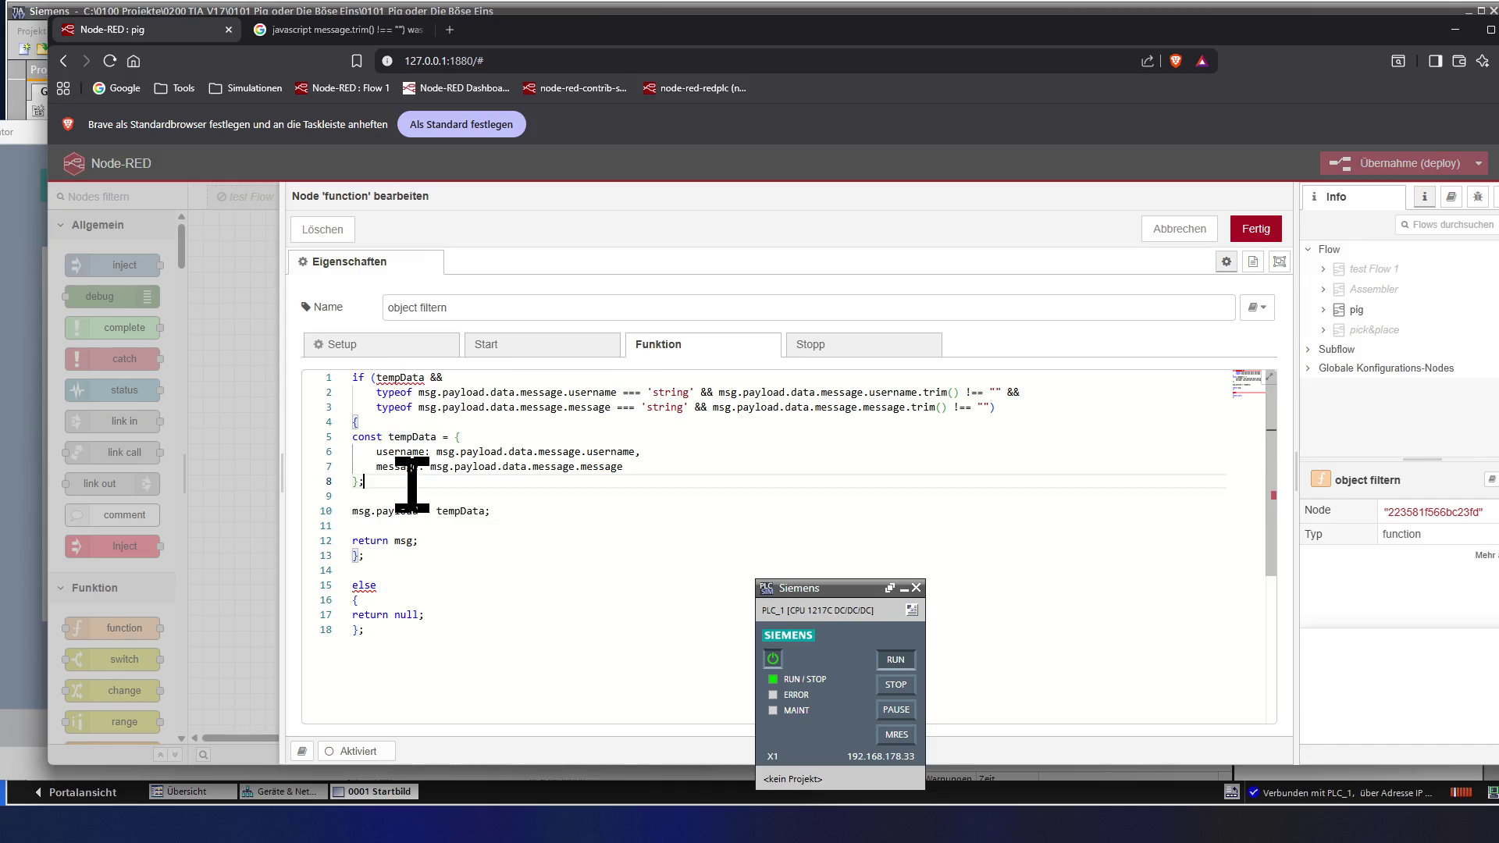
scroll(411, 482, down, 1)
scroll(412, 481, up, 1)
click(425, 391)
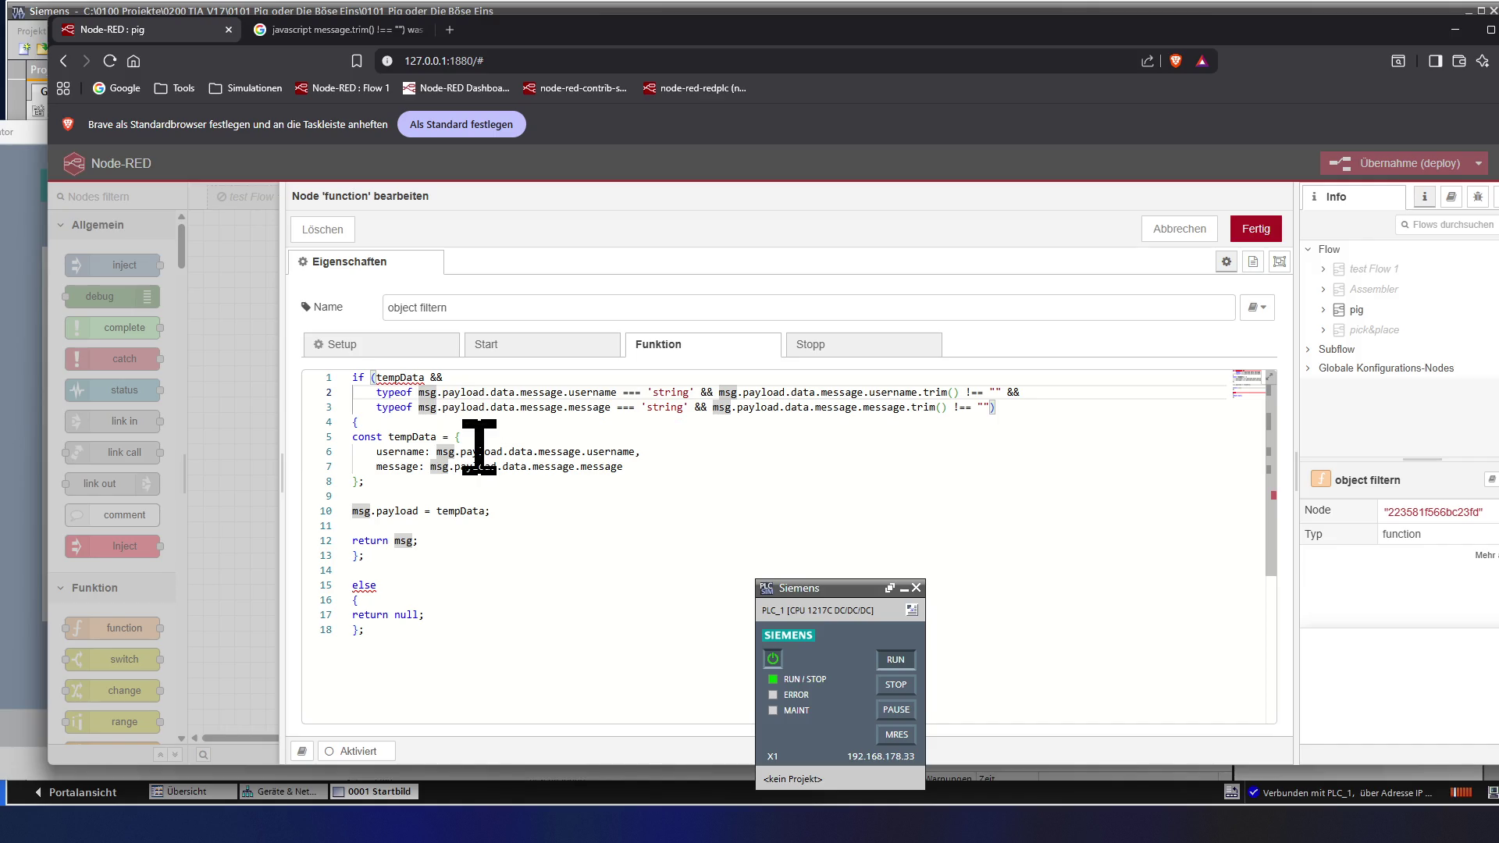
- Copy msg.payload from line 2 and paste it over tempData in the if condition on line 1
key(shift+Right)
key(shift+Right)
key(shift+Right)
key(shift+Right)
key(shift+Right)
key(shift+Right)
key(shift+Right)
key(shift+Right)
key(shift+Right)
key(shift+Right)
key(shift+Right)
key(ctrl+c)
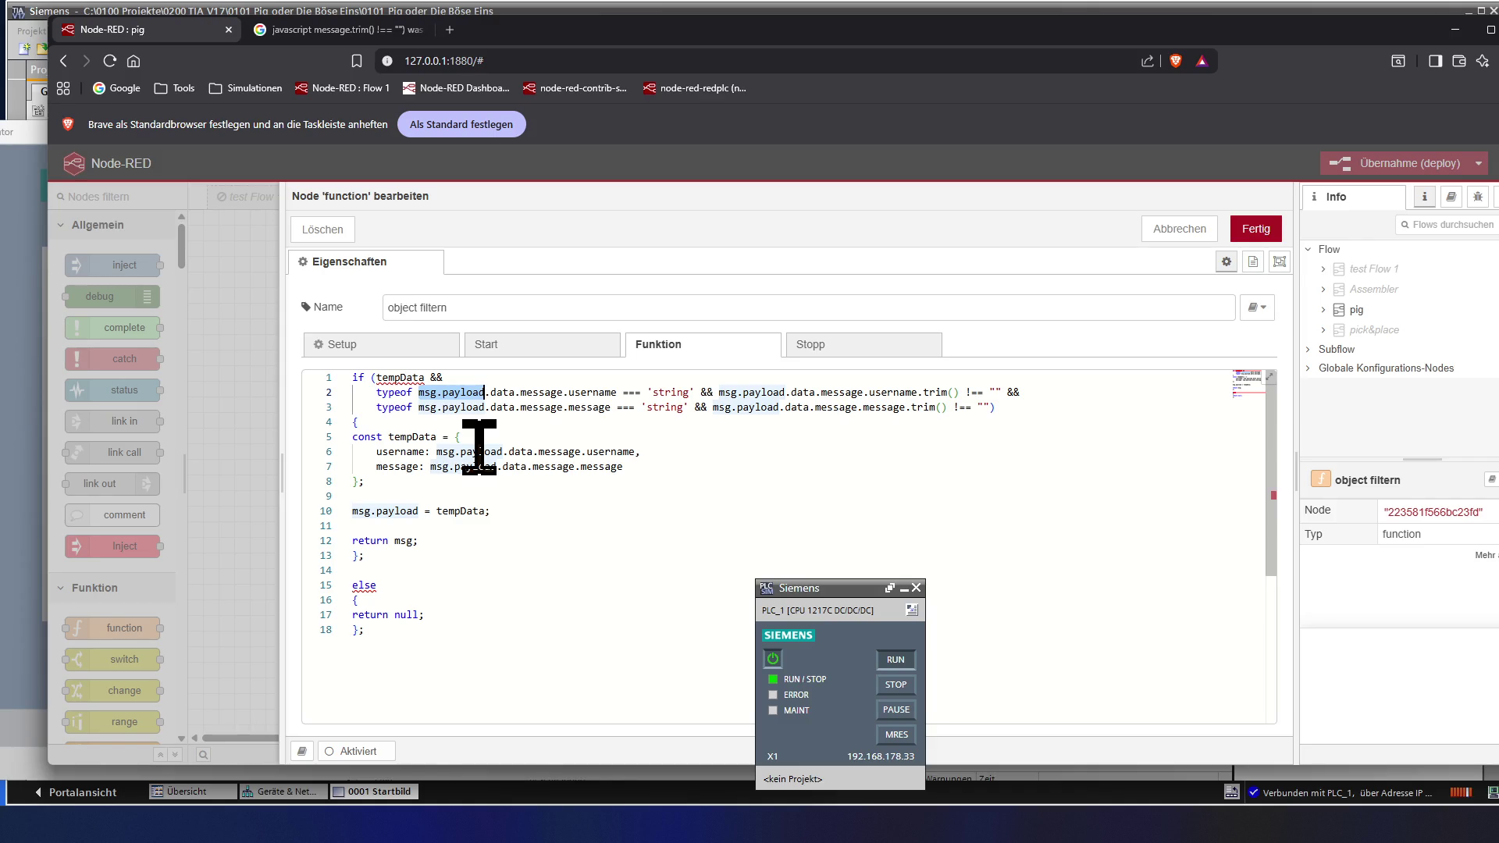
key(Home)
key(Up)
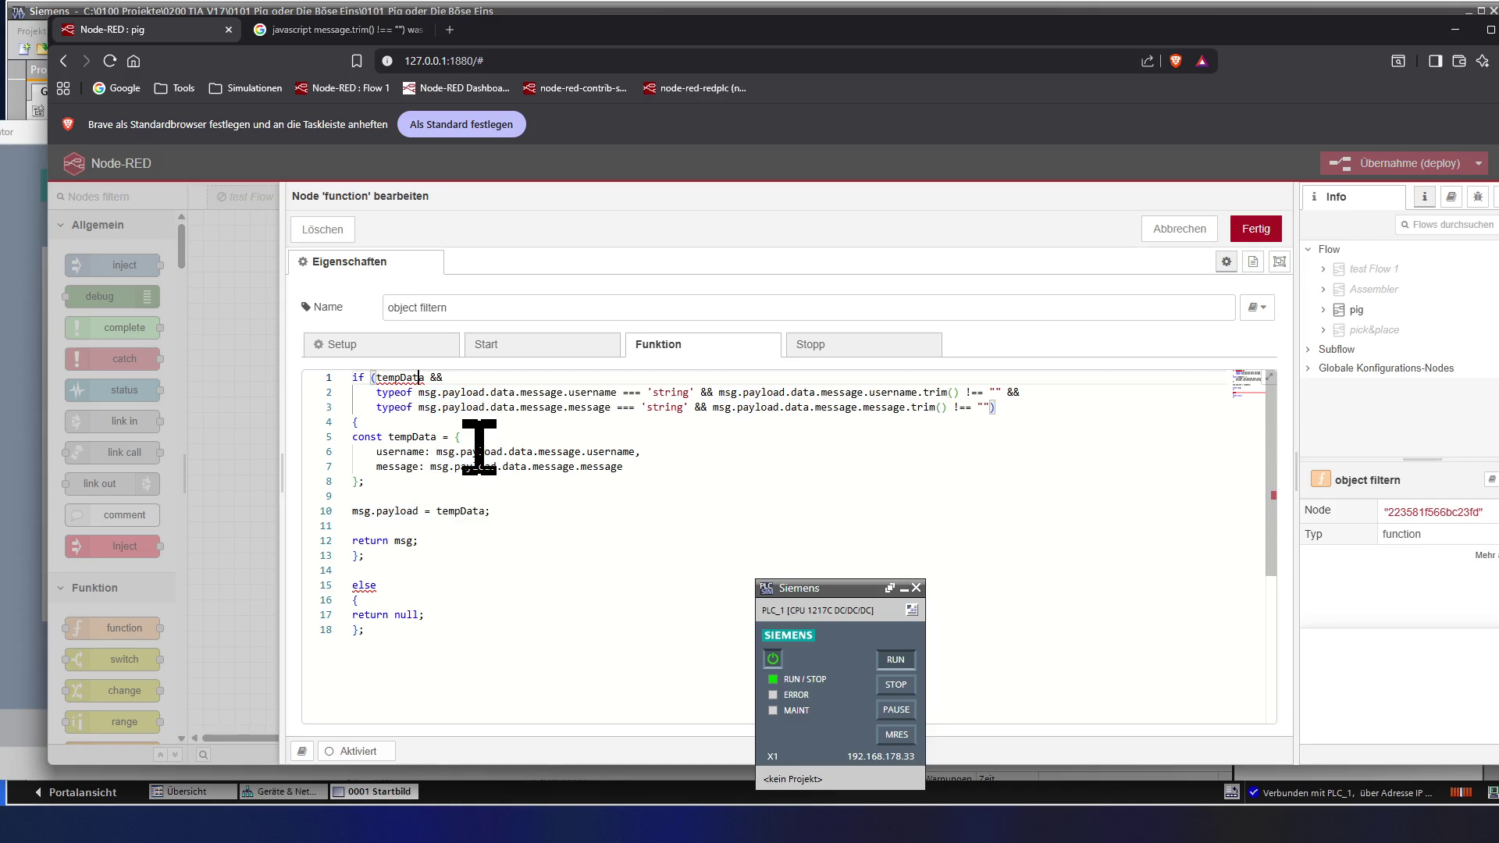
key(Left)
key(Left)
key(Left)
key(Left)
key(Left)
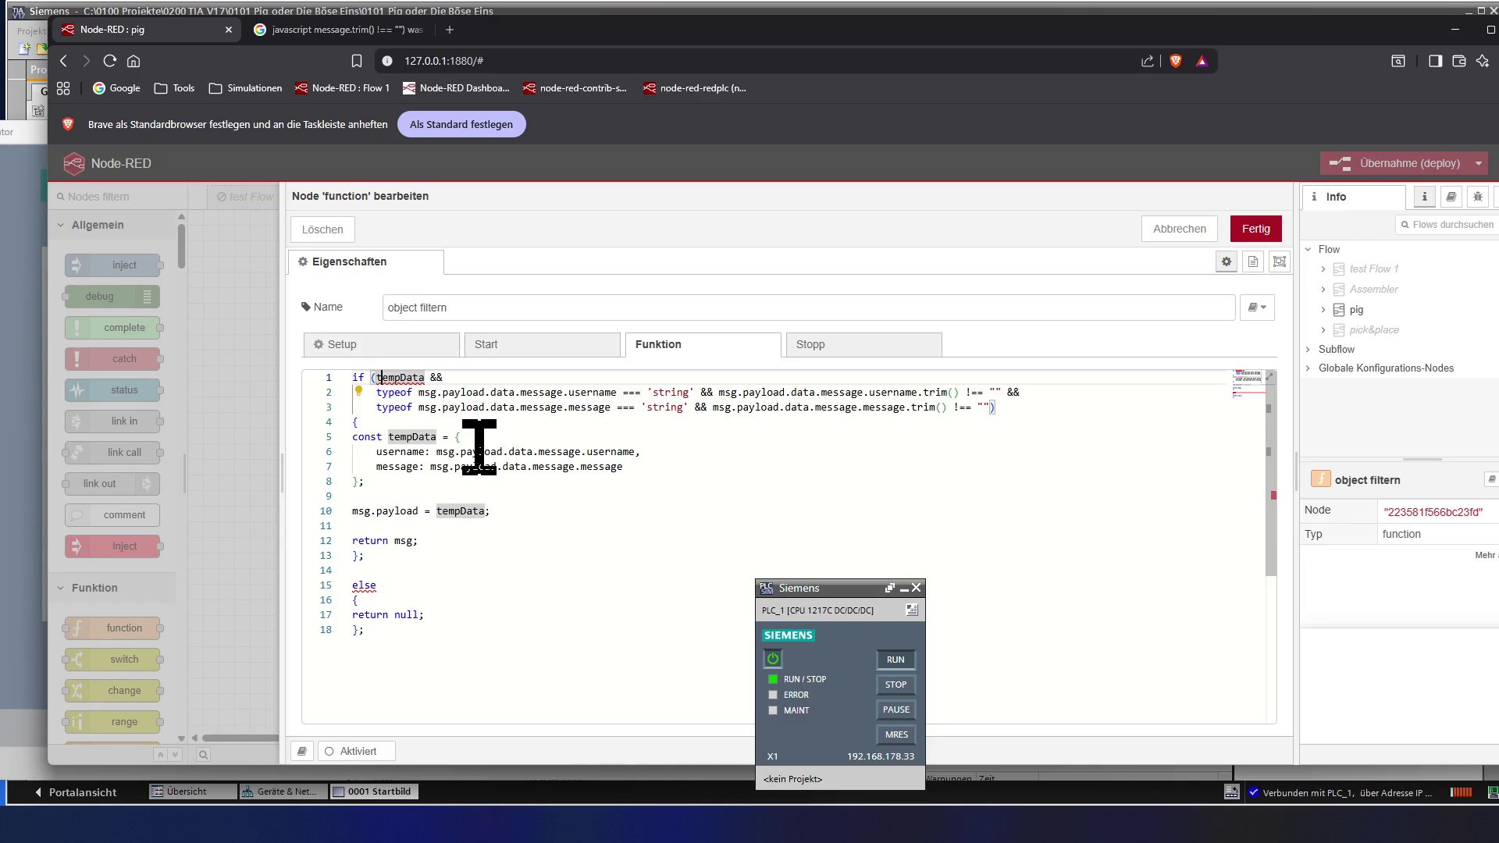
key(shift+Right)
key(shift+Right)
key(shift+Right)
key(shift+Right)
key(shift+Right)
key(shift+Right)
key(shift+Right)
key(shift+Right)
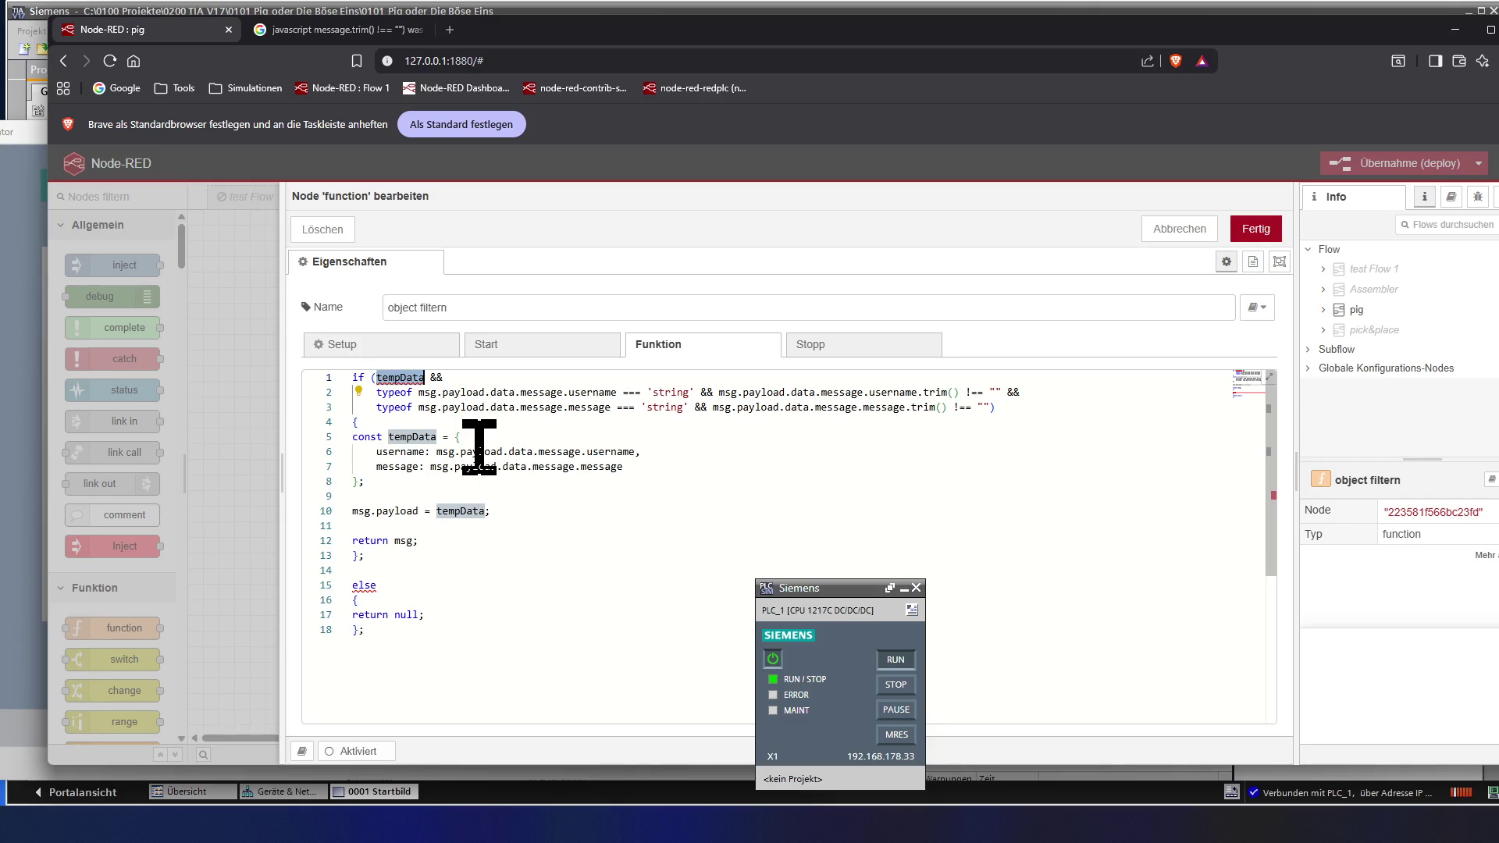
key(ctrl+v)
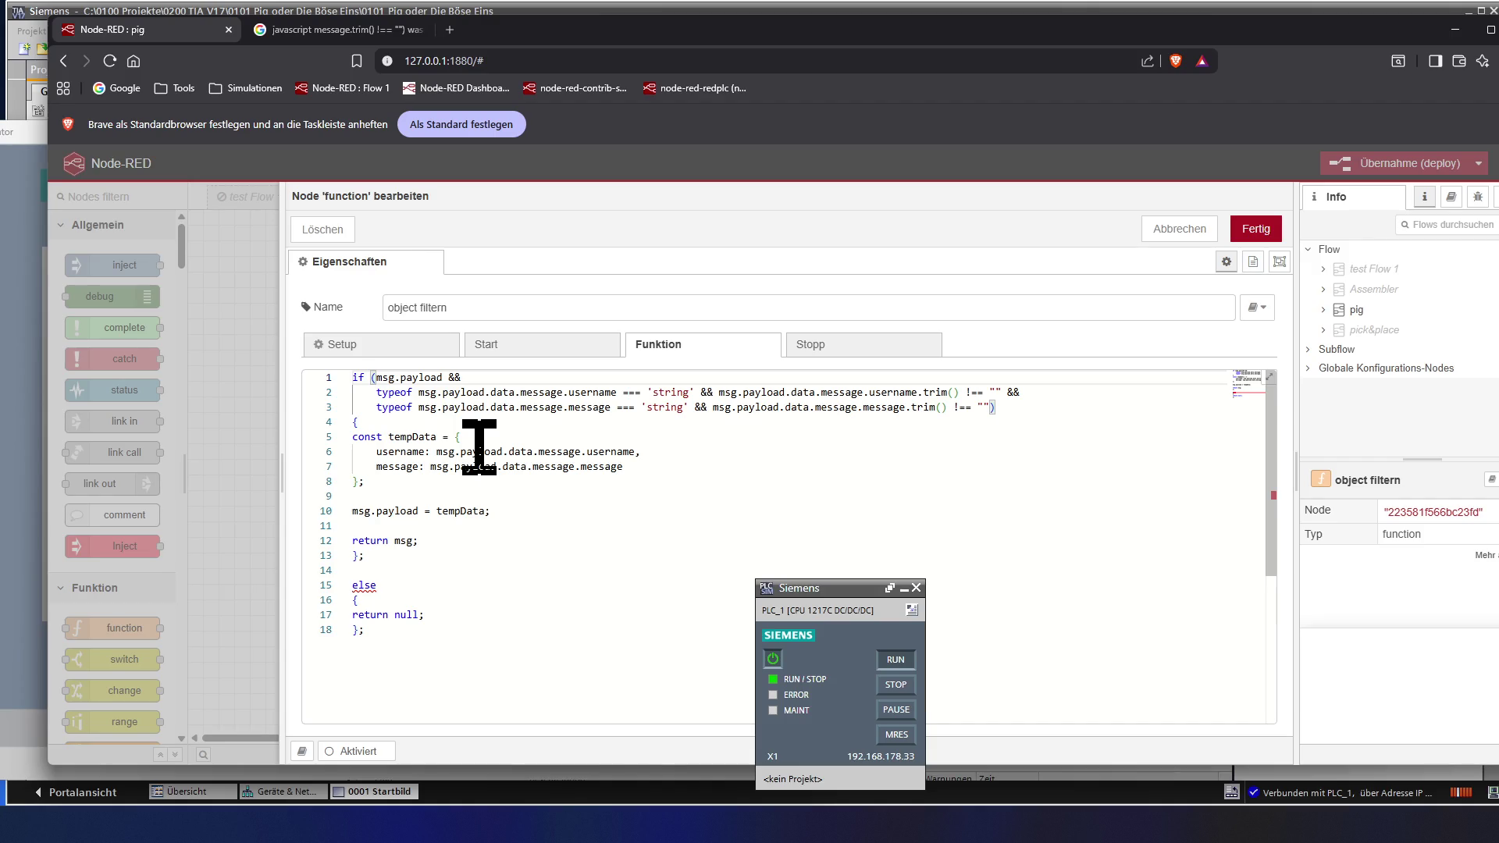
key(Down)
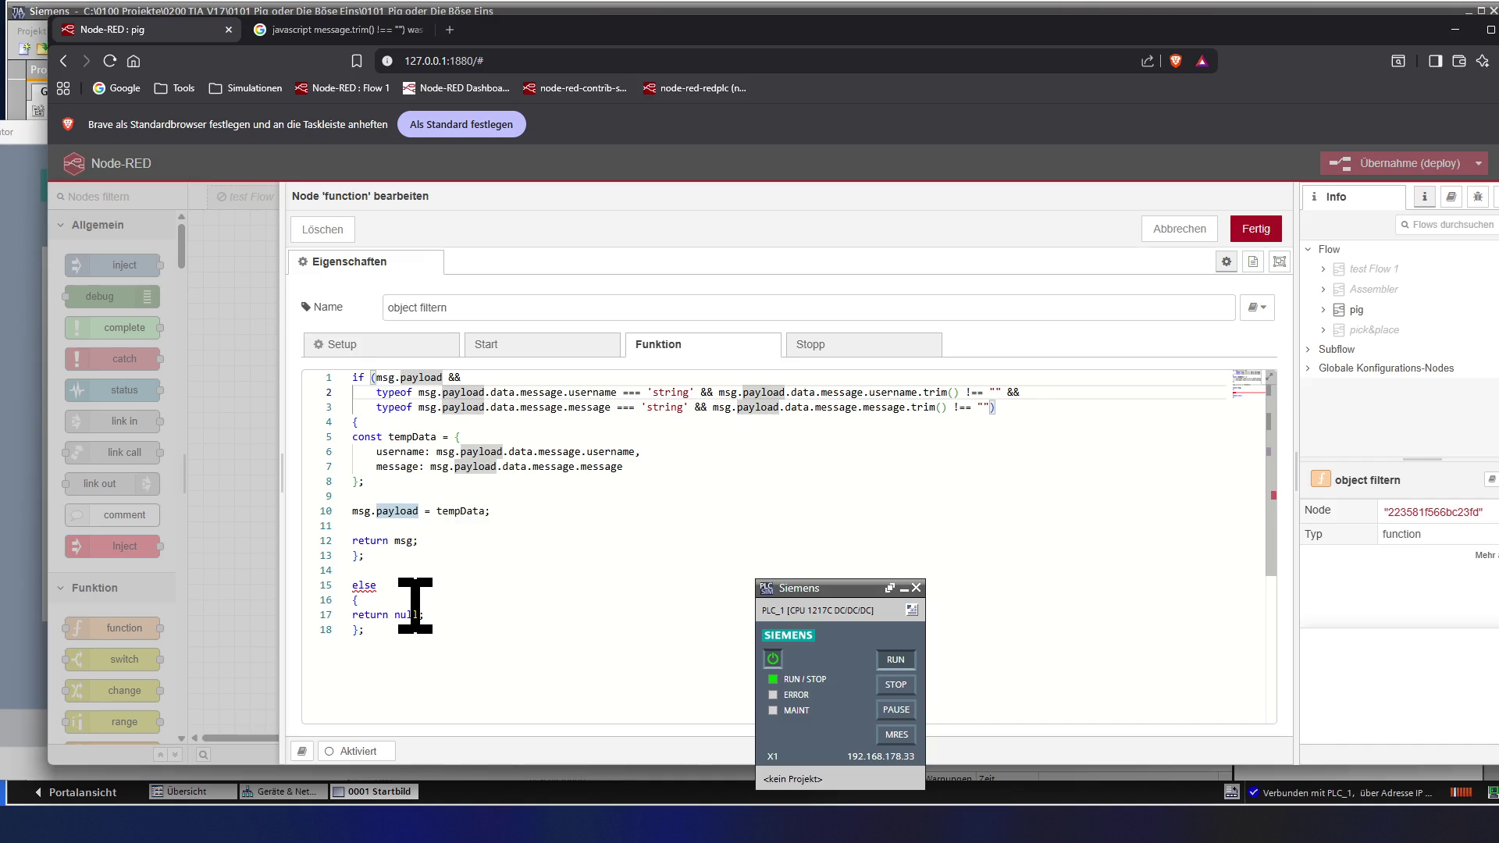
- Delete the stray semicolon after the closing brace on line 13, clearing the else flag, and save the node with Fertig
click(405, 630)
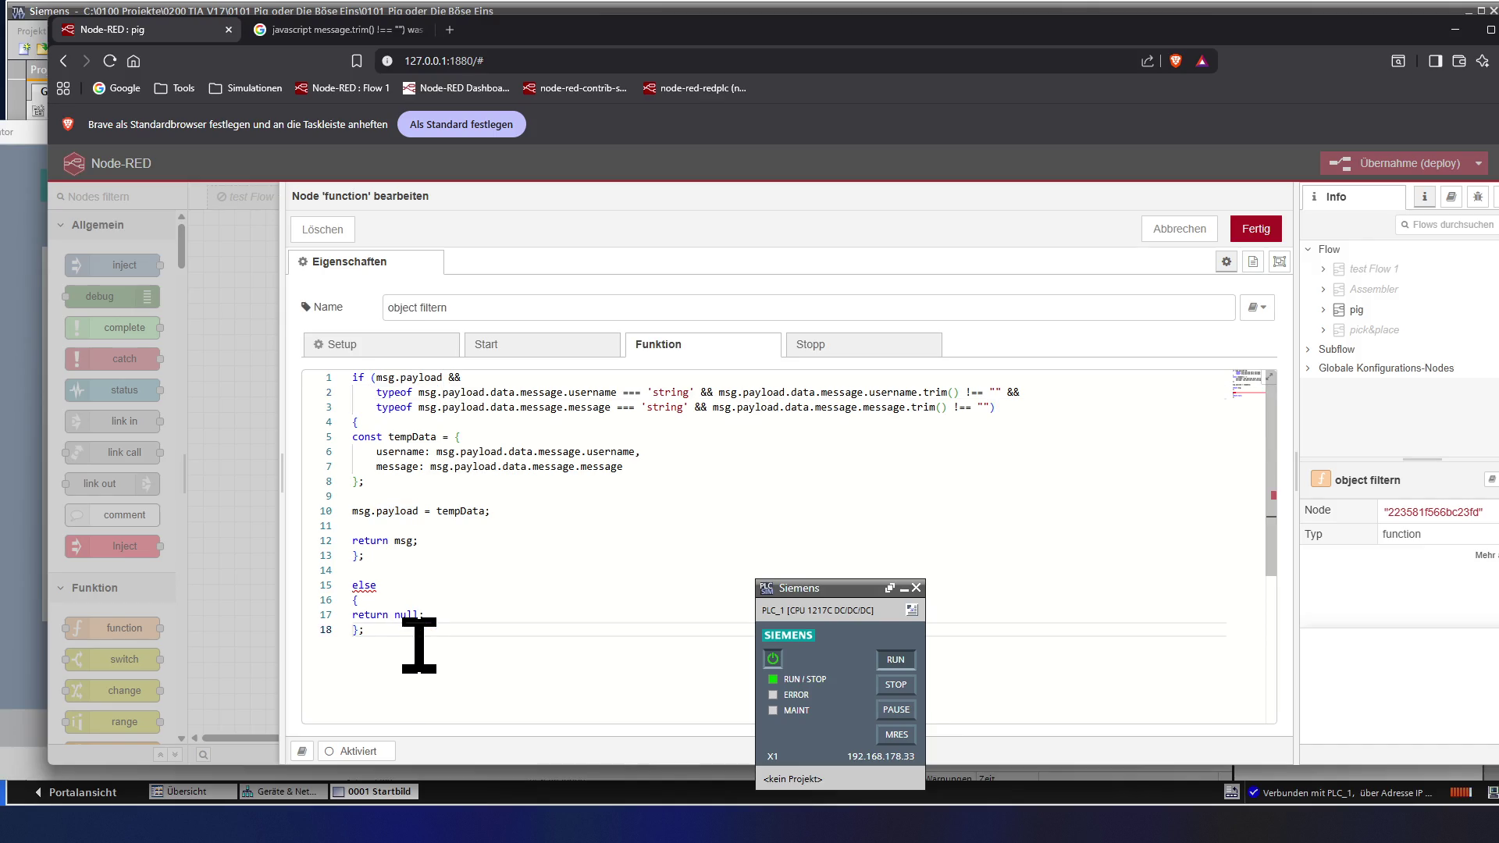
key(Up)
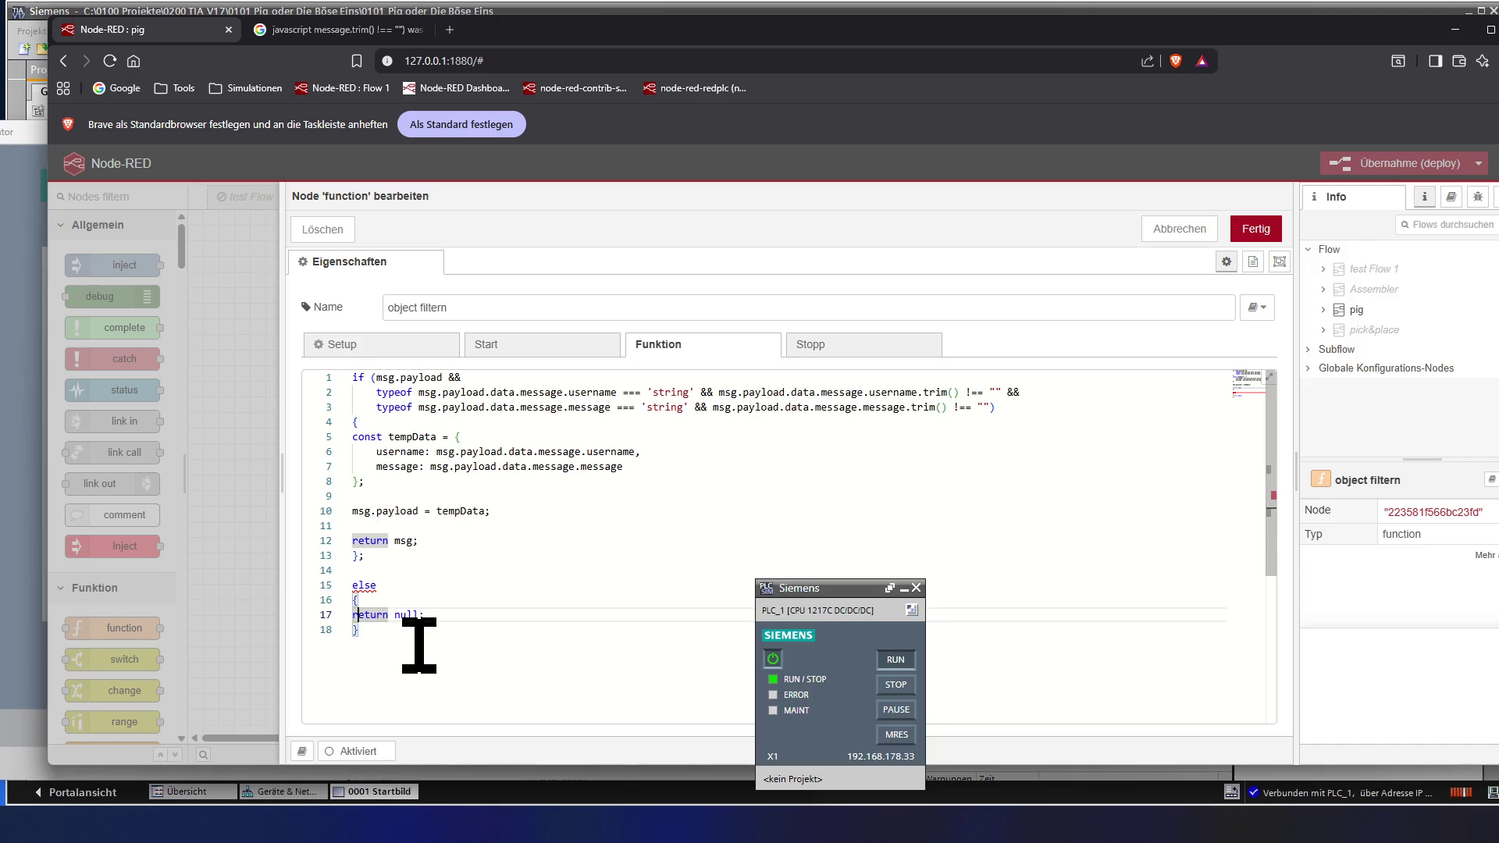
key(Up)
key(Up)
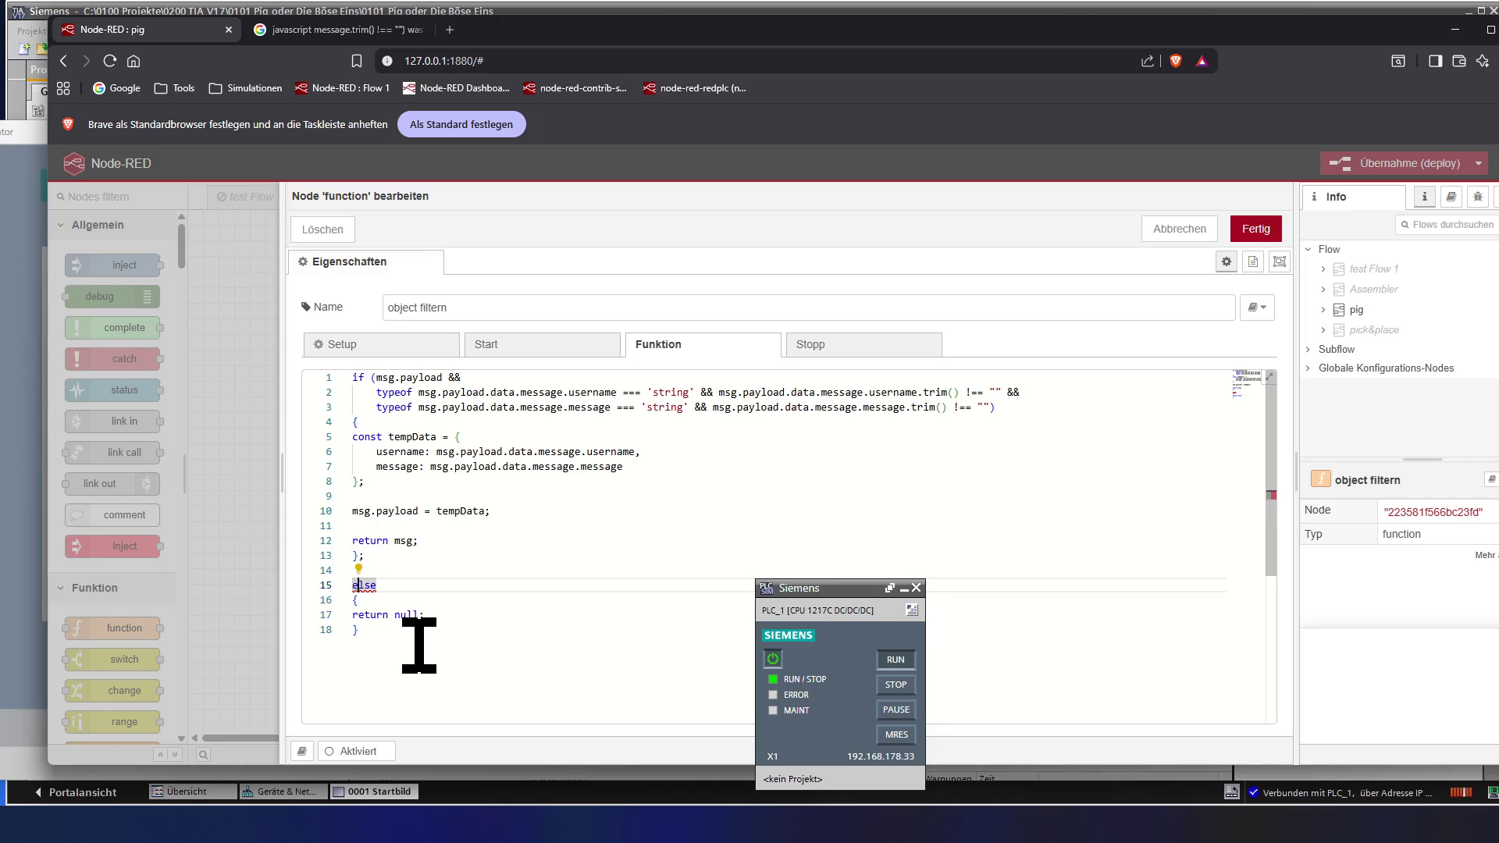
key(Up)
key(Up)
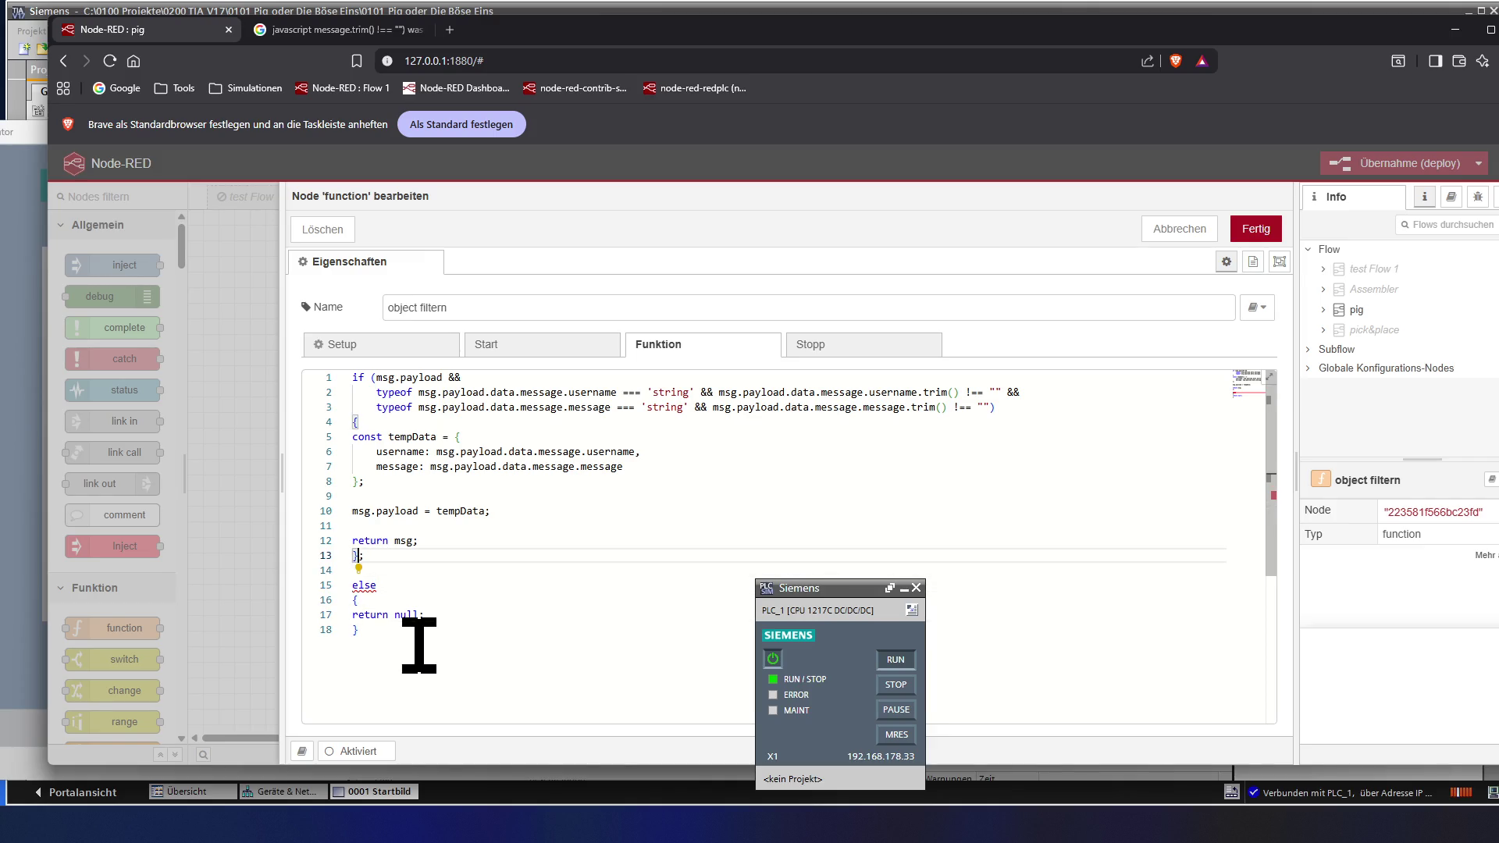
key(BackSpace)
key(Down)
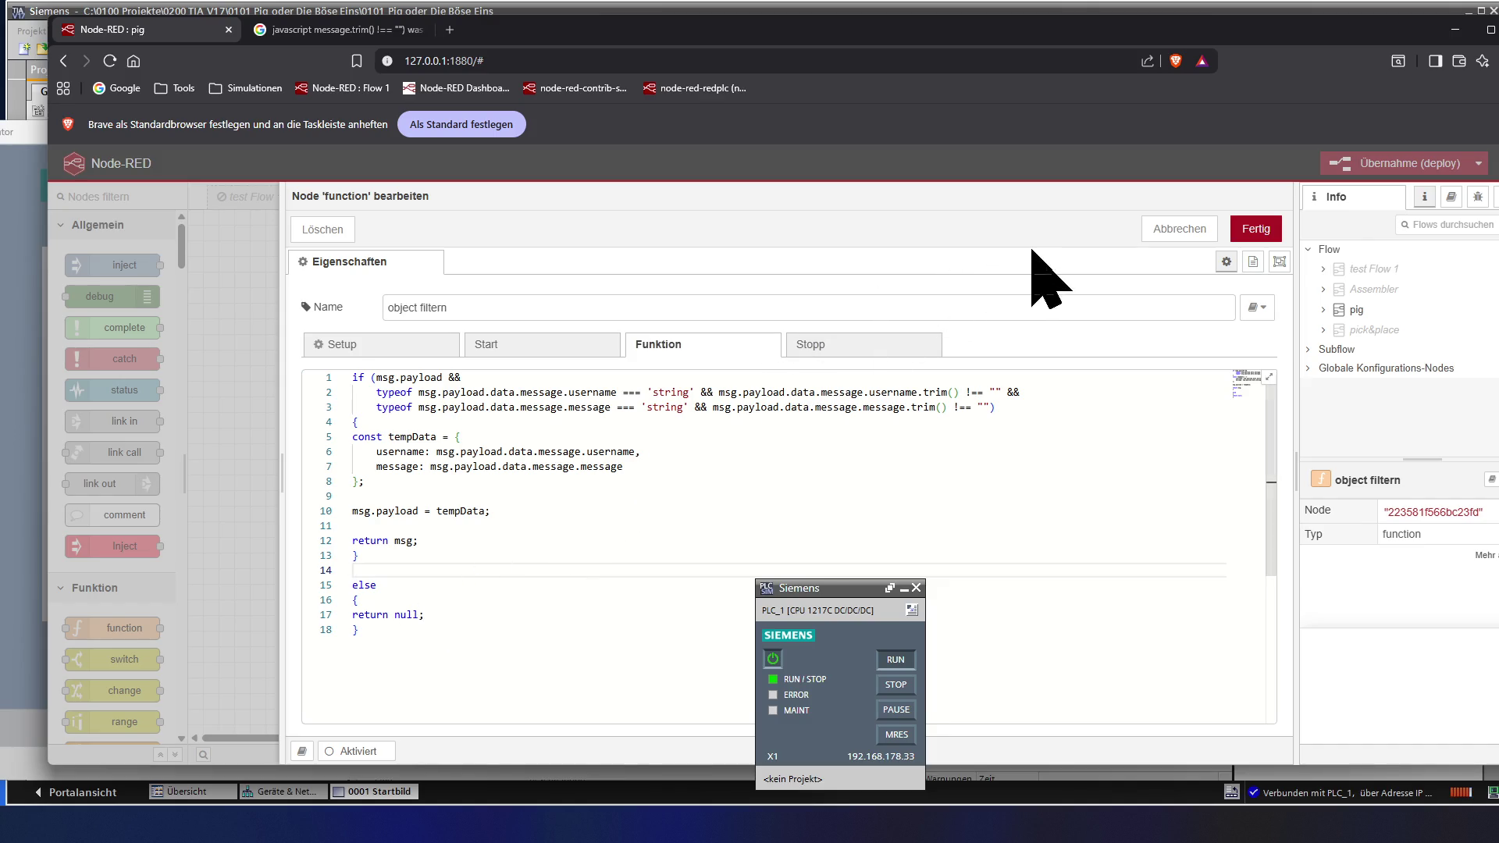
click(1256, 229)
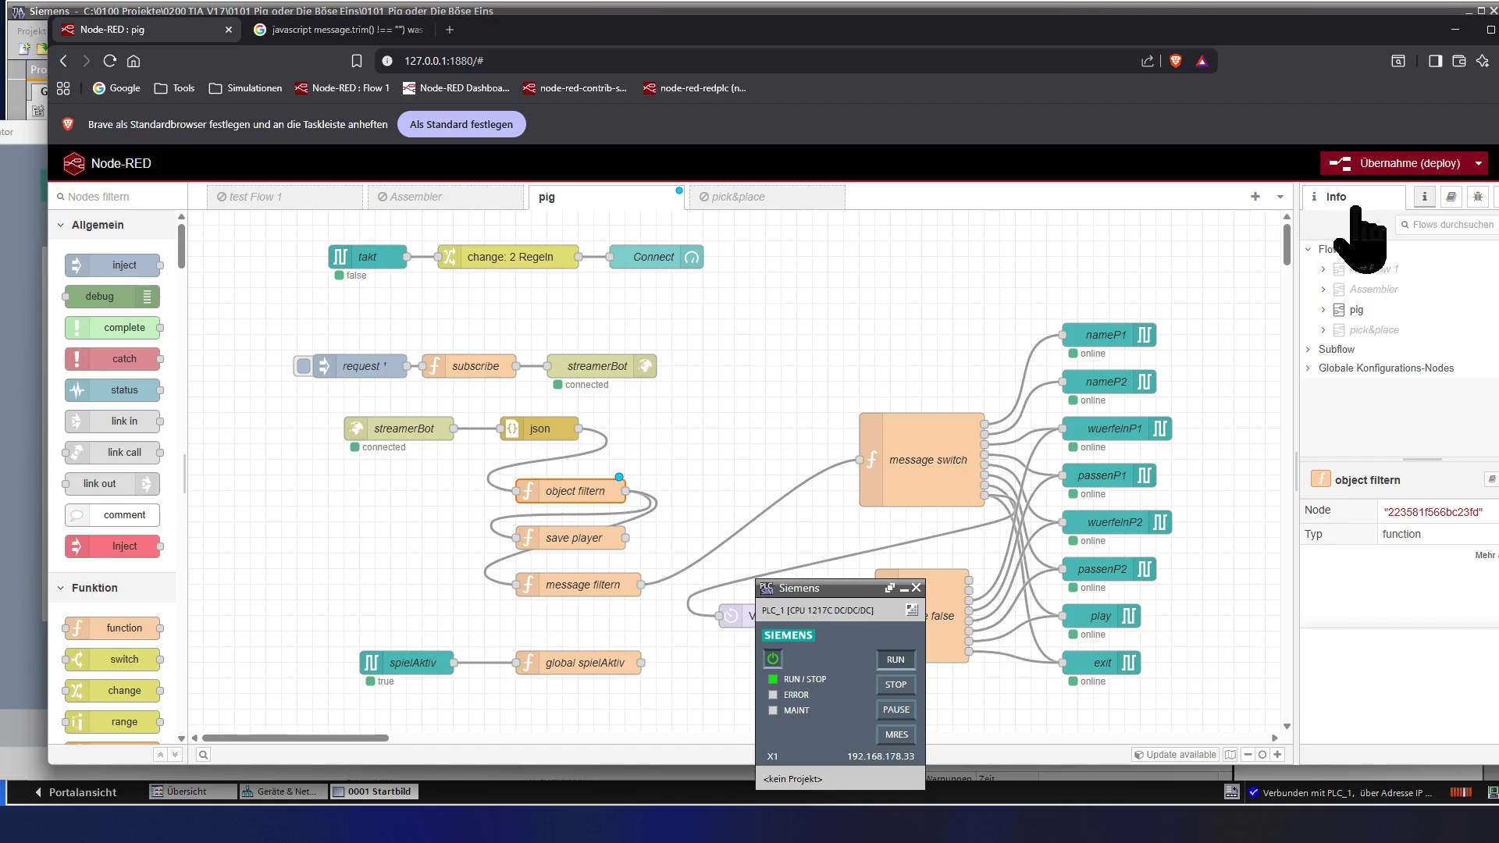
- Deploy the flow with Übernahme and bring the SIMATIC HMI runtime window forward
click(1429, 167)
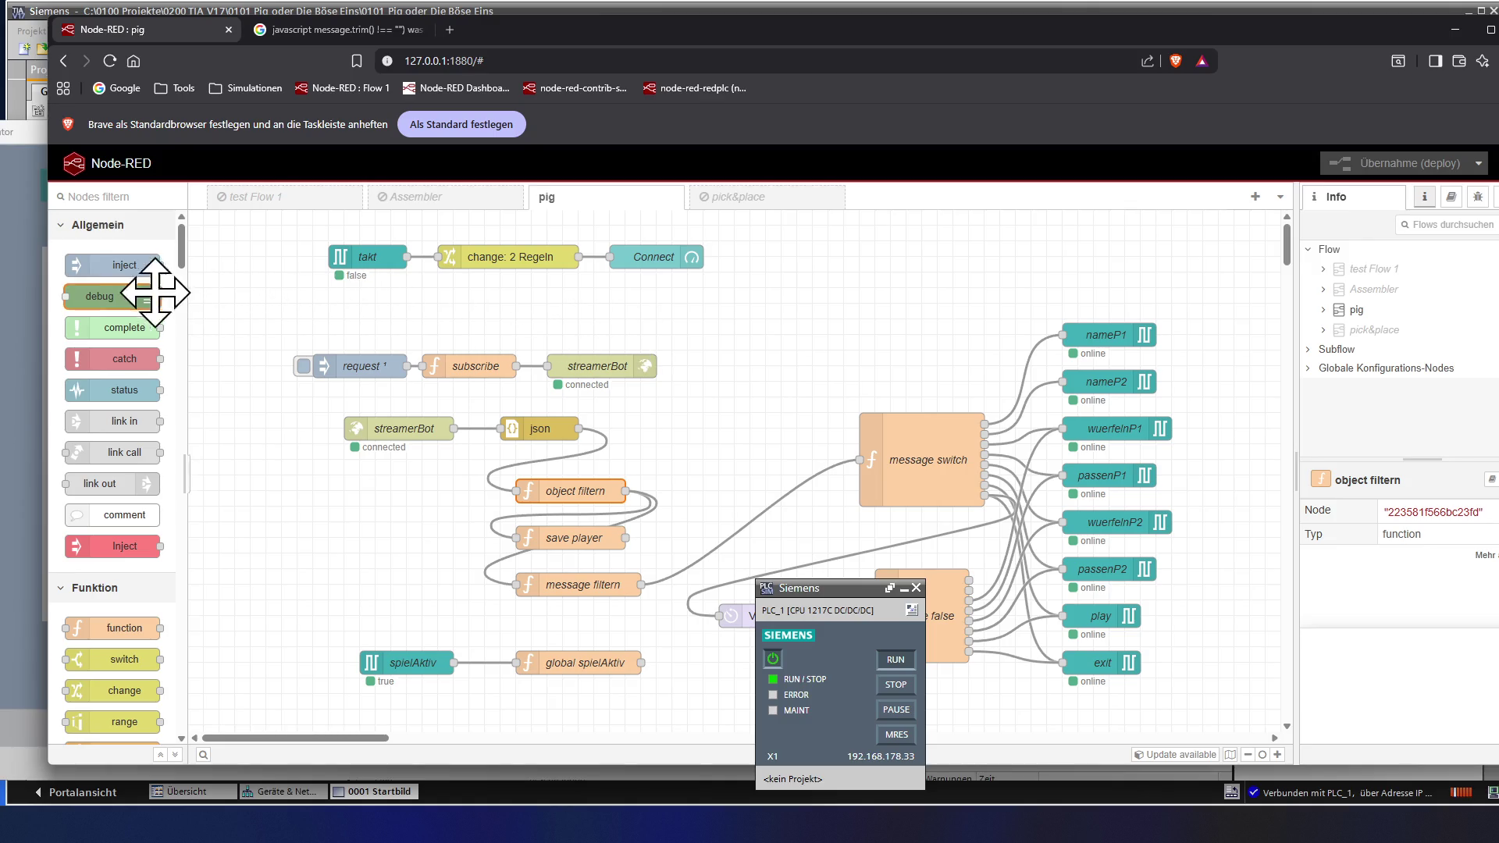
click(6, 136)
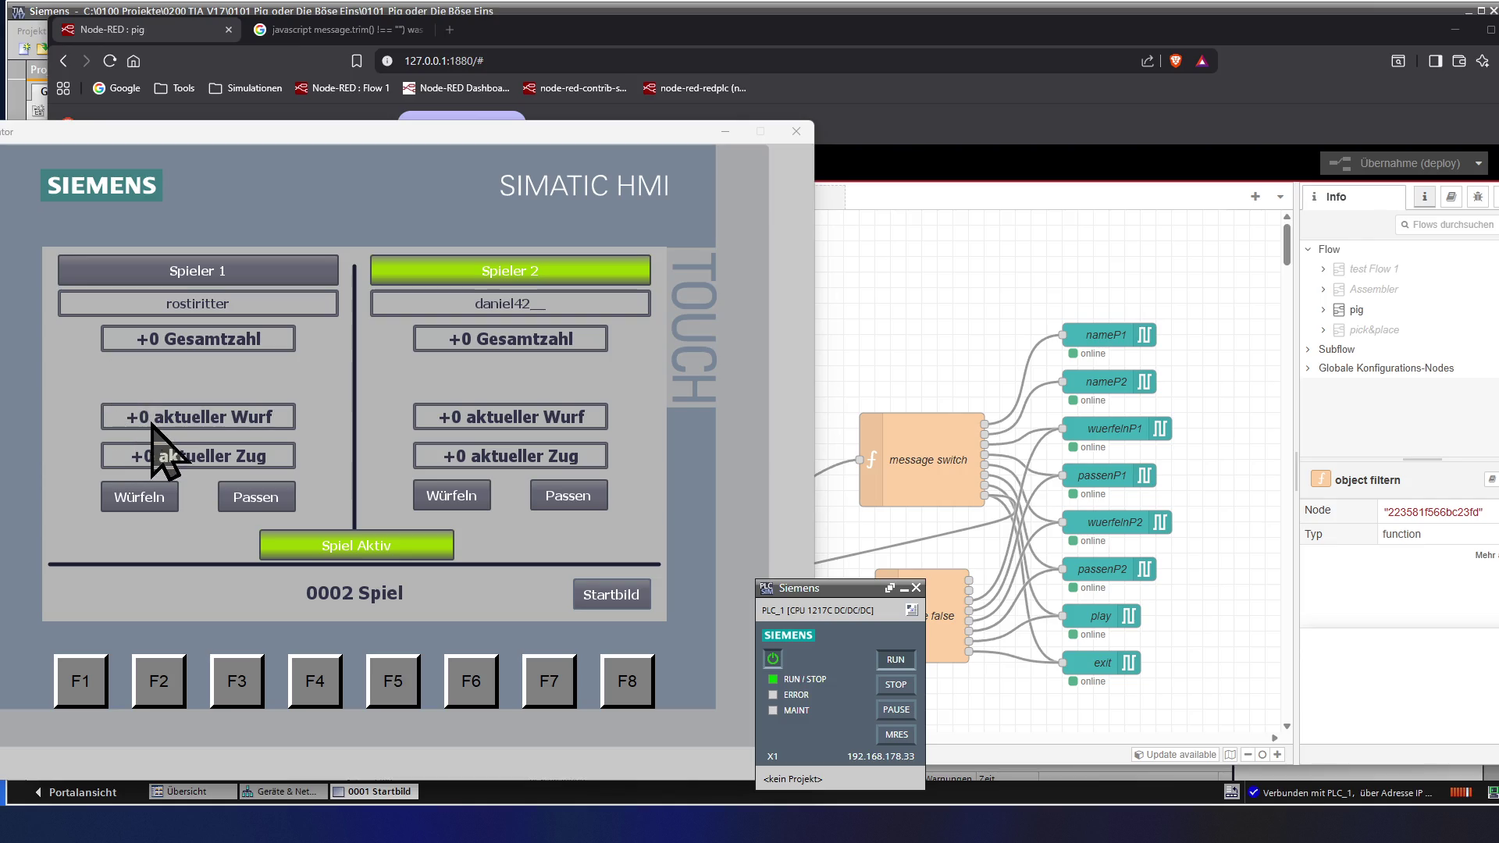
- Pass with Passen so Spieler 1 banks 6 points and the turn goes to Spieler 2
click(567, 493)
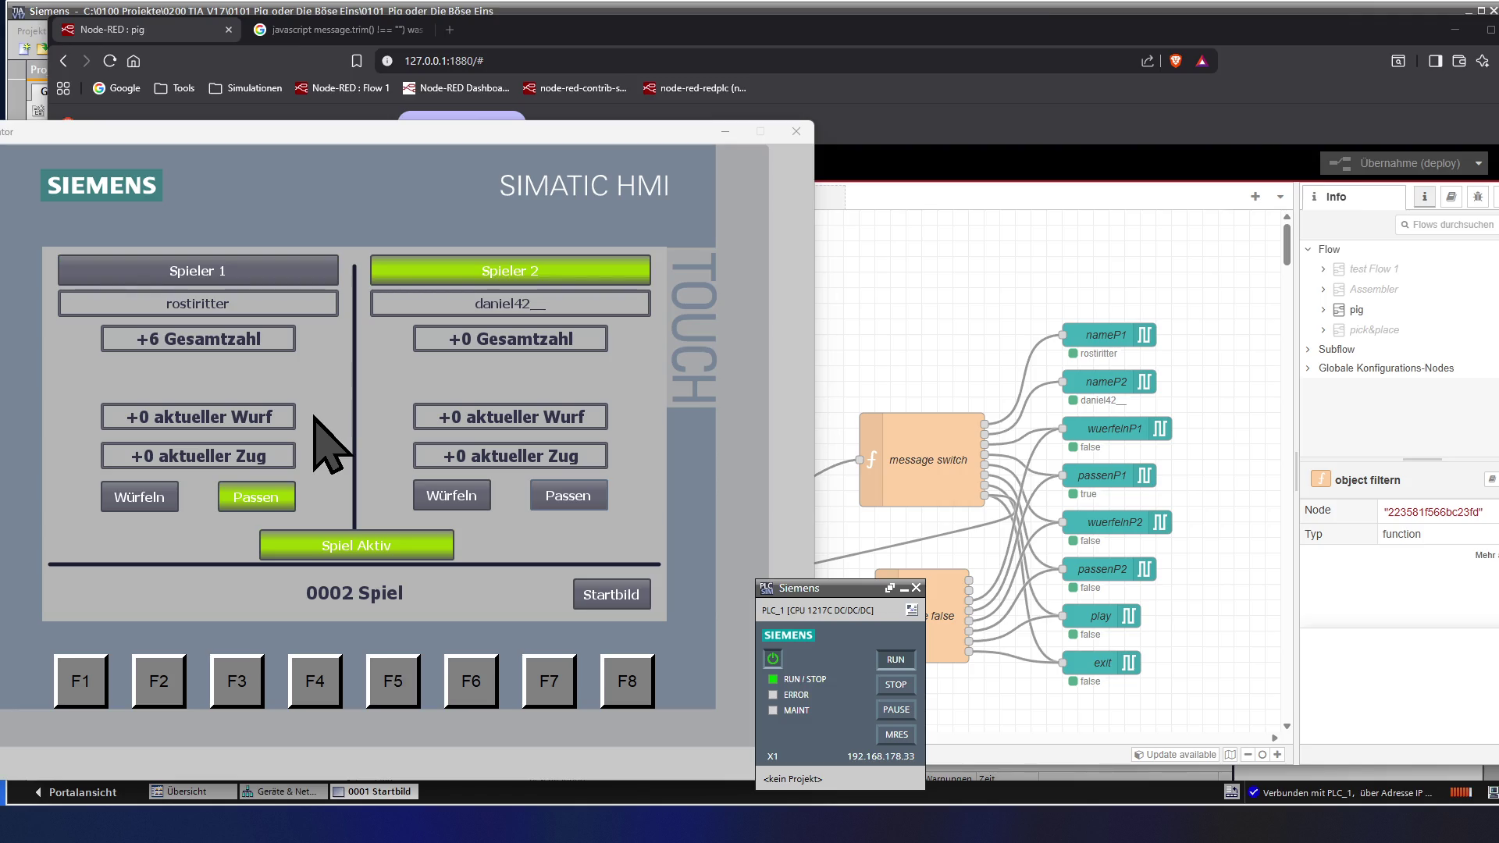
- Play a Passen and a Würfeln turn, close the HMI runtime and return to the TIA Portal screen editor
click(552, 498)
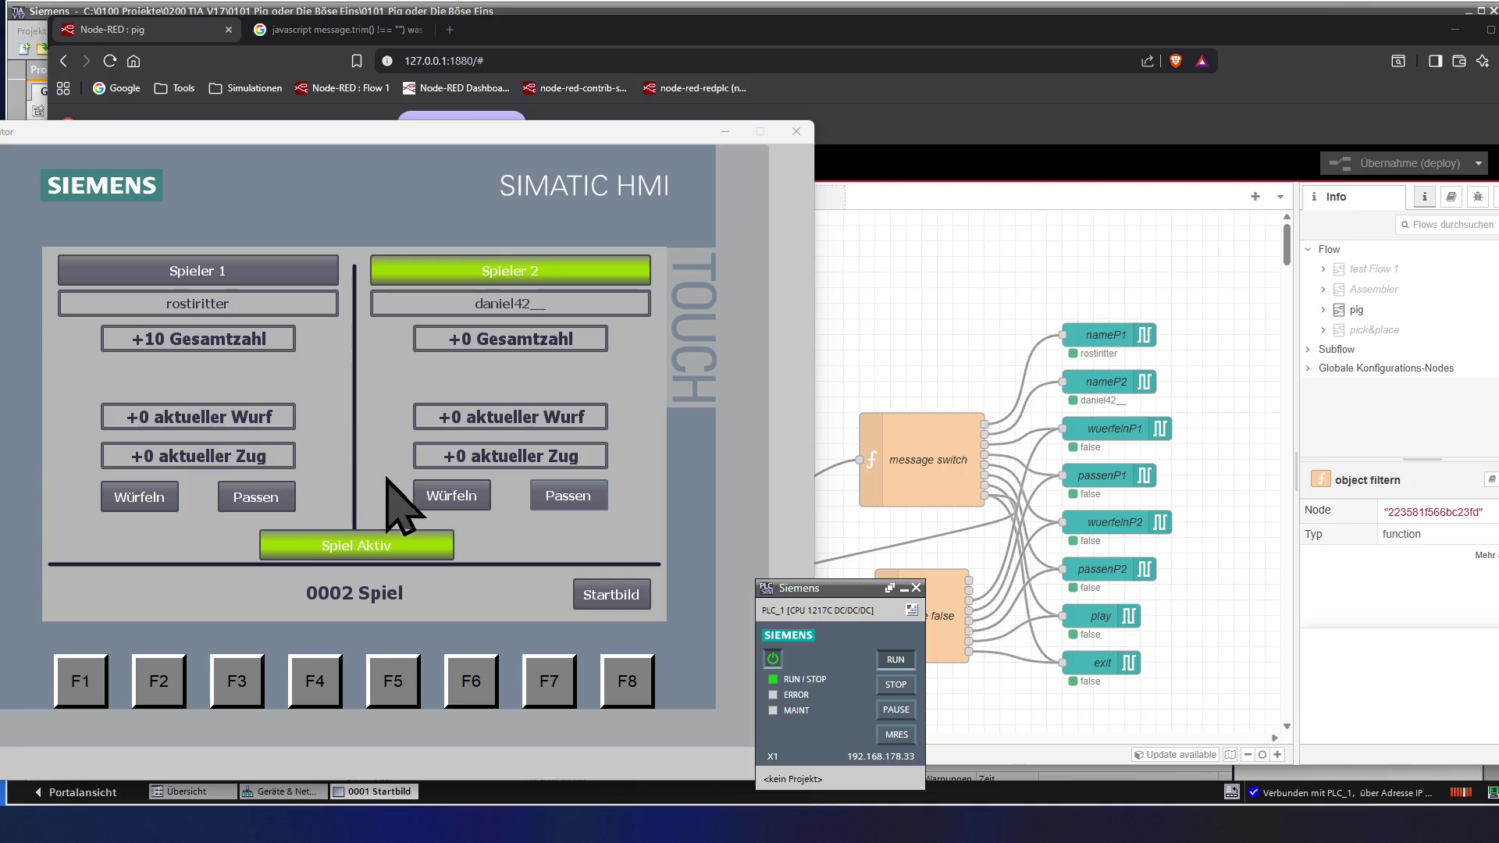
click(436, 495)
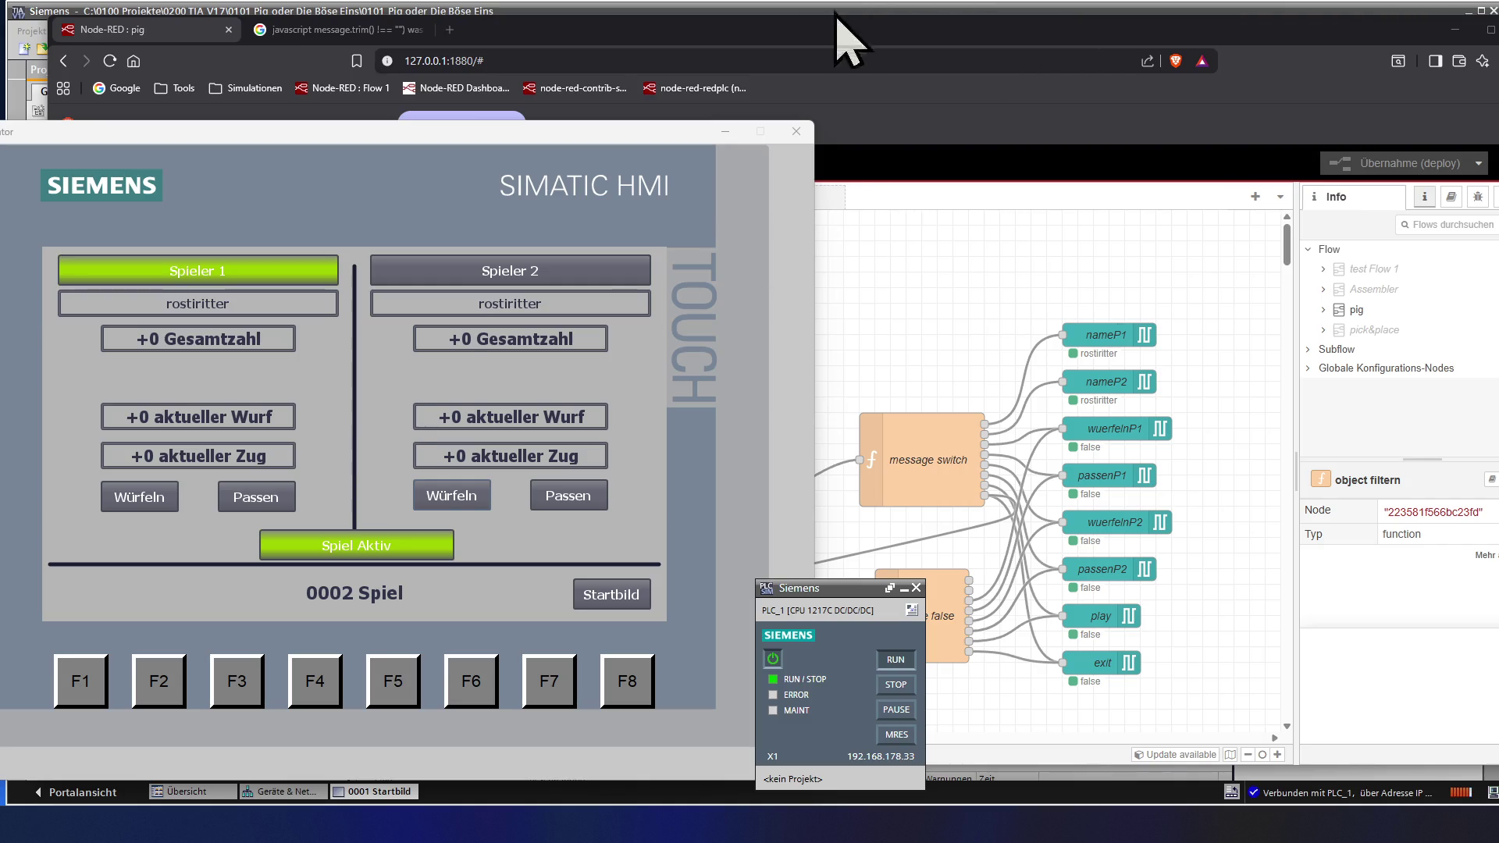
click(796, 133)
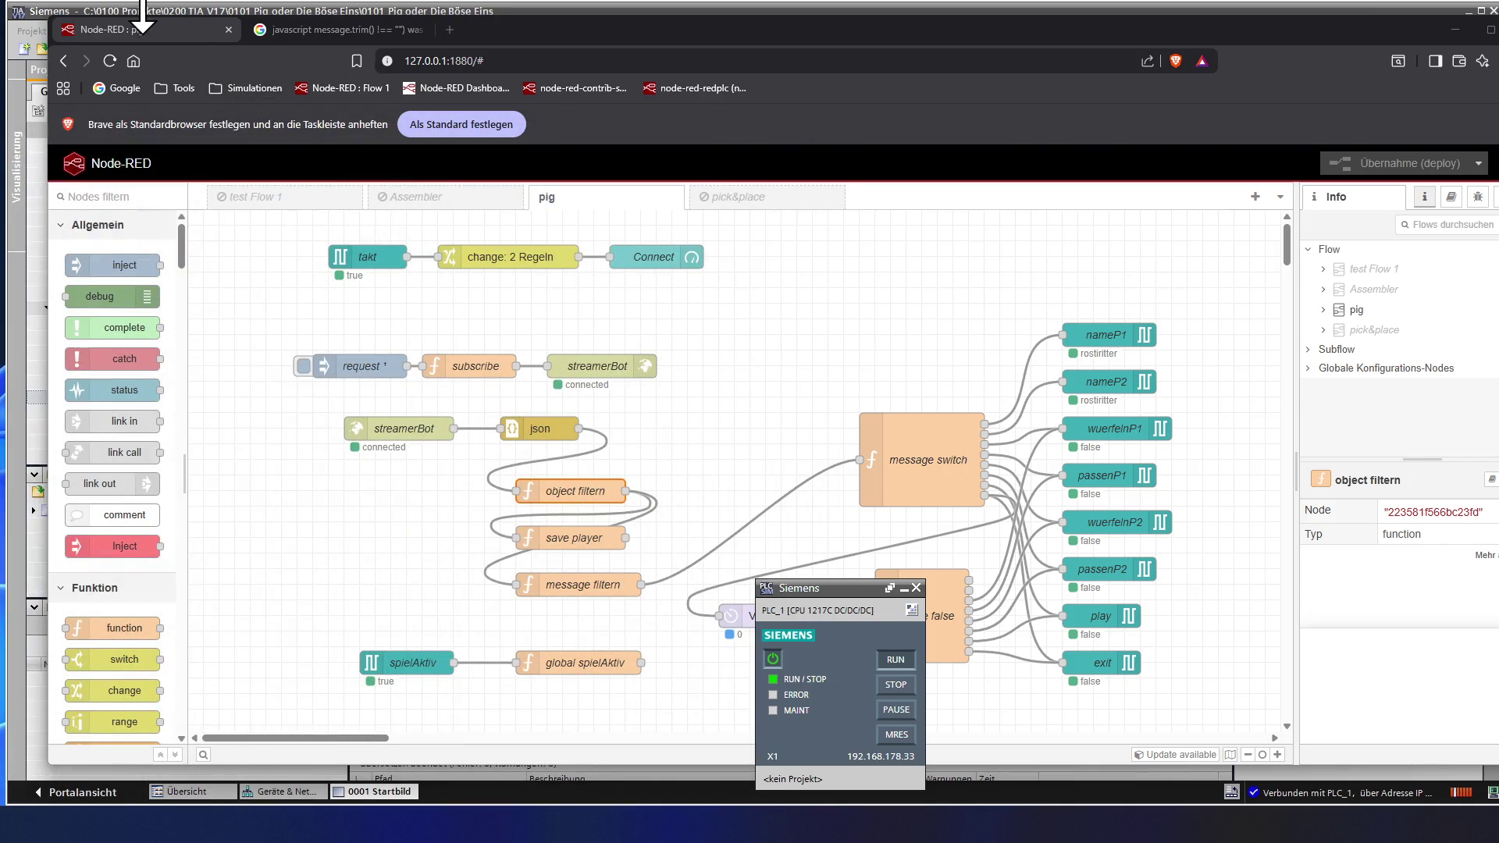
click(194, 11)
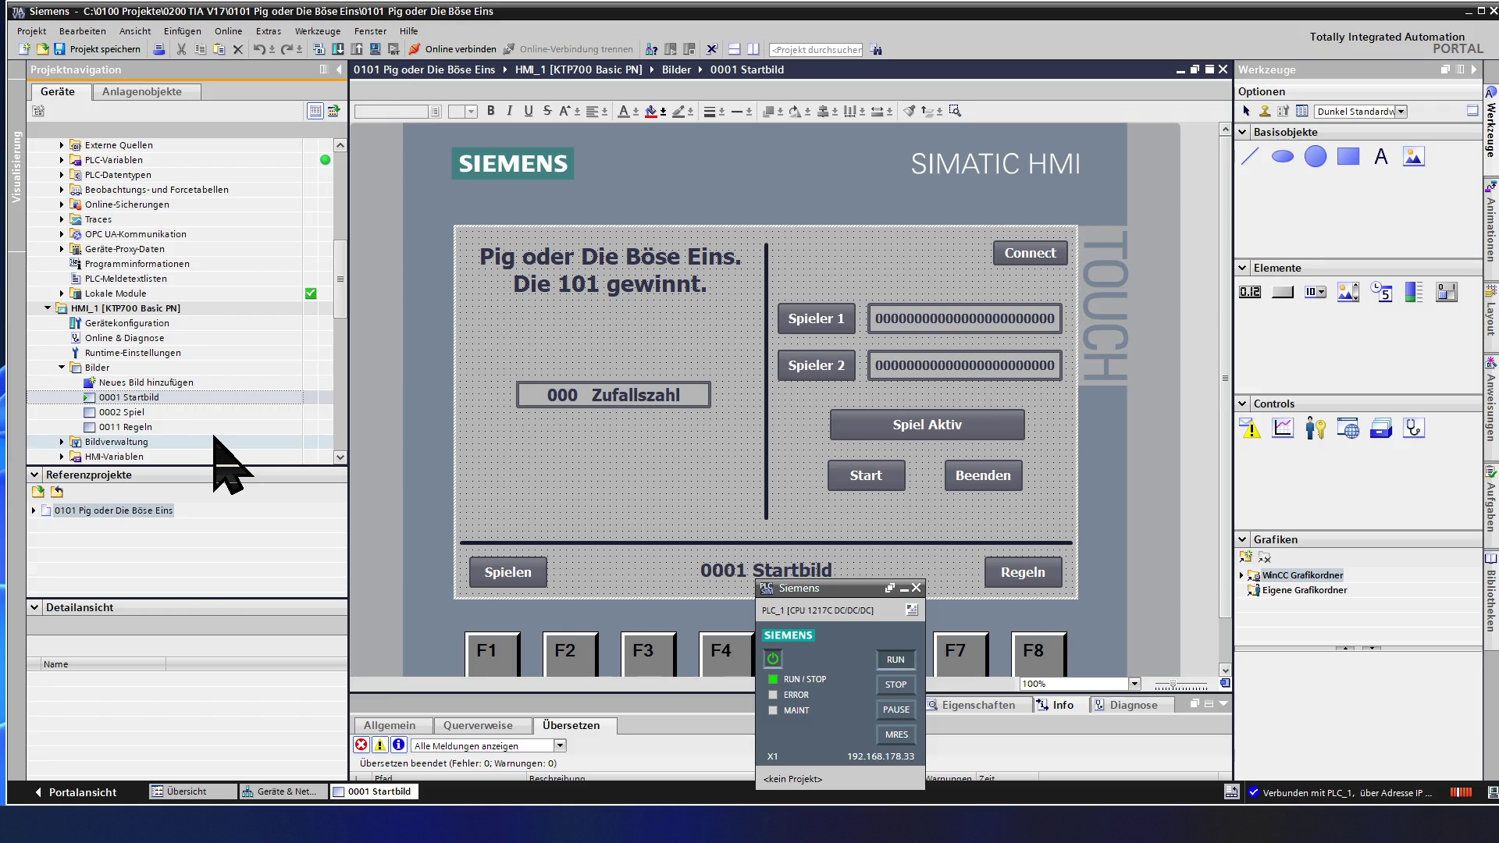
- Open the 0002 Spiel screen from HMI_1 > Bilder, select Spieler 1's Gesamtzahl field and raise the lower panel
double_click(130, 413)
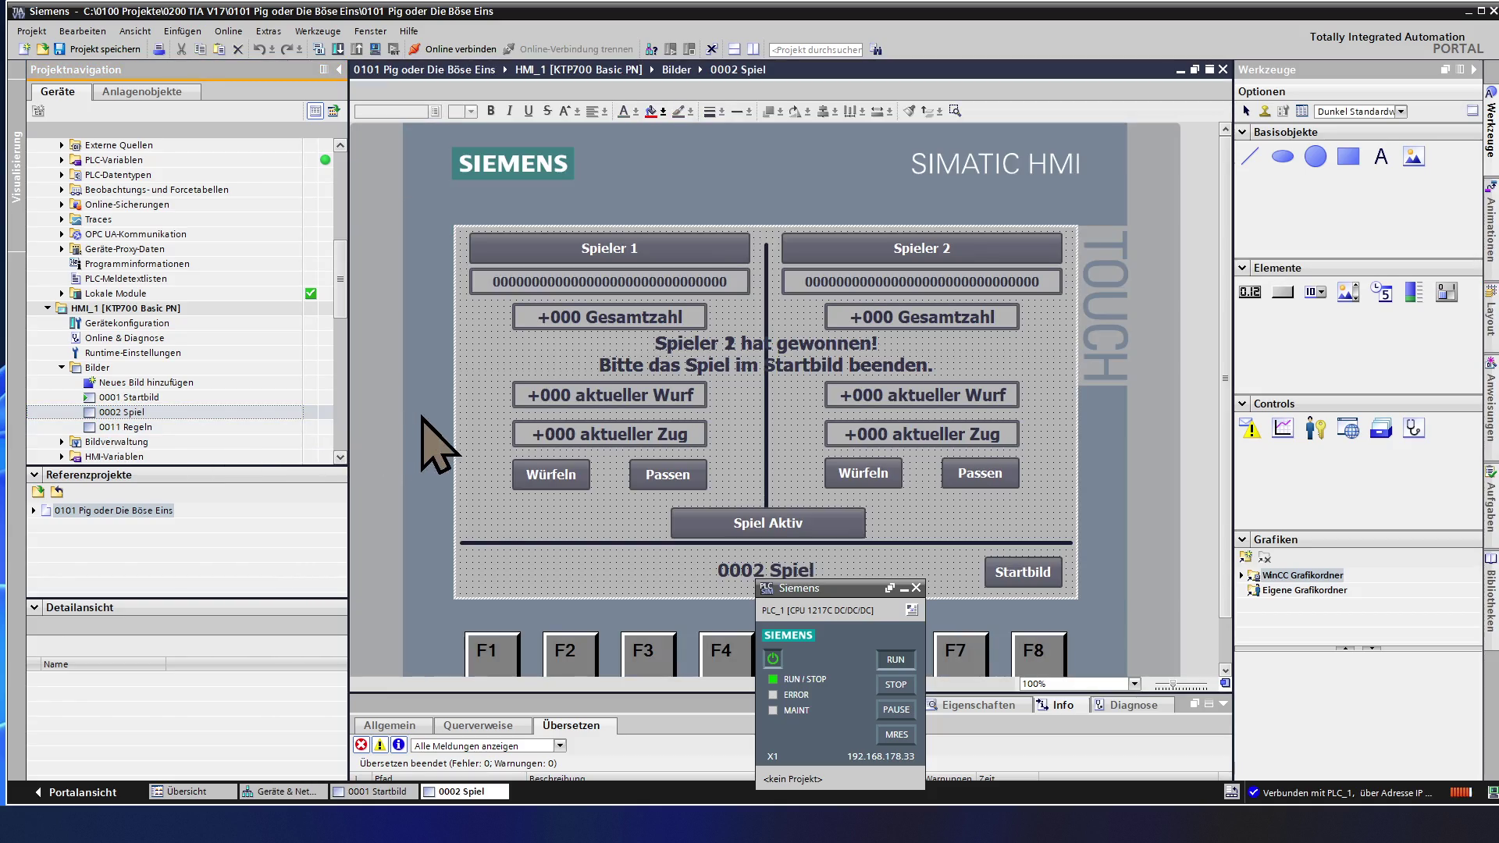
double_click(132, 398)
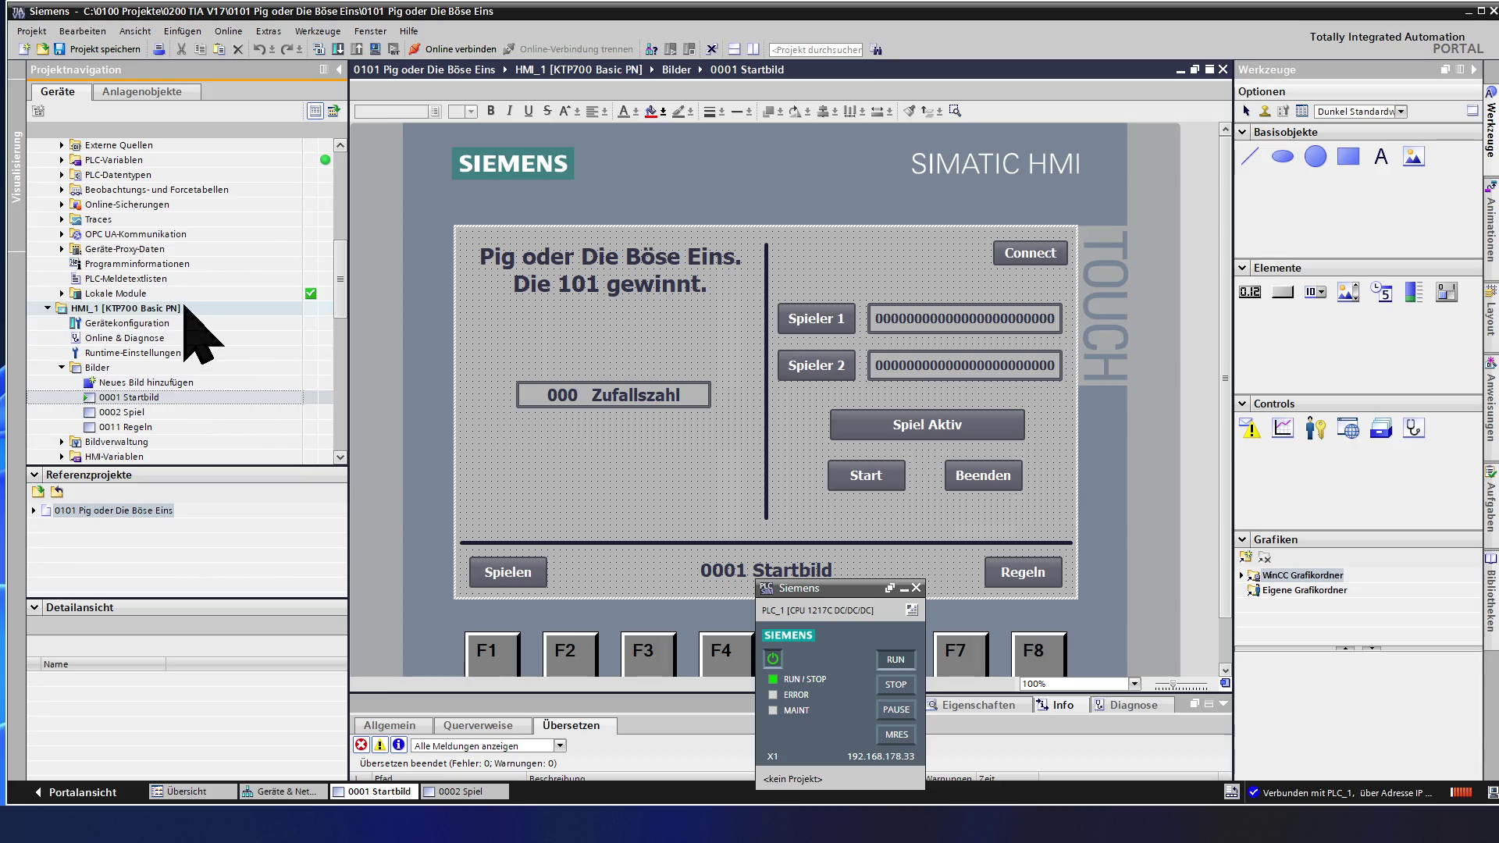
click(130, 412)
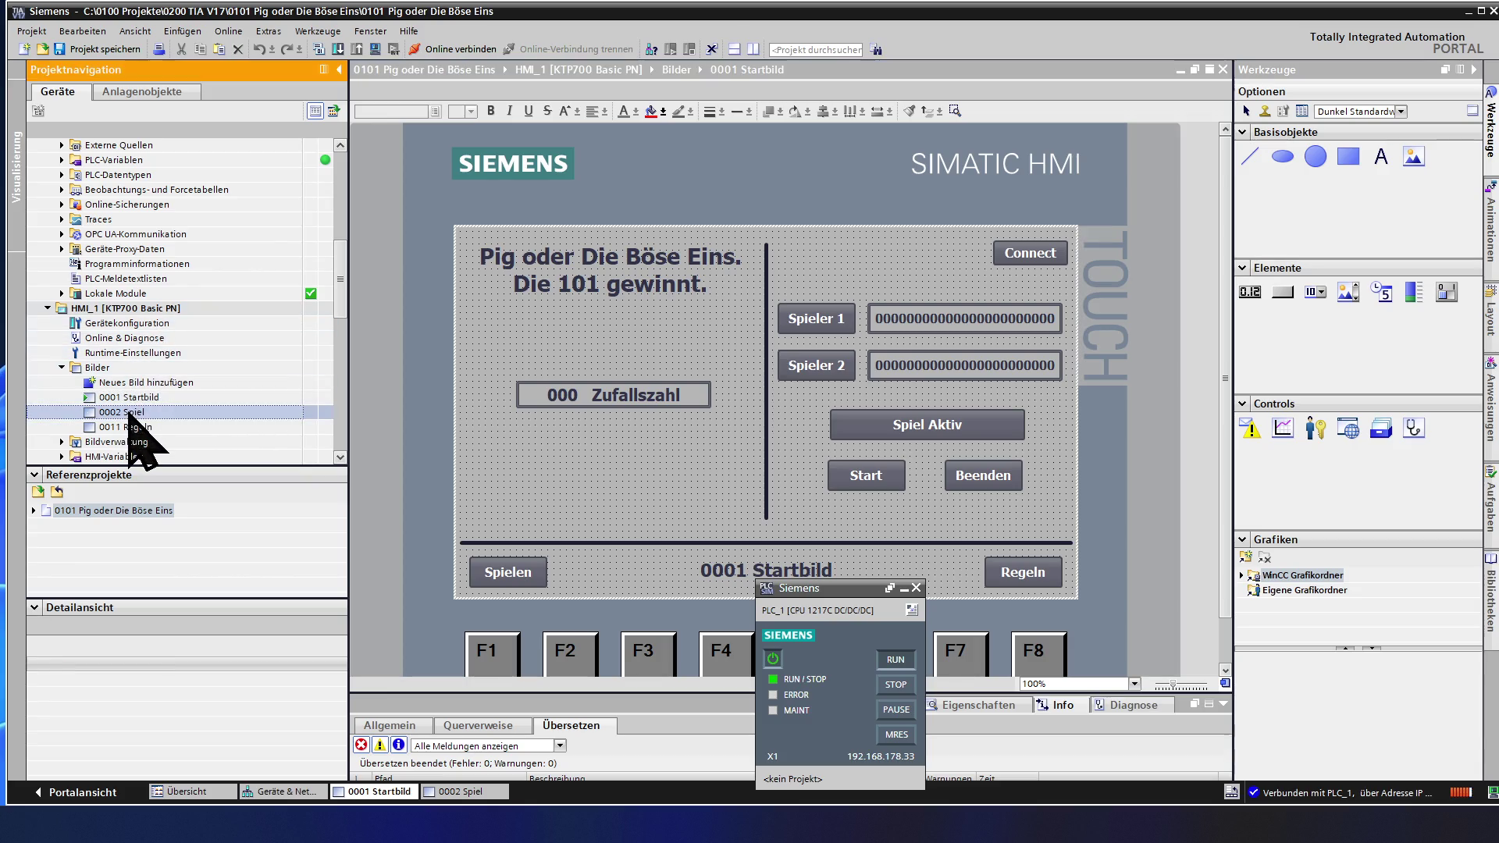
double_click(129, 412)
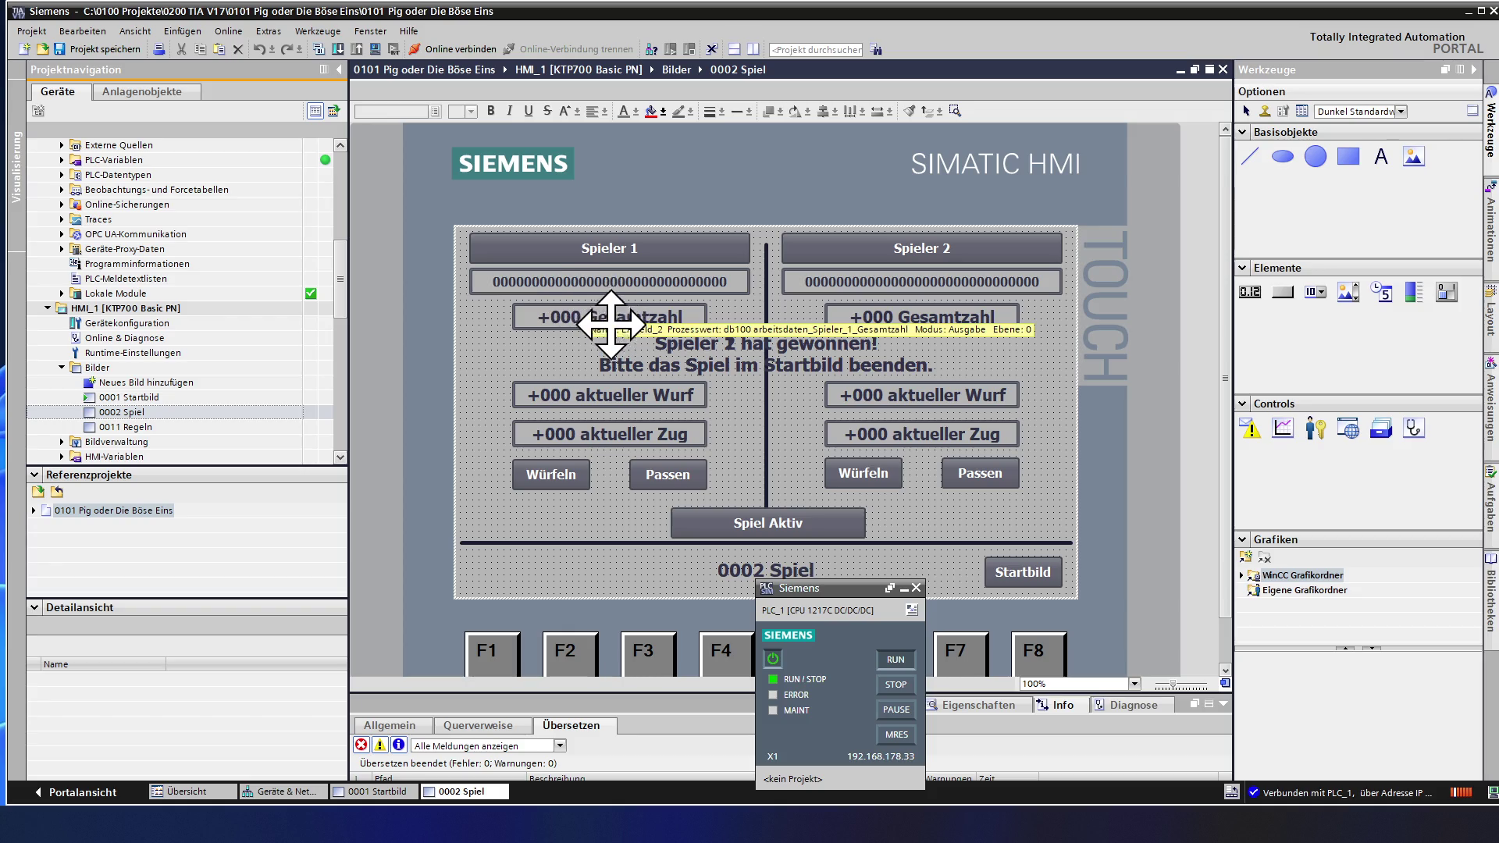
click(611, 324)
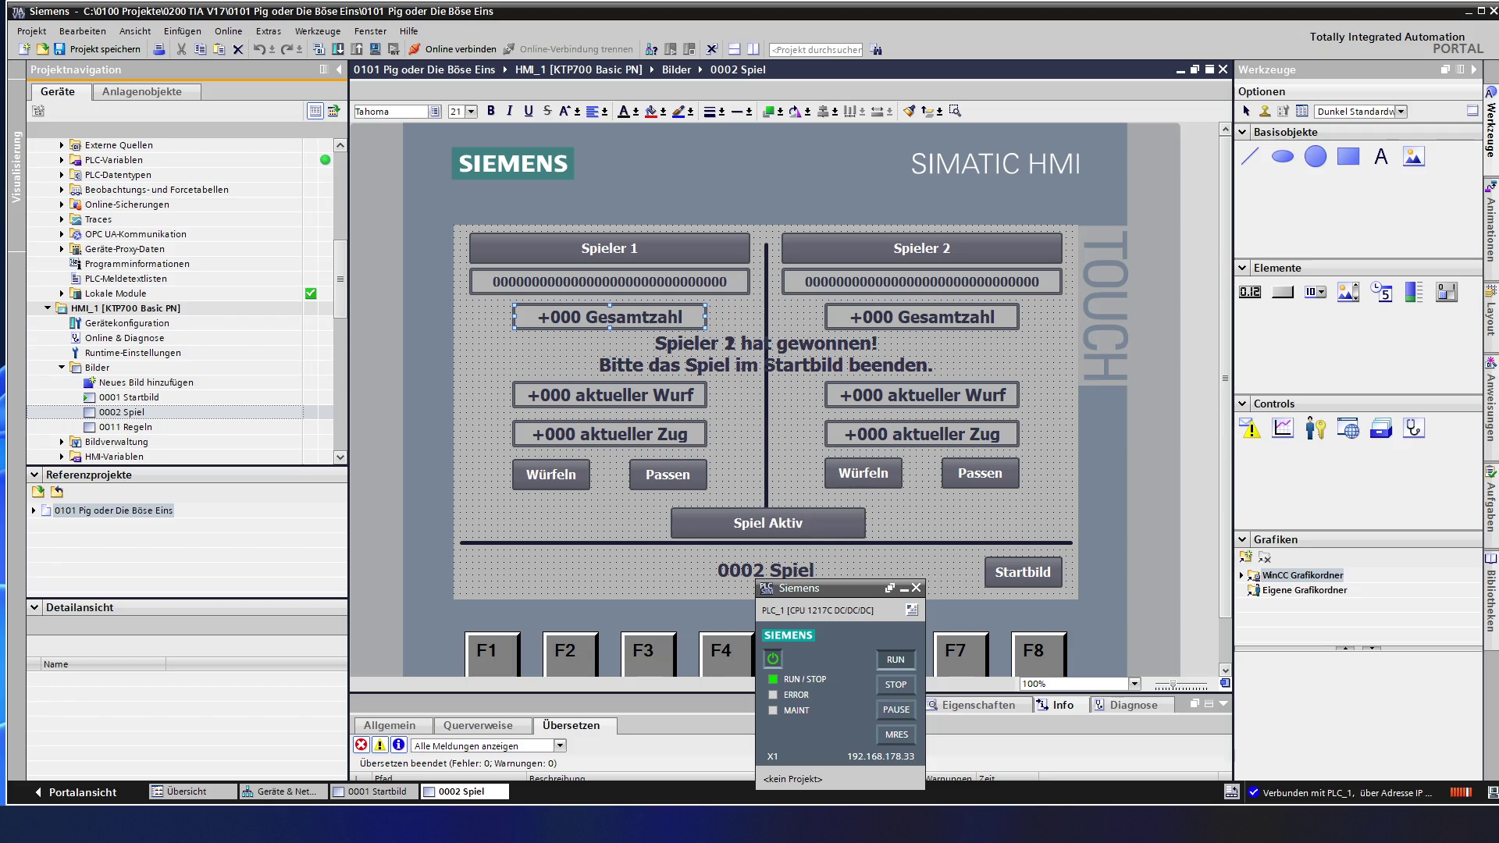
drag(1077, 694, 1078, 601)
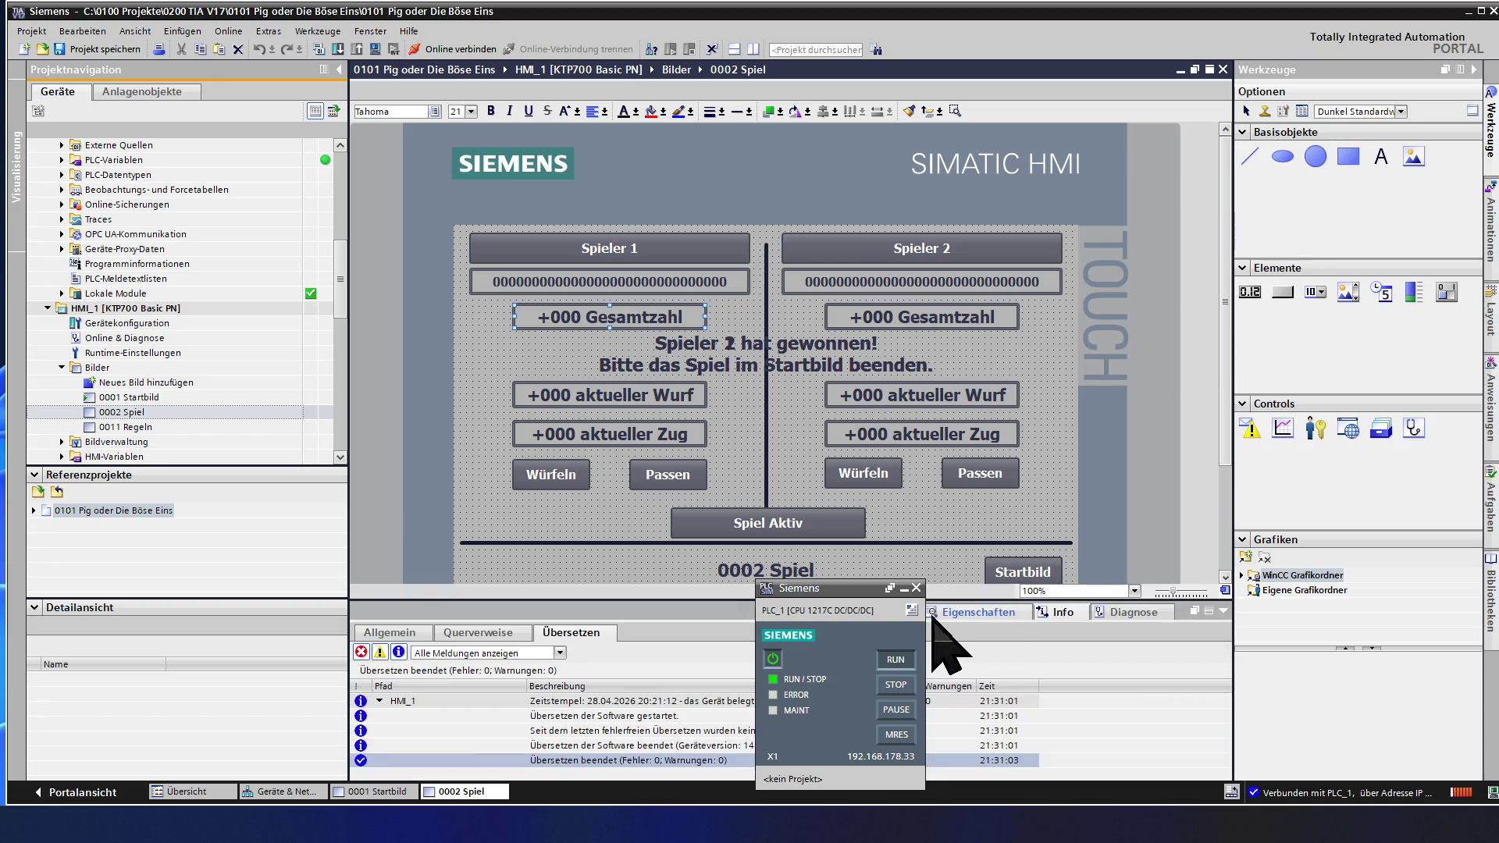
- Show the Gesamtzahl field's Allgemein properties and enlarge the properties area
click(948, 618)
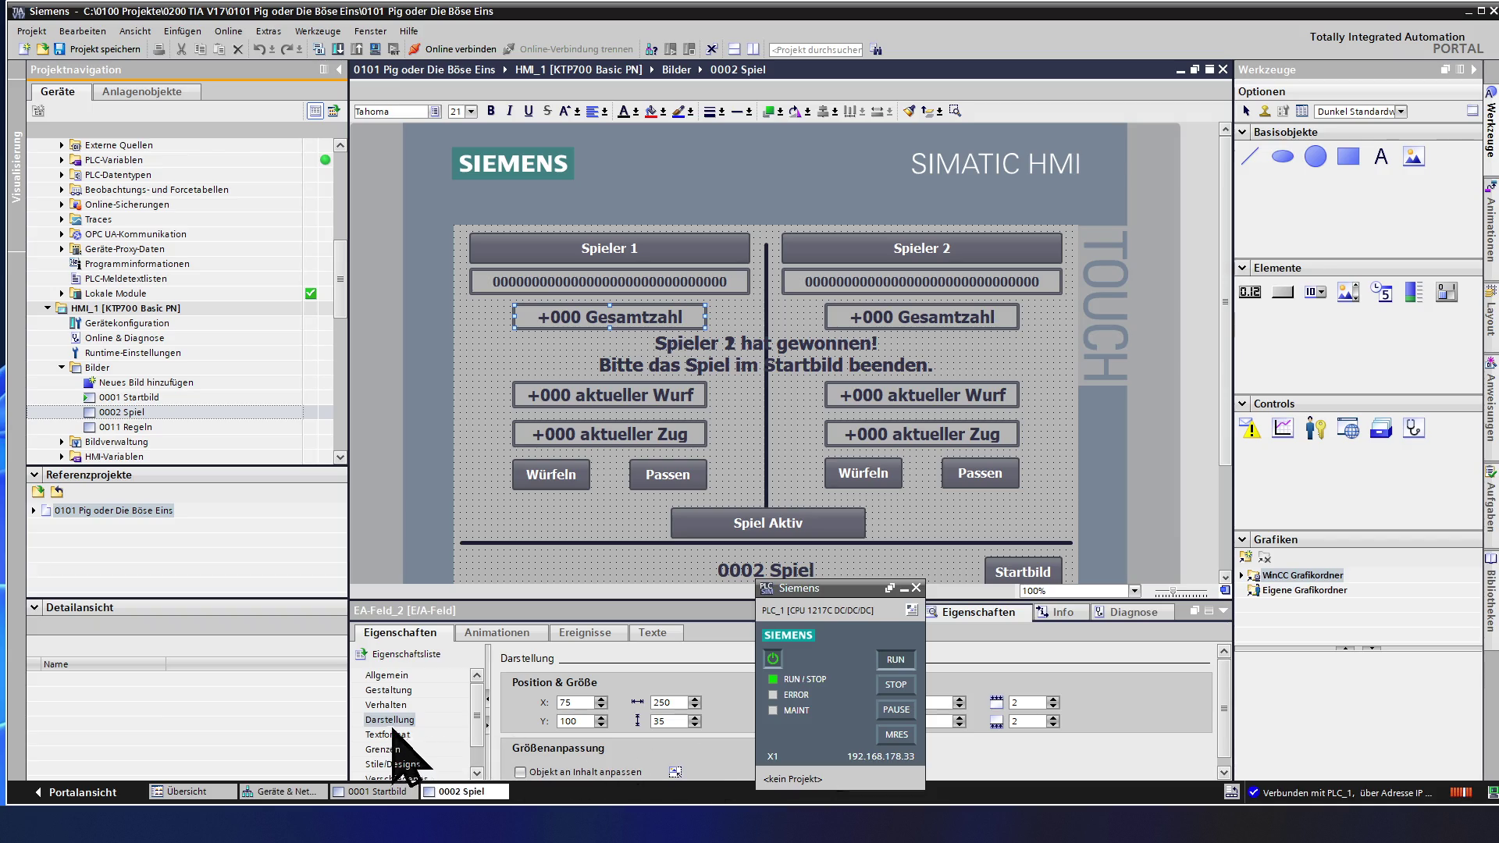
click(389, 691)
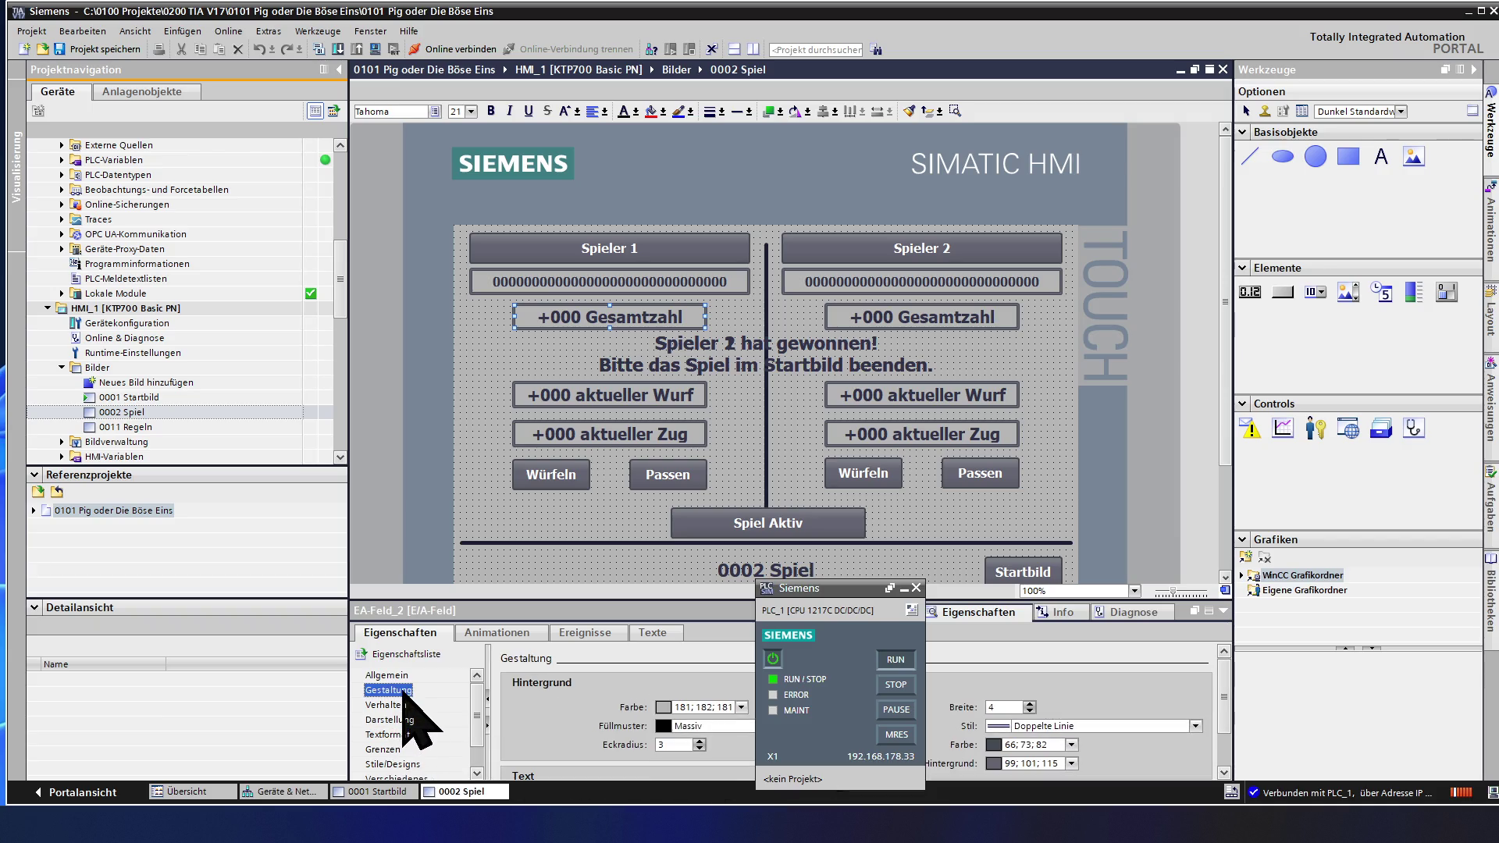
click(391, 677)
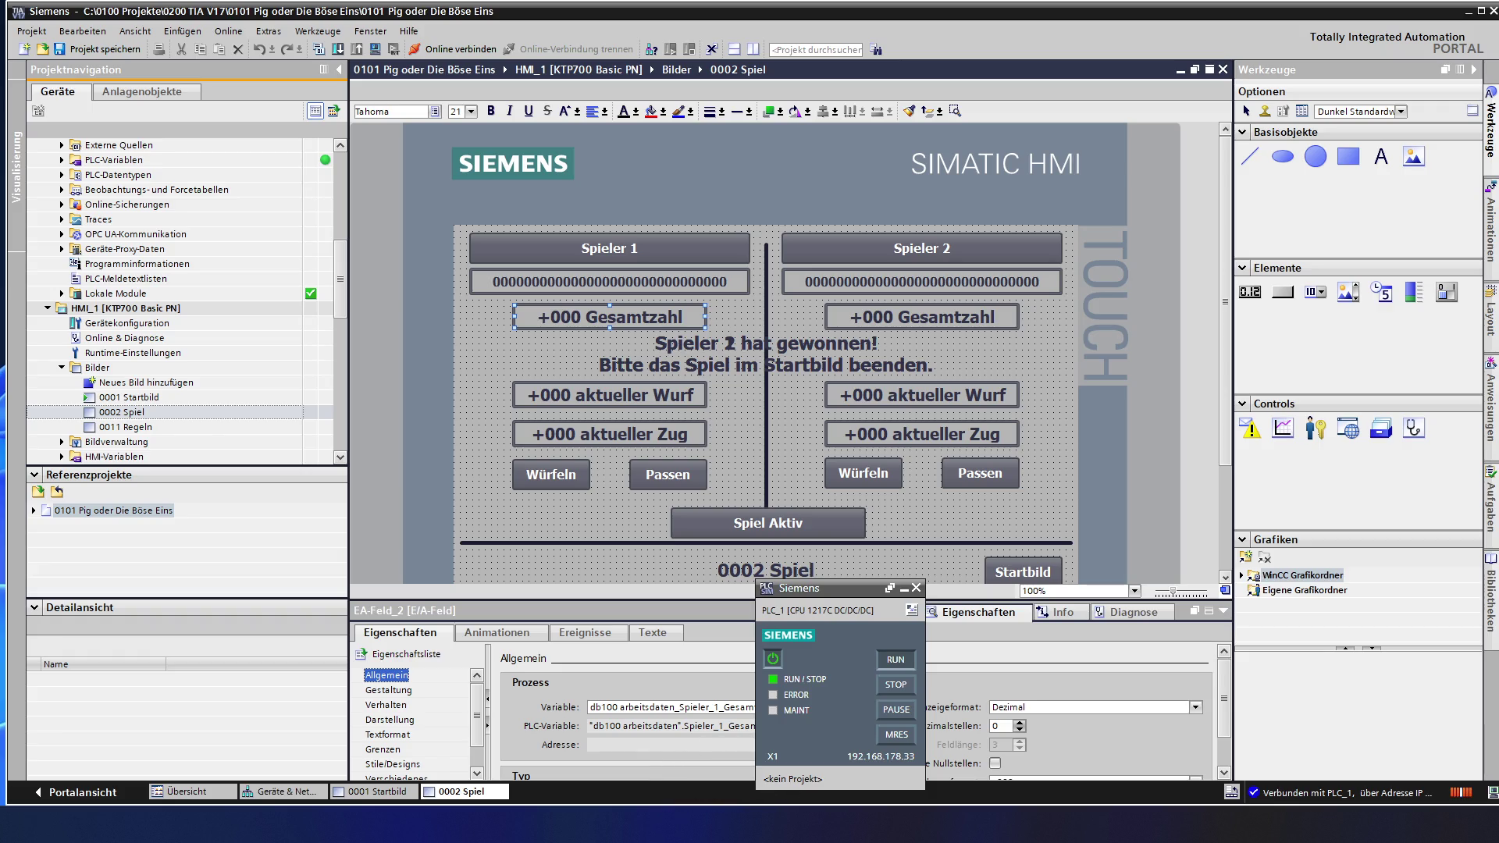
drag(755, 599, 756, 535)
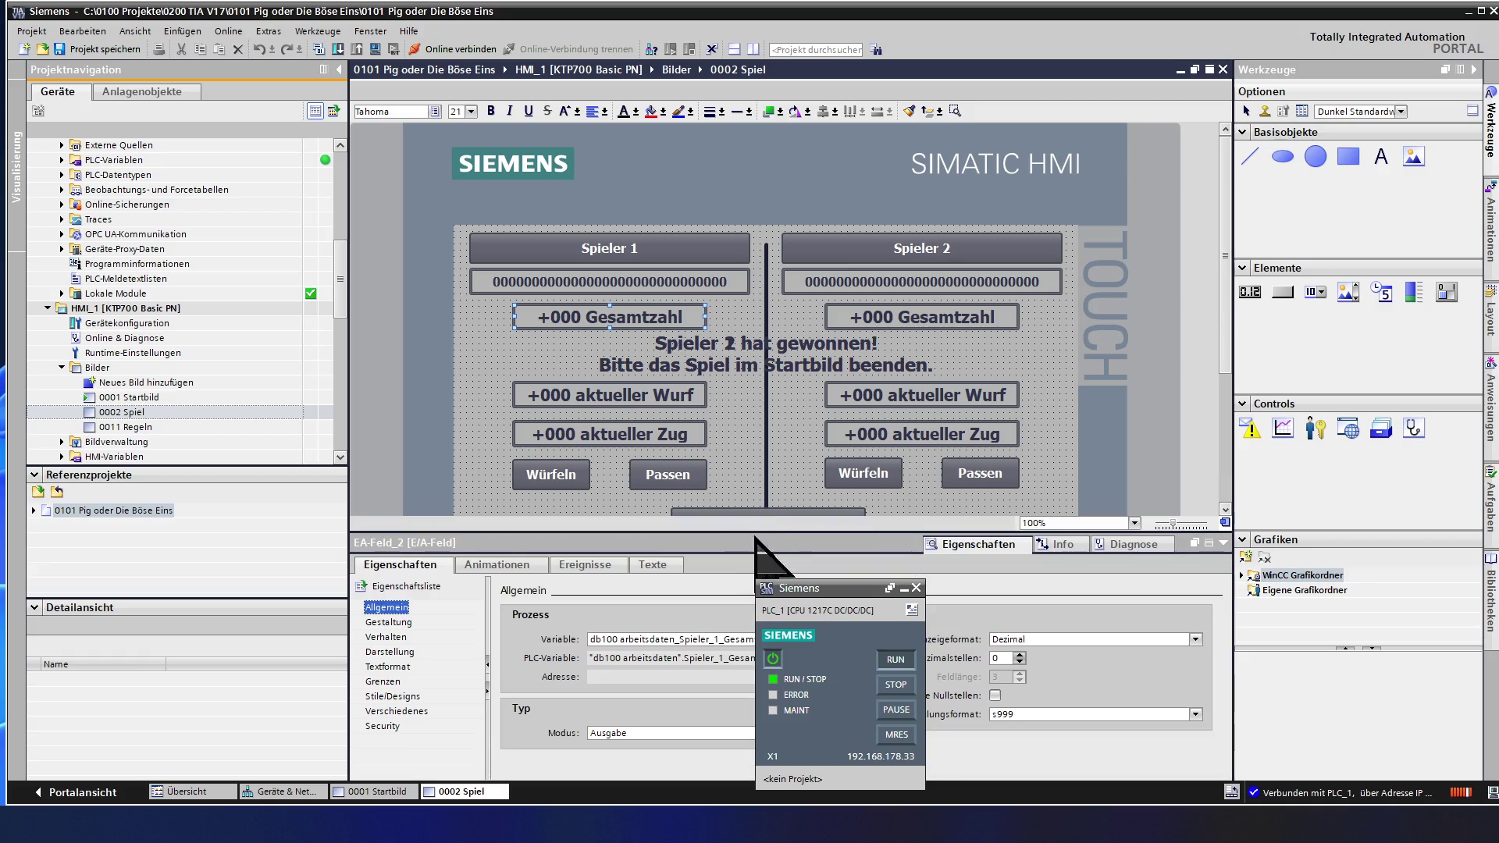
- Change Spieler 1's Gesamtzahl Darstellungsformat from s999 to 999, then move on to the aktueller Wurf field's format
click(996, 714)
key(BackSpace)
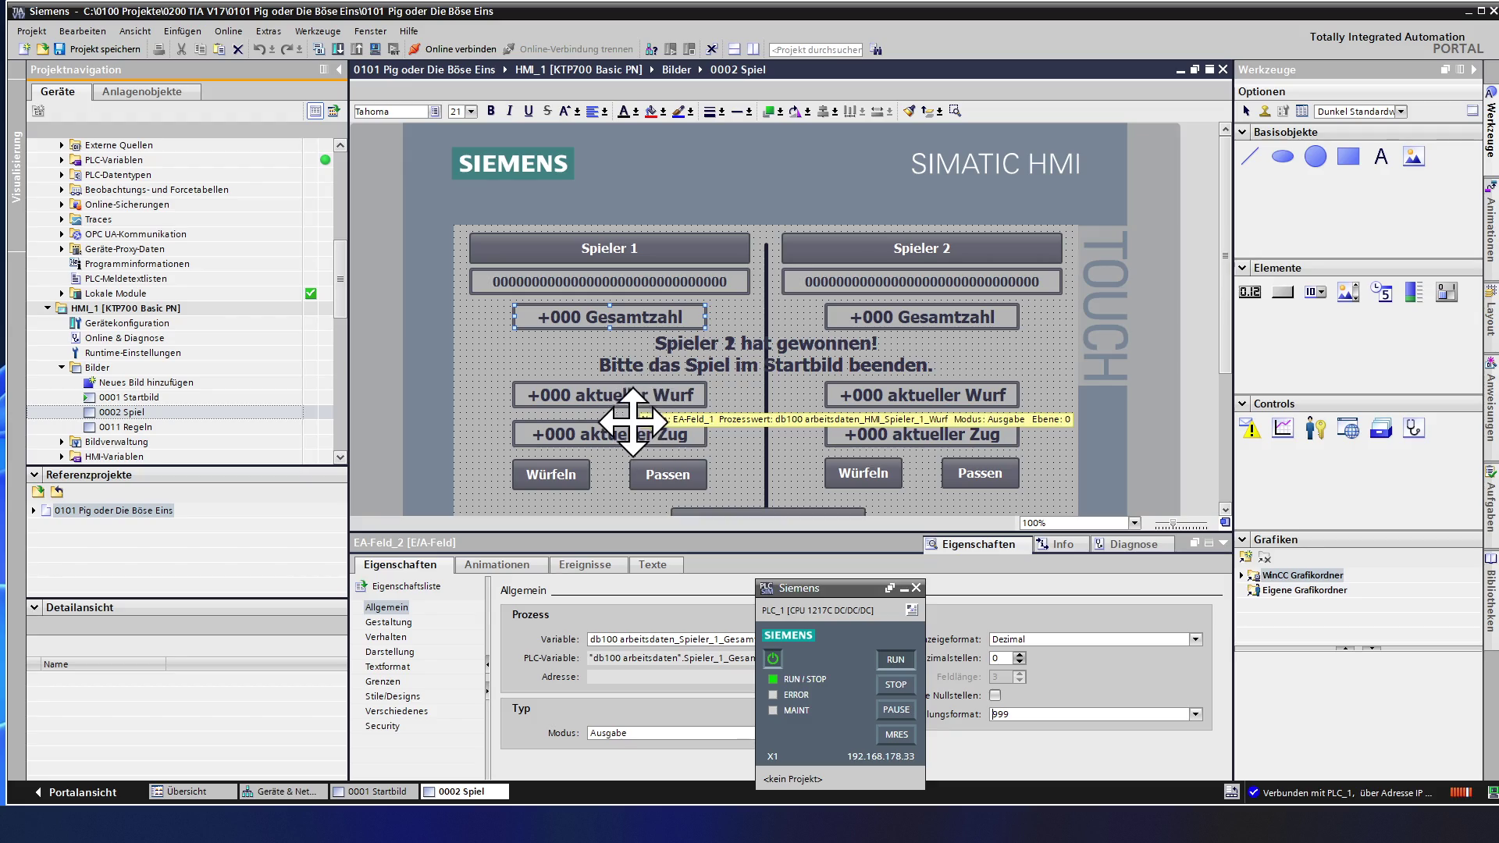
click(630, 431)
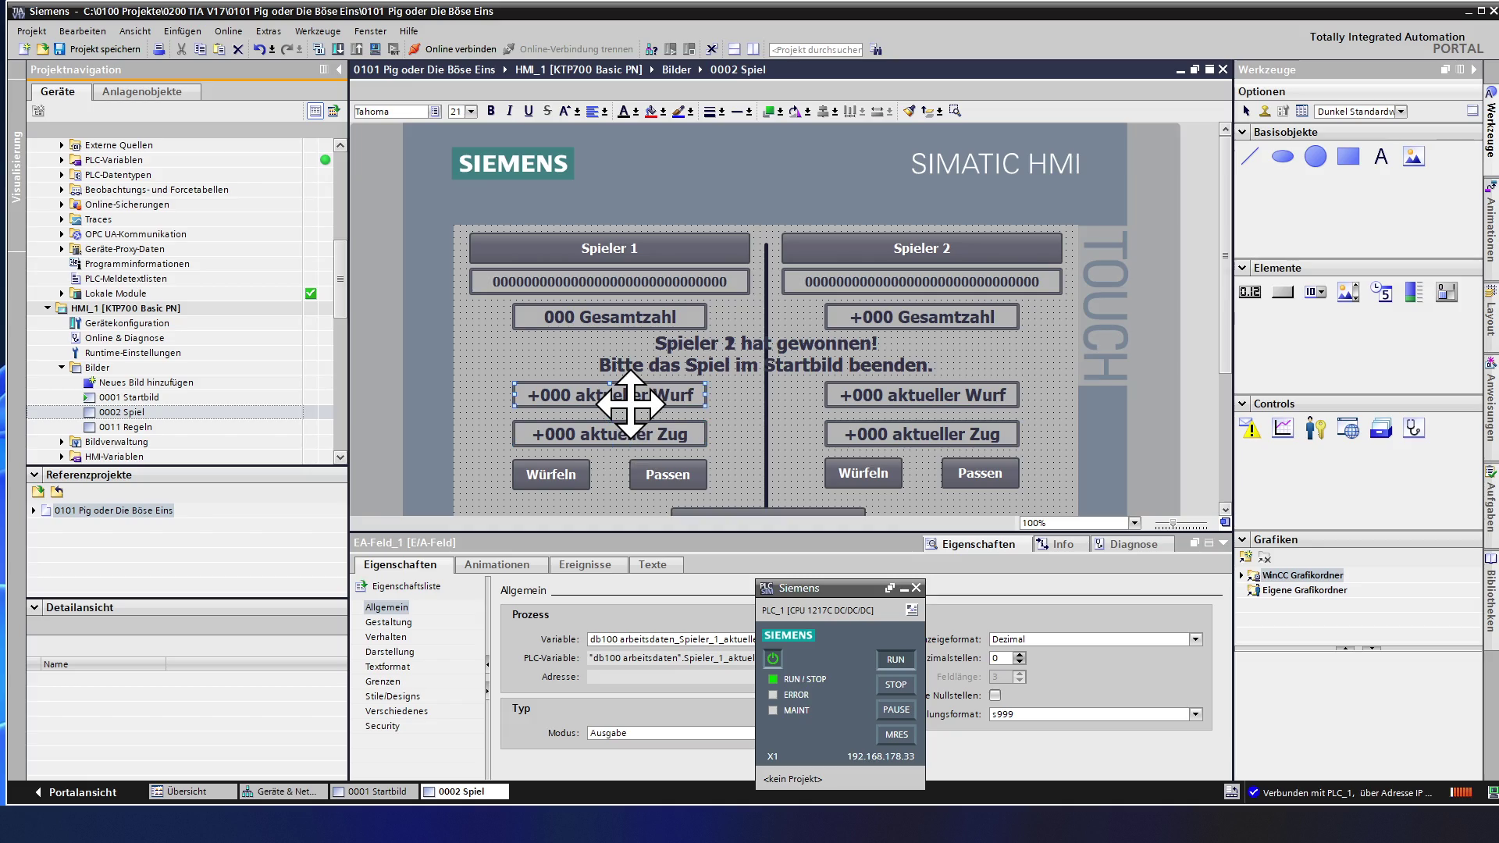
click(996, 712)
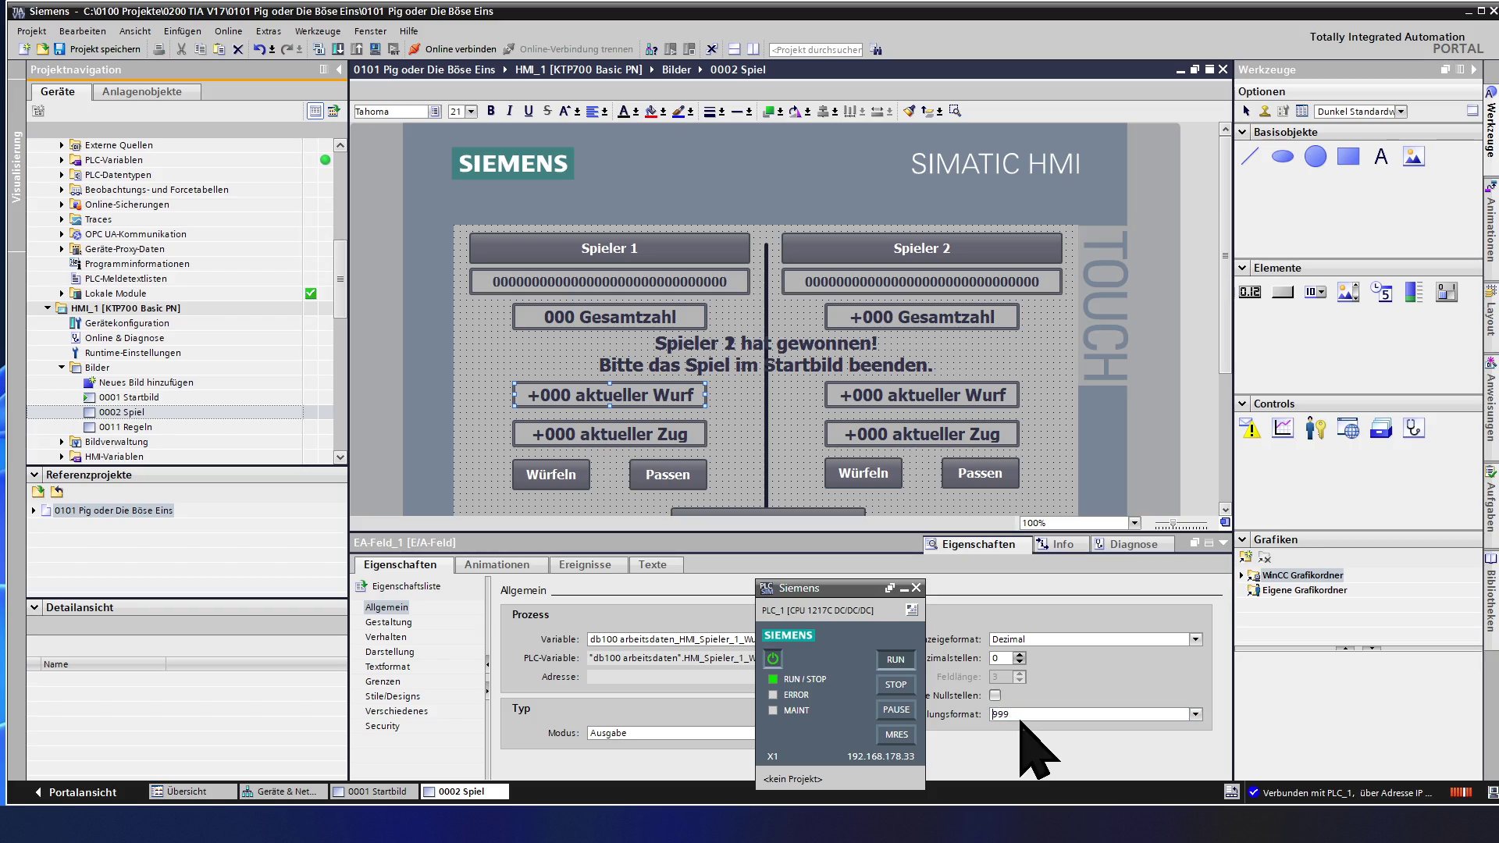
- Change the Darstellungsformat from s999 to 999 for Spieler 1's Zug and Spieler 2's Gesamtzahl, Wurf and Zug fields
click(583, 440)
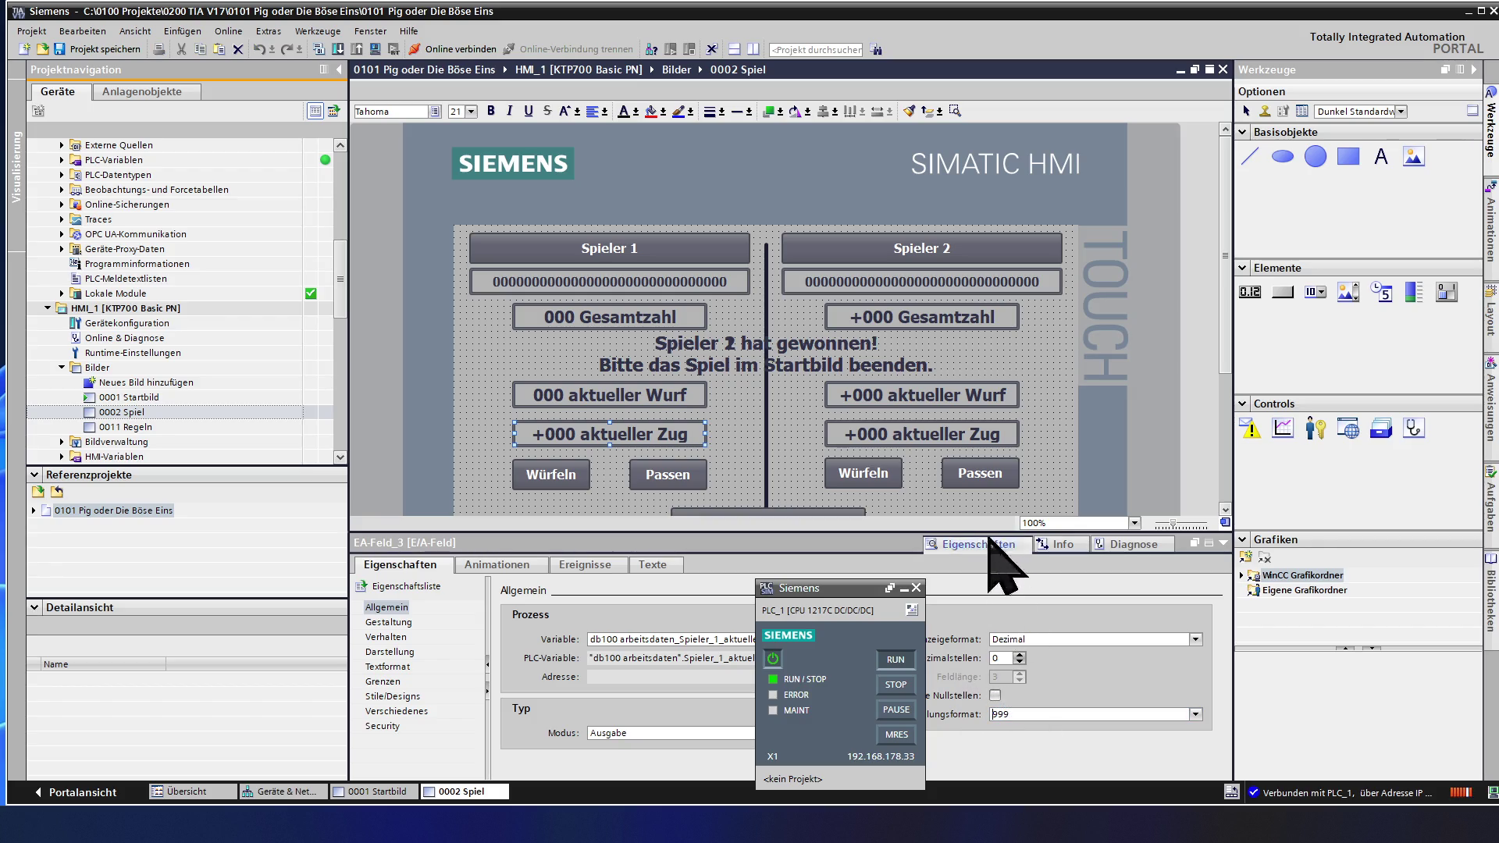
click(932, 319)
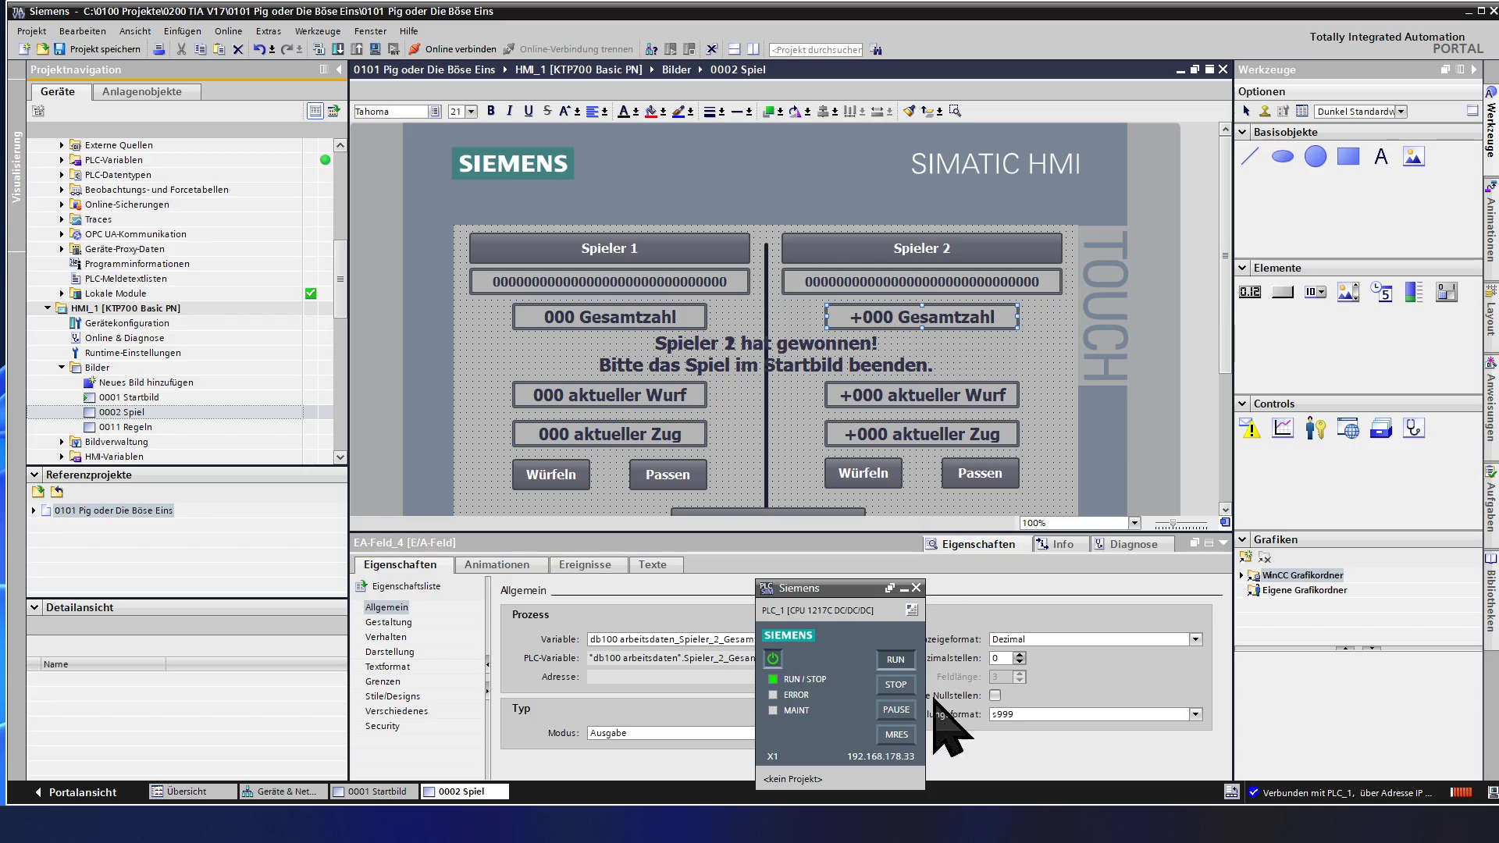
click(993, 715)
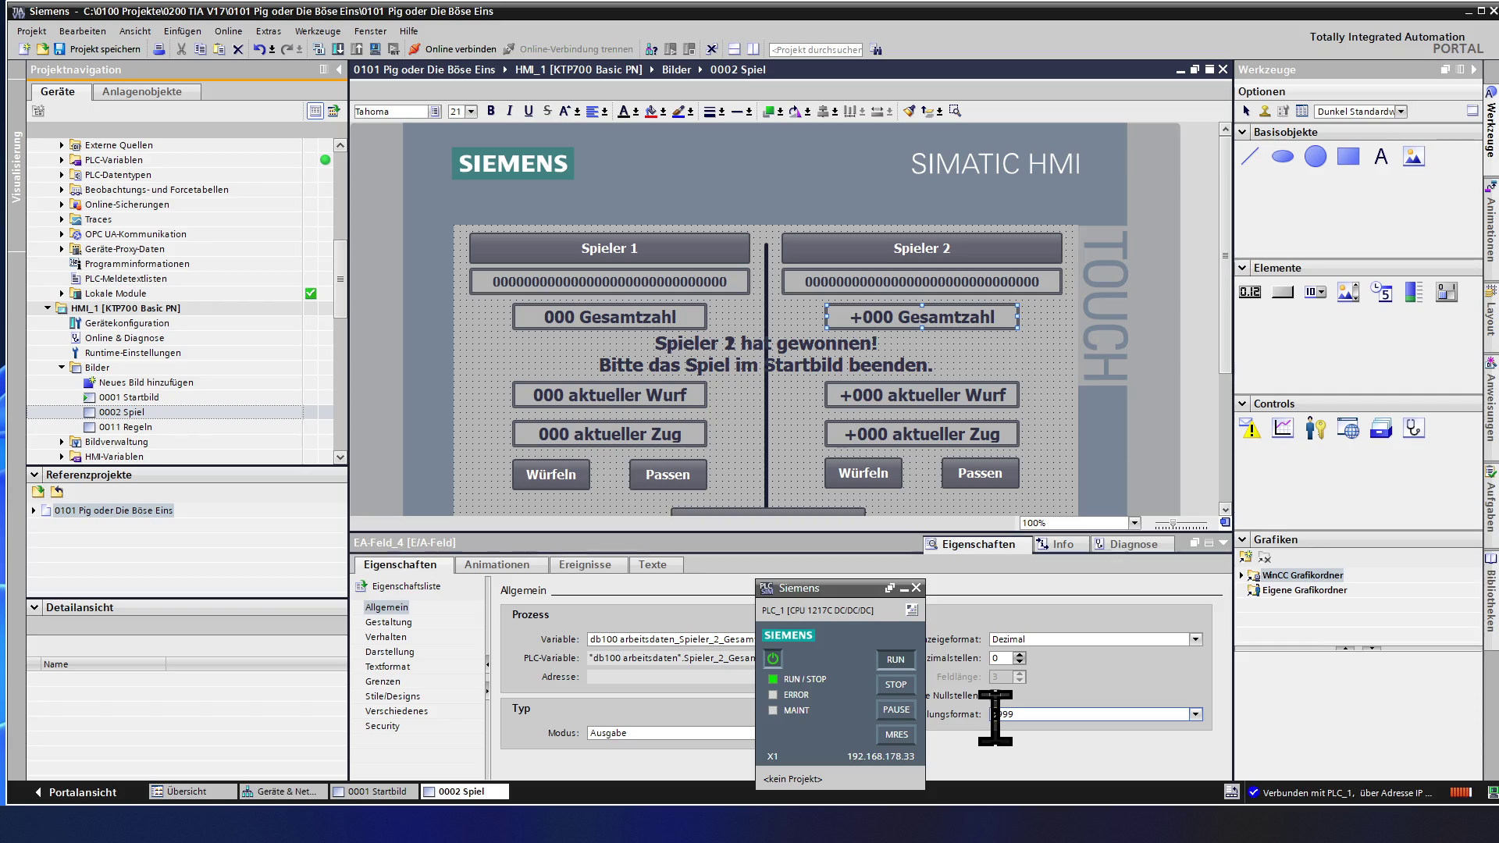
key(BackSpace)
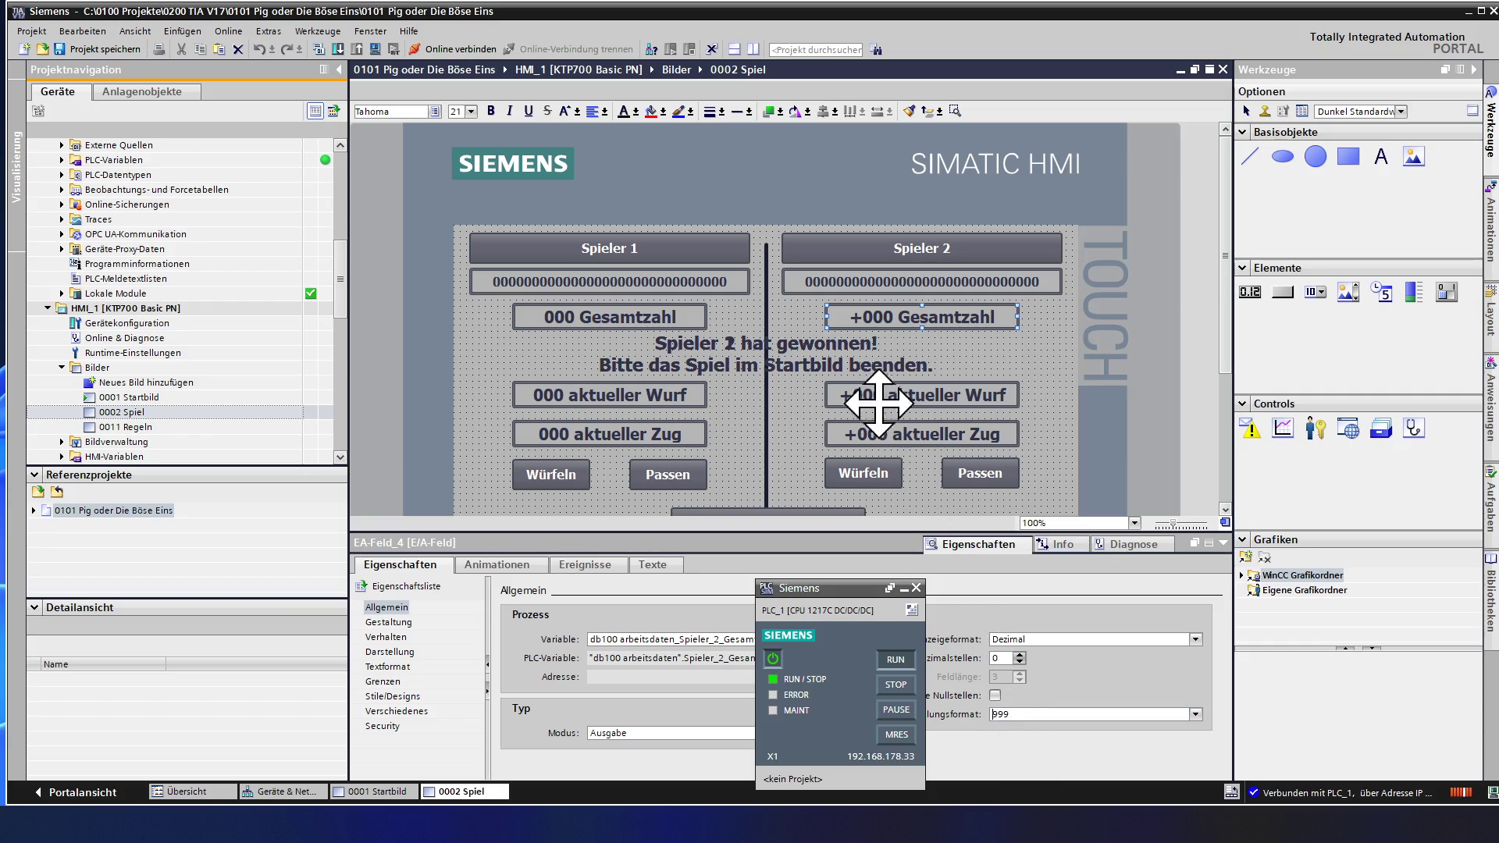
click(881, 395)
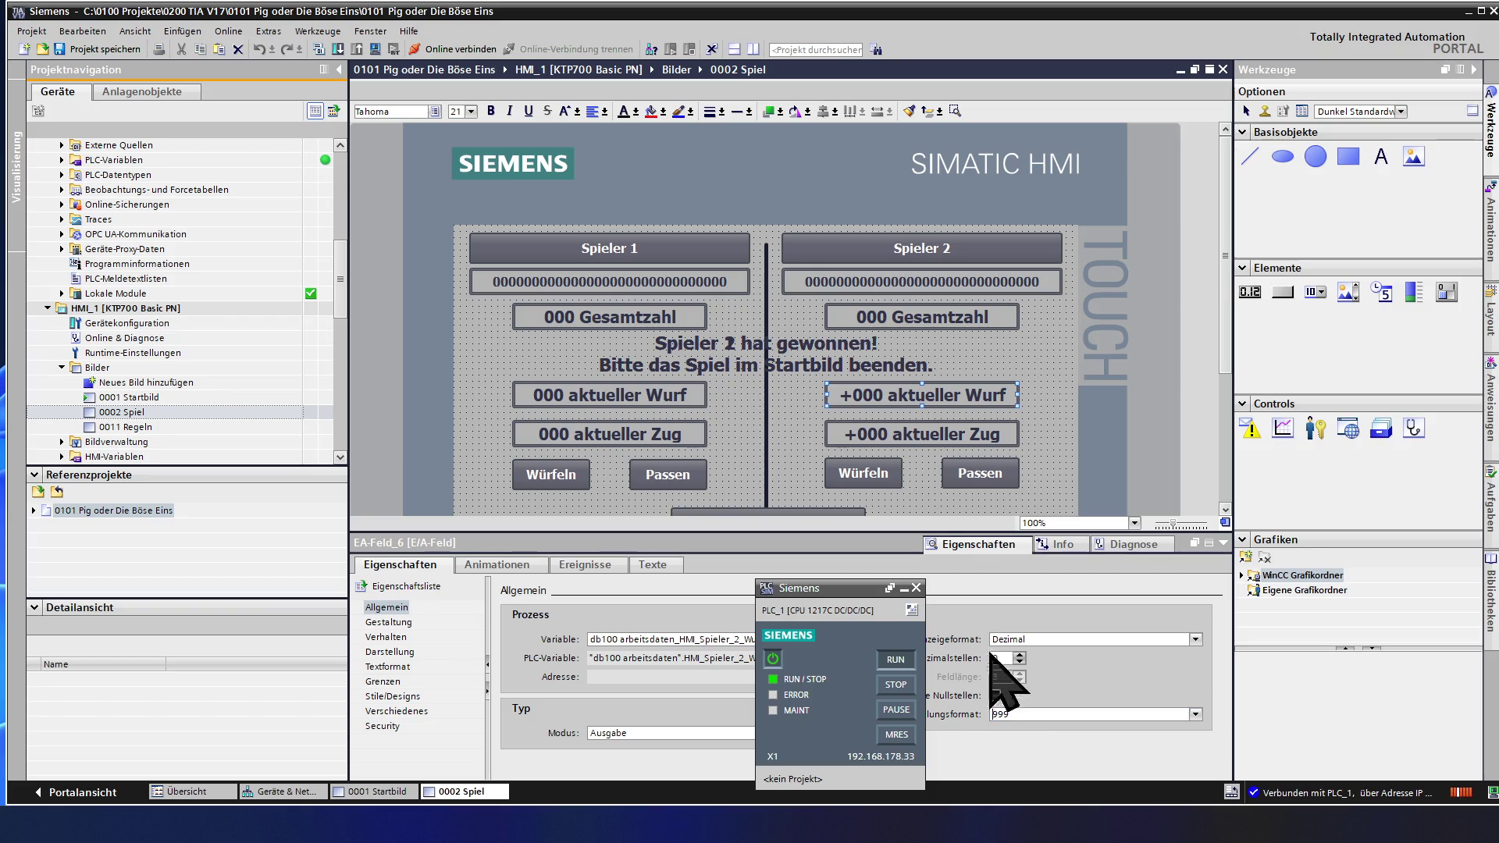
click(908, 434)
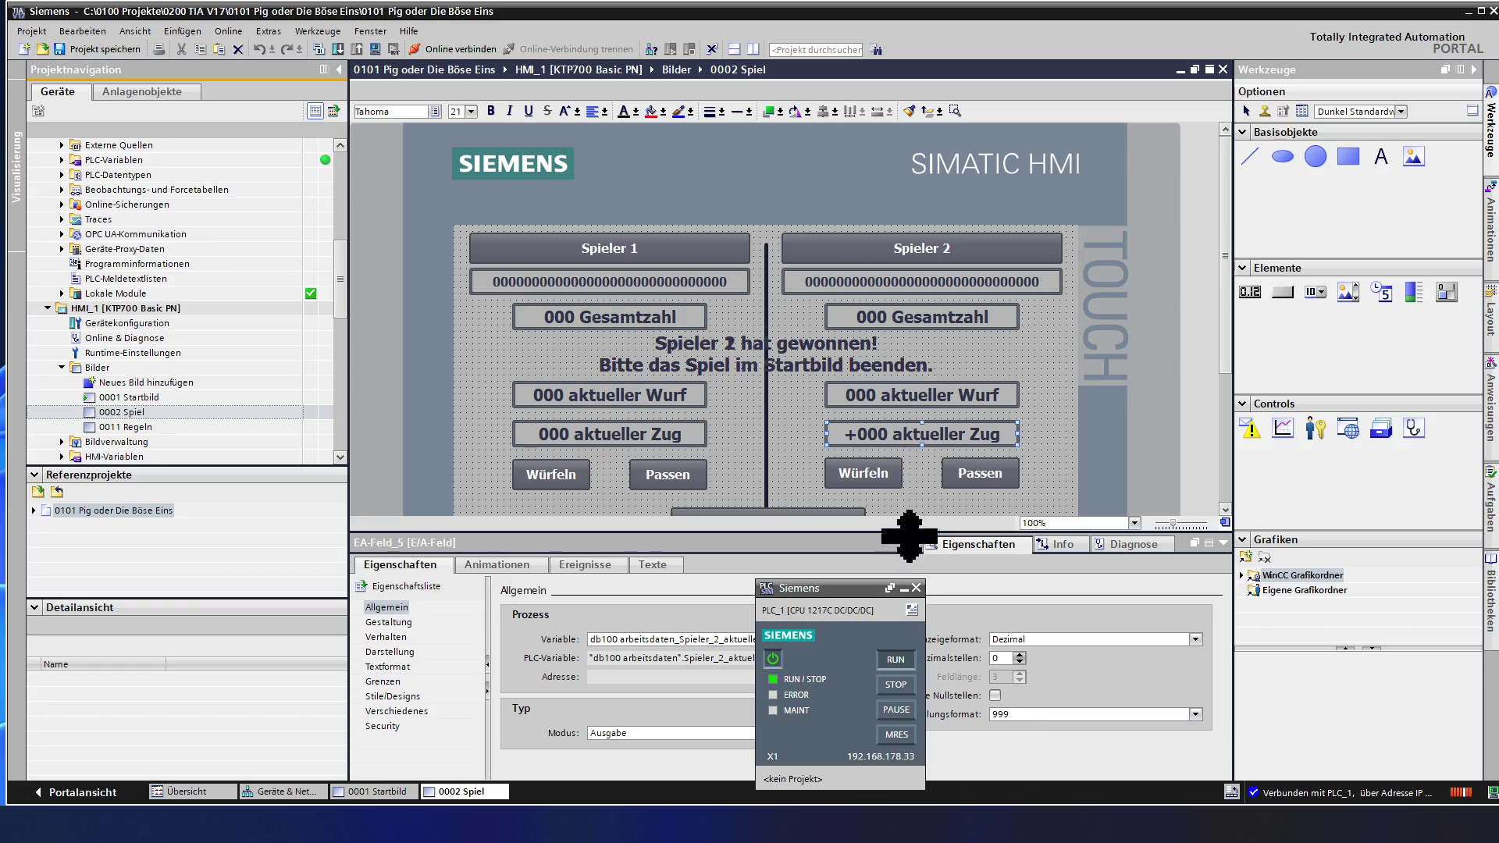
click(788, 320)
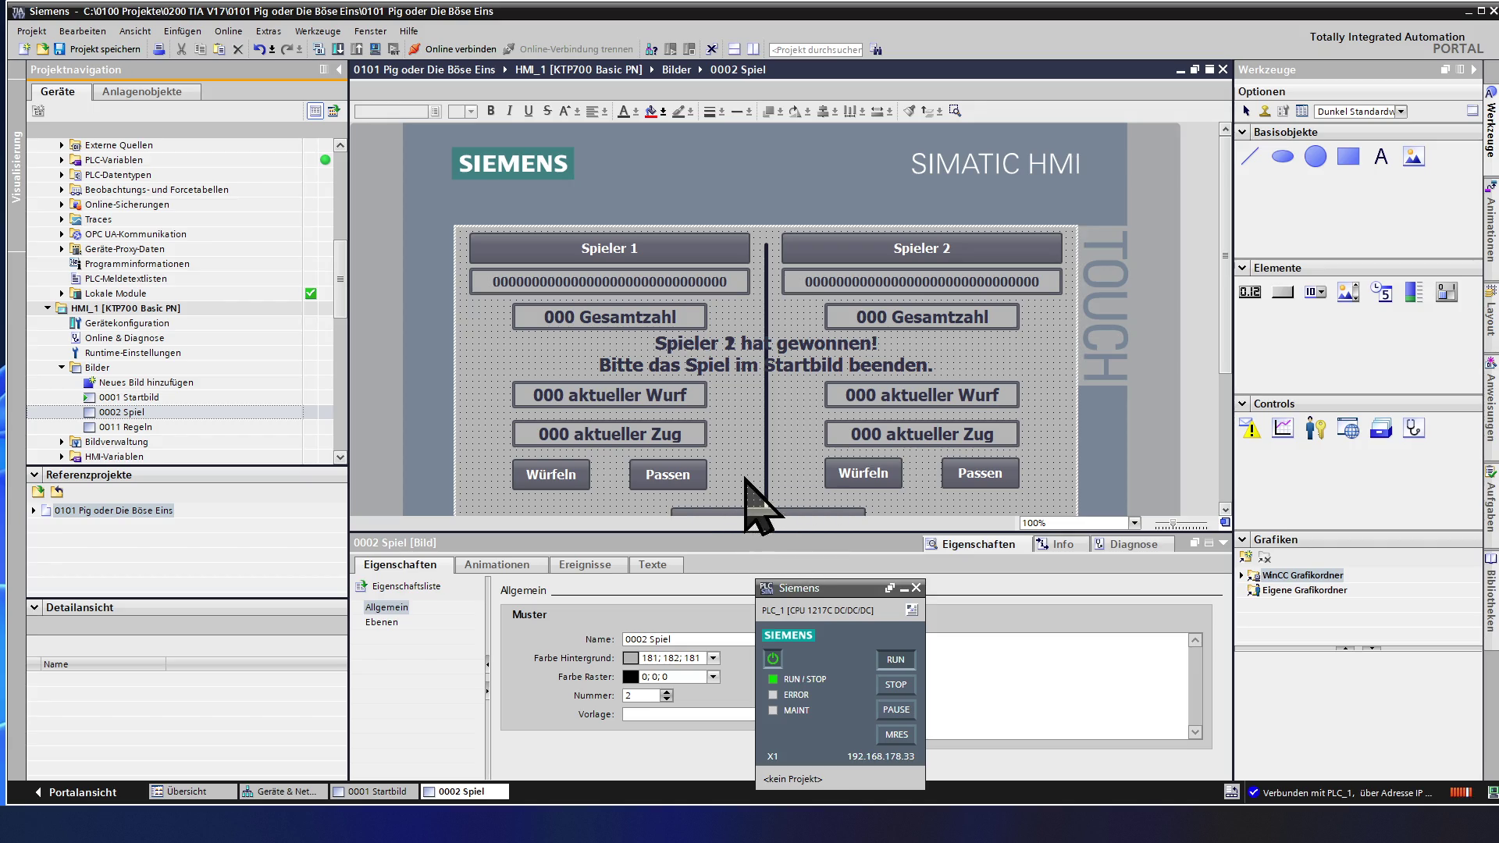
scroll(742, 471, down, 2)
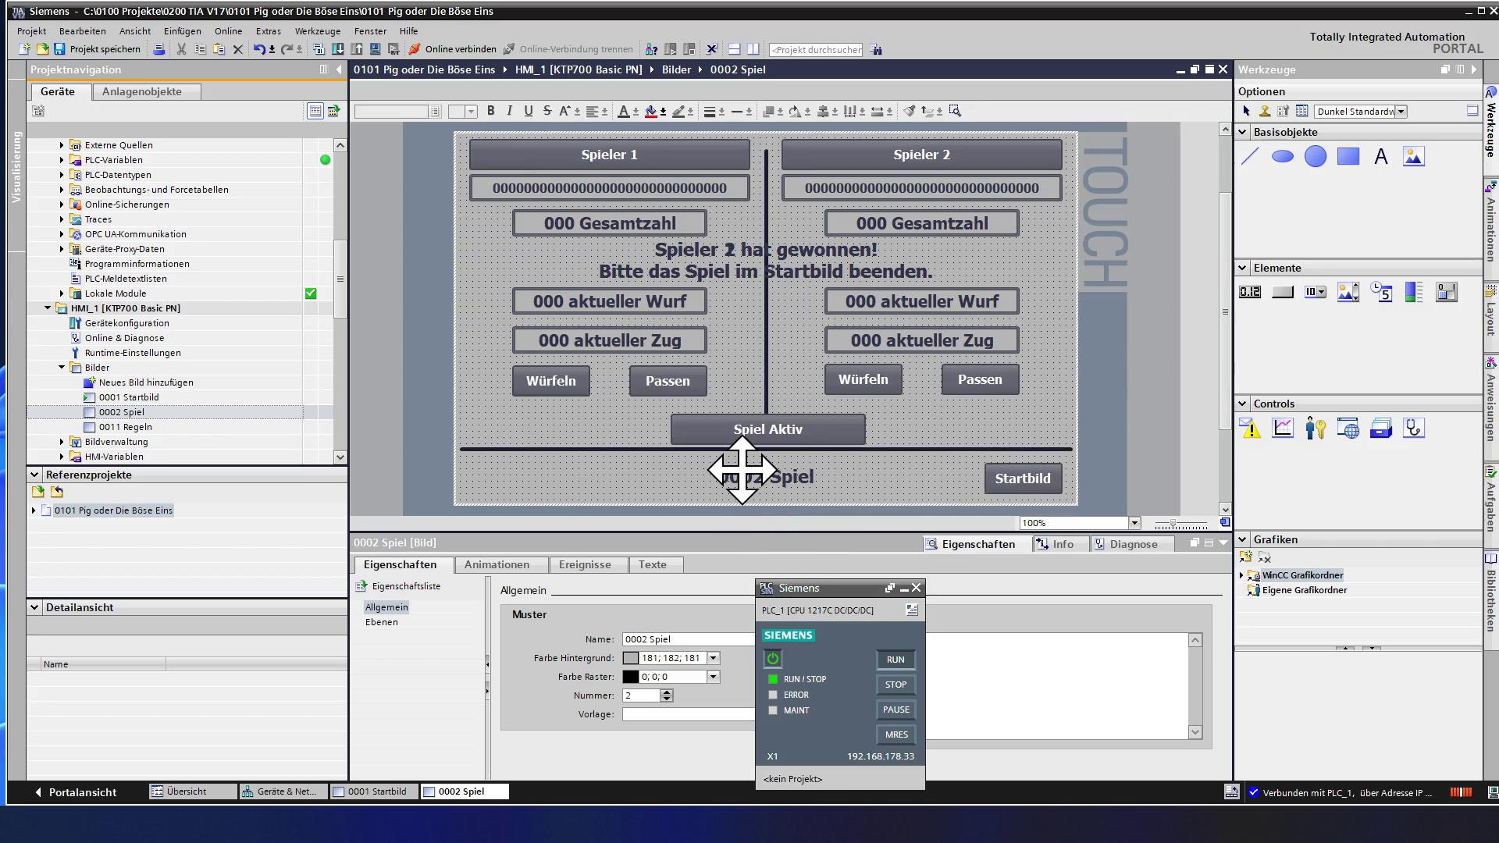
- Set the Linie_2 divider's height to 300 in Darstellung and deselect it to check the length
click(766, 404)
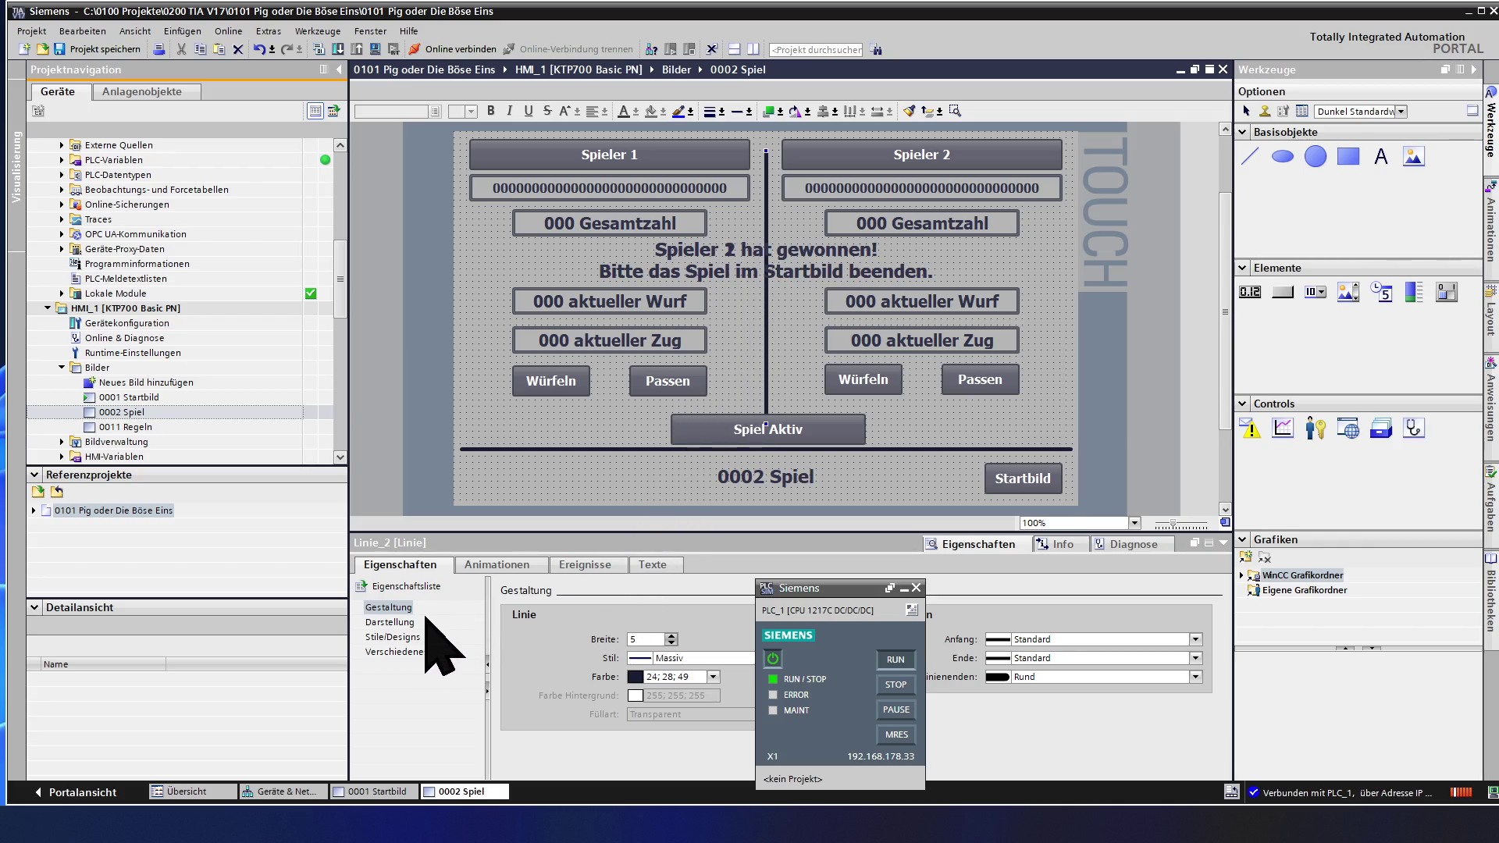
click(390, 621)
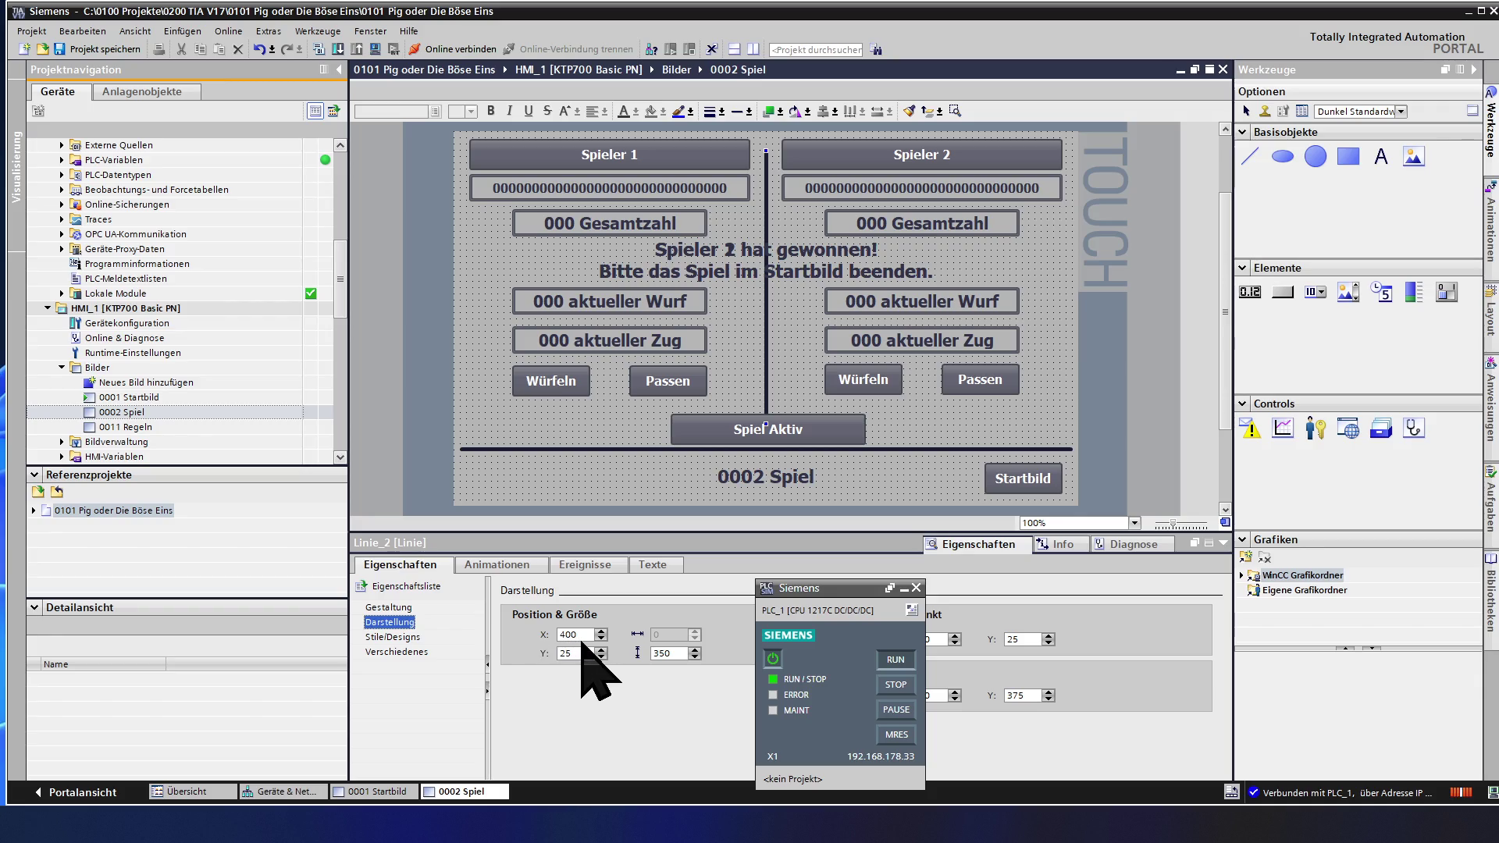
double_click(681, 653)
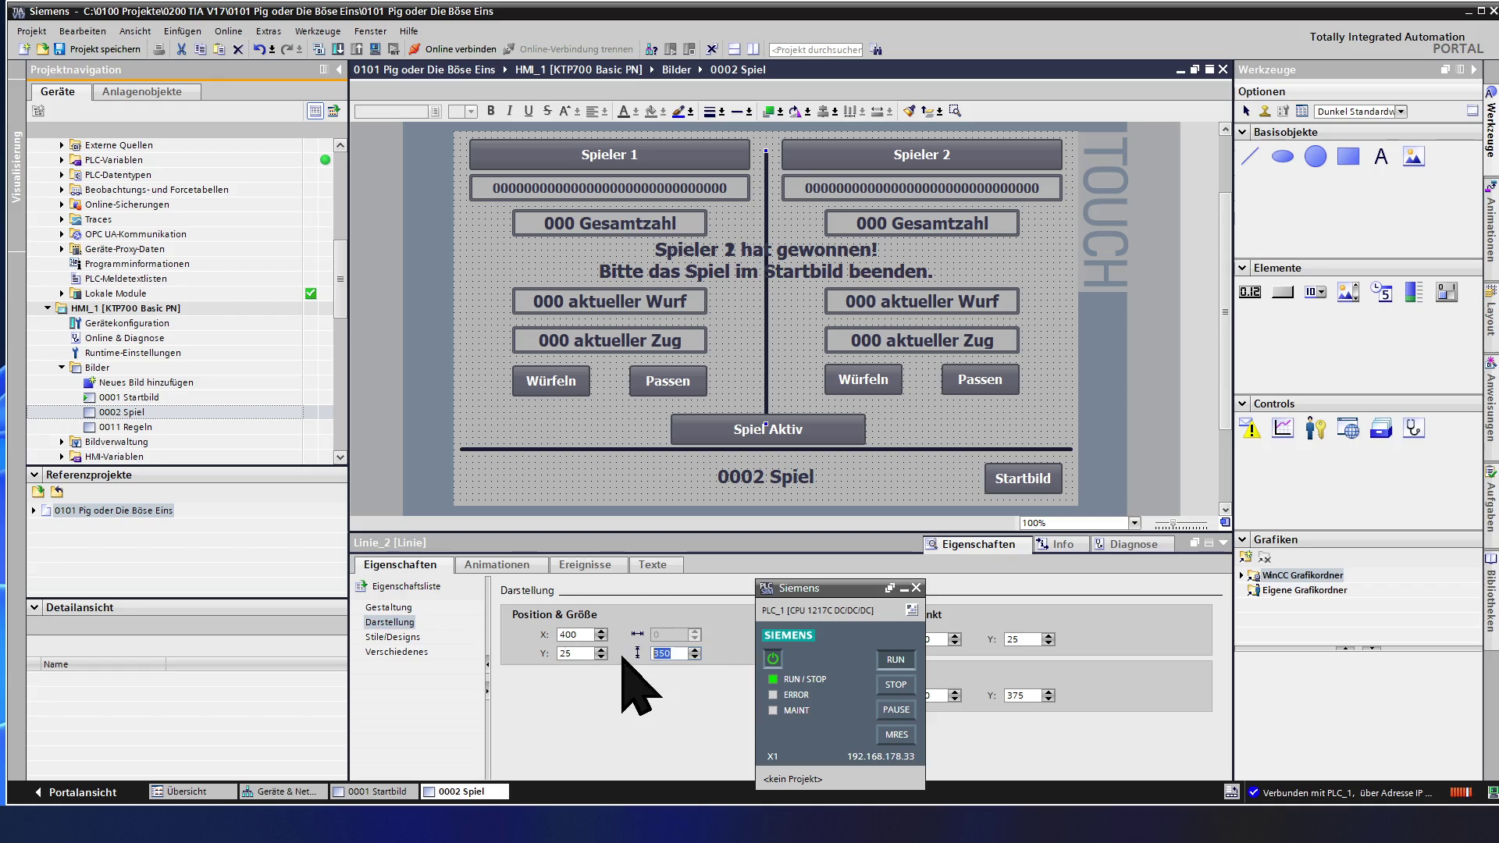
text(300)
key(Return)
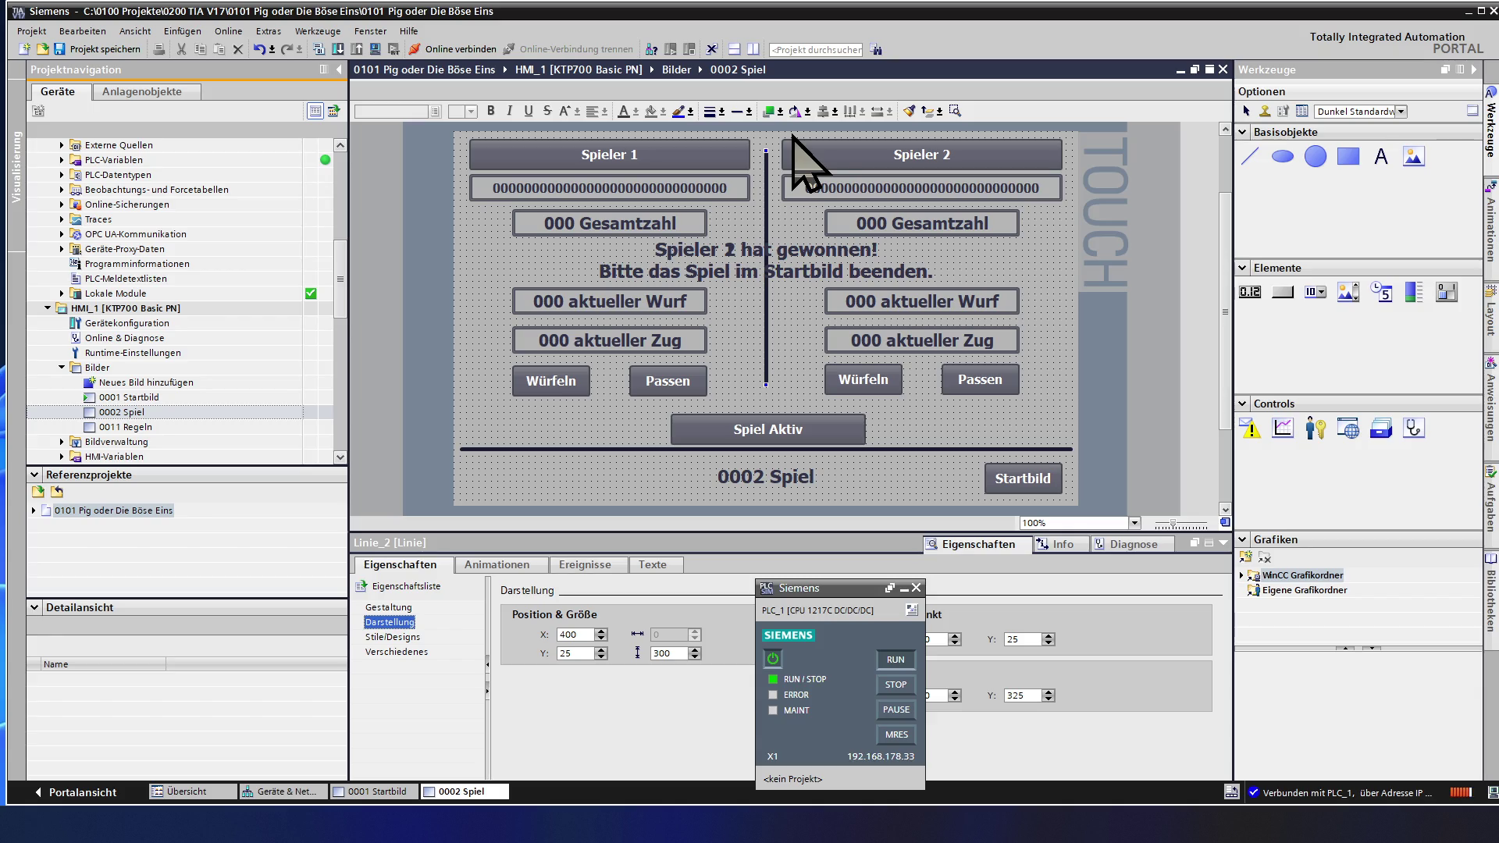
click(785, 220)
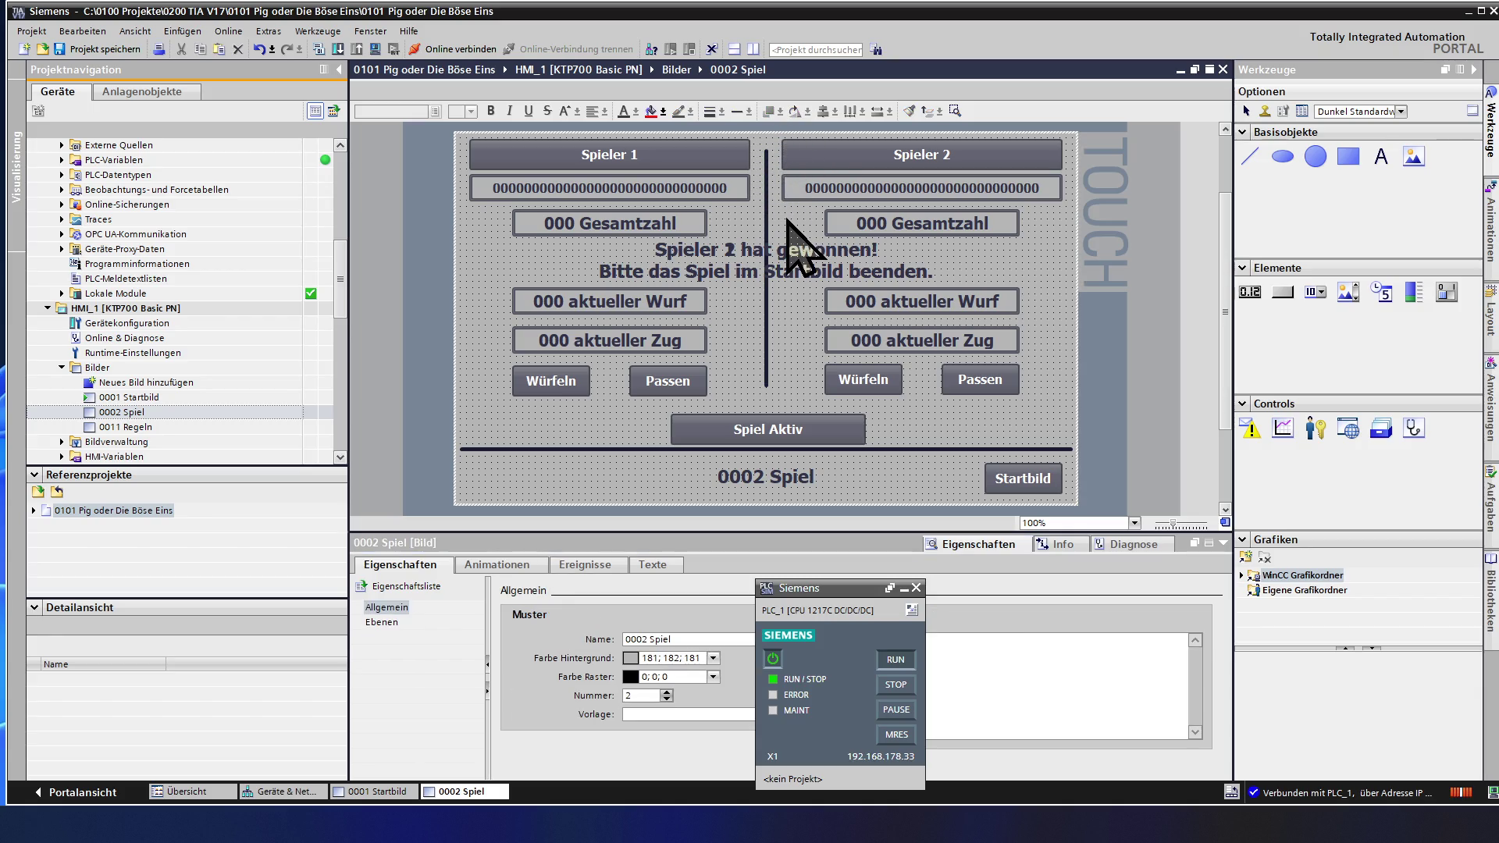
- Set the divider height to 325, then spin it down to 320
click(765, 362)
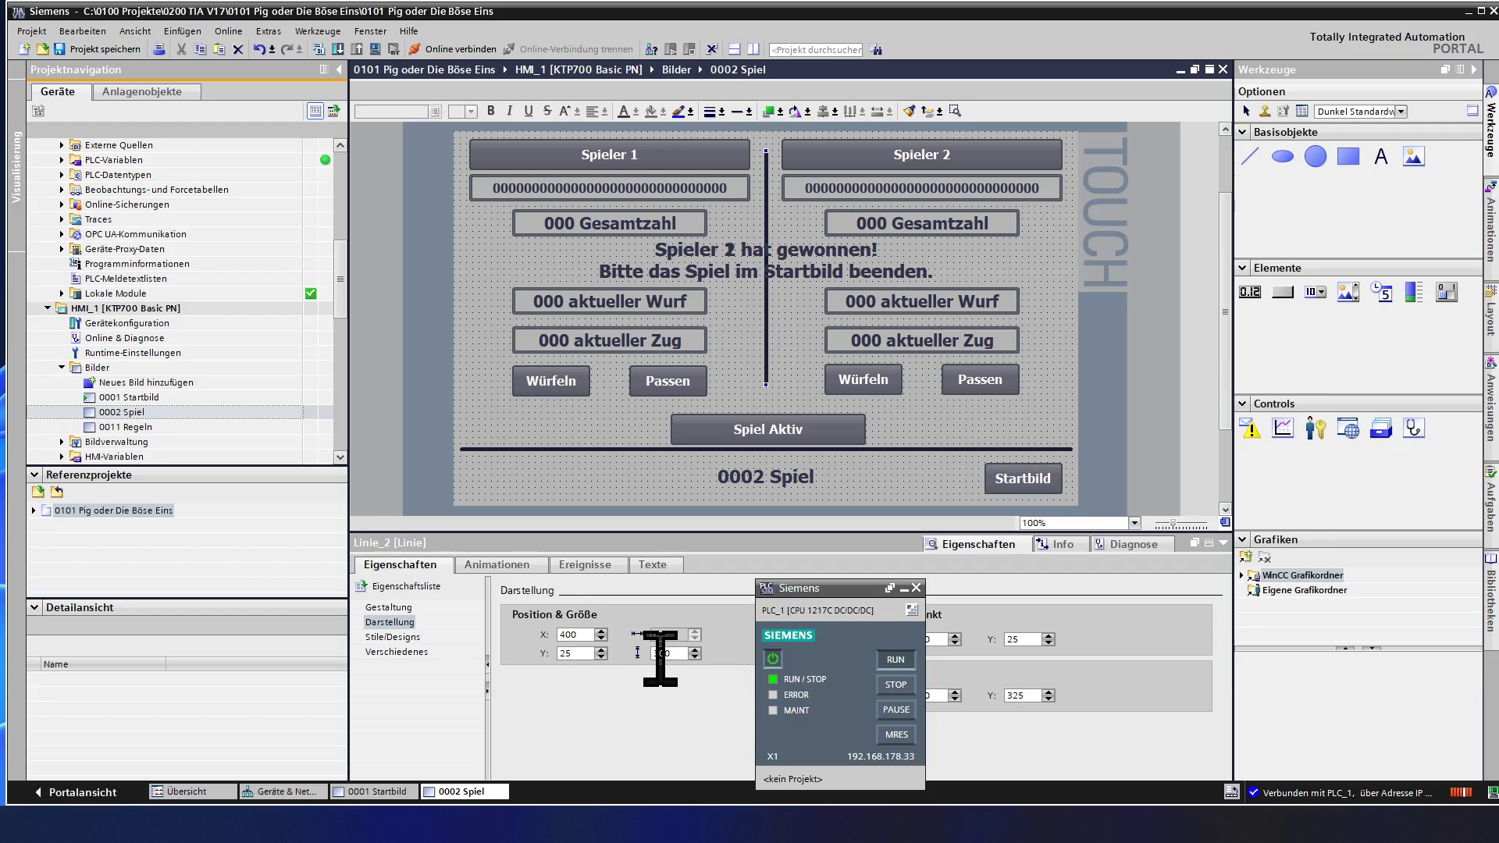
click(683, 653)
text(325)
key(Return)
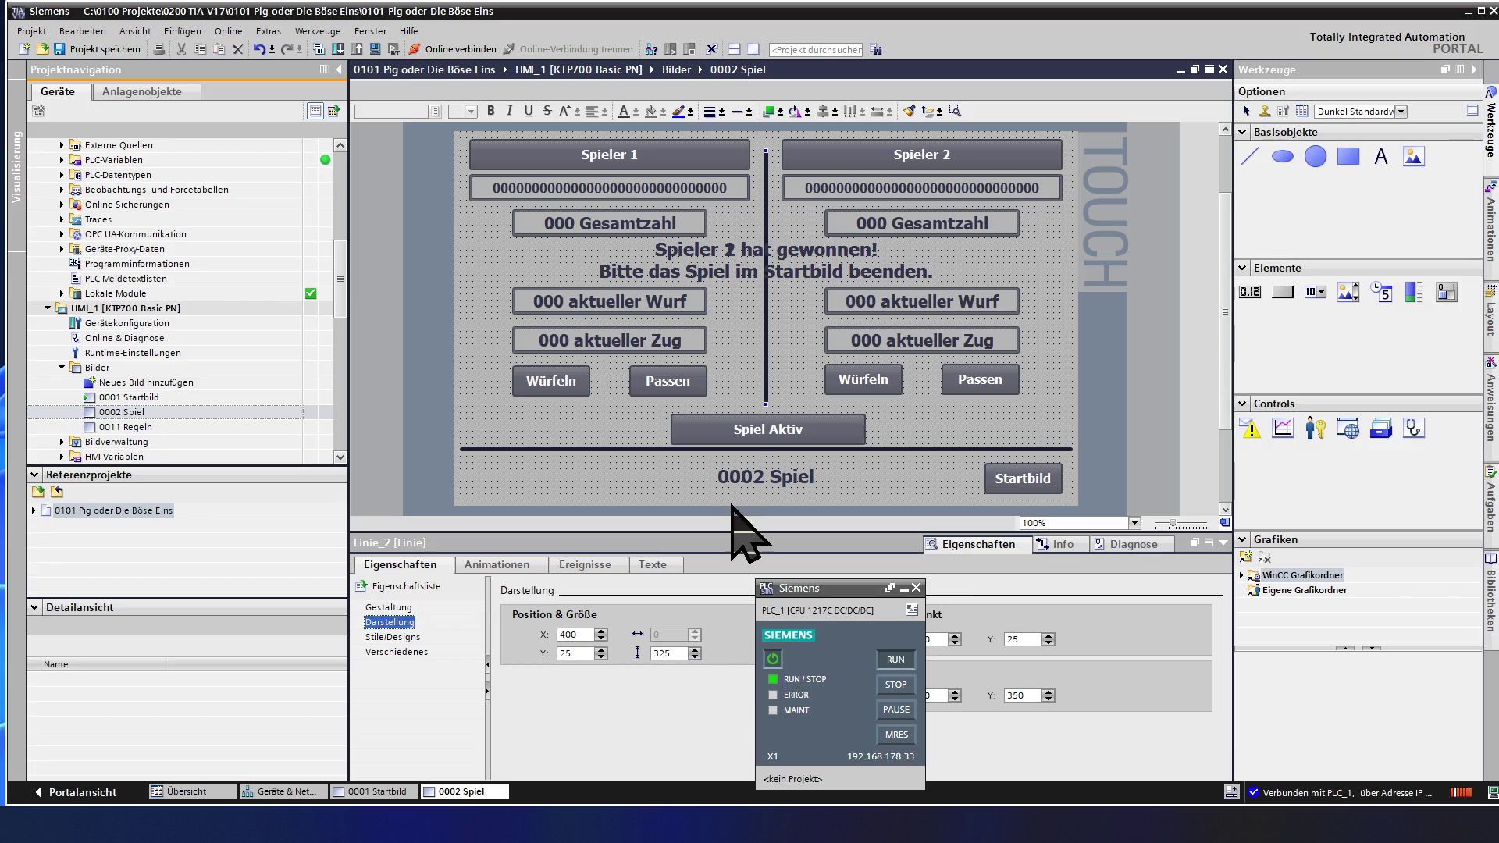
click(786, 341)
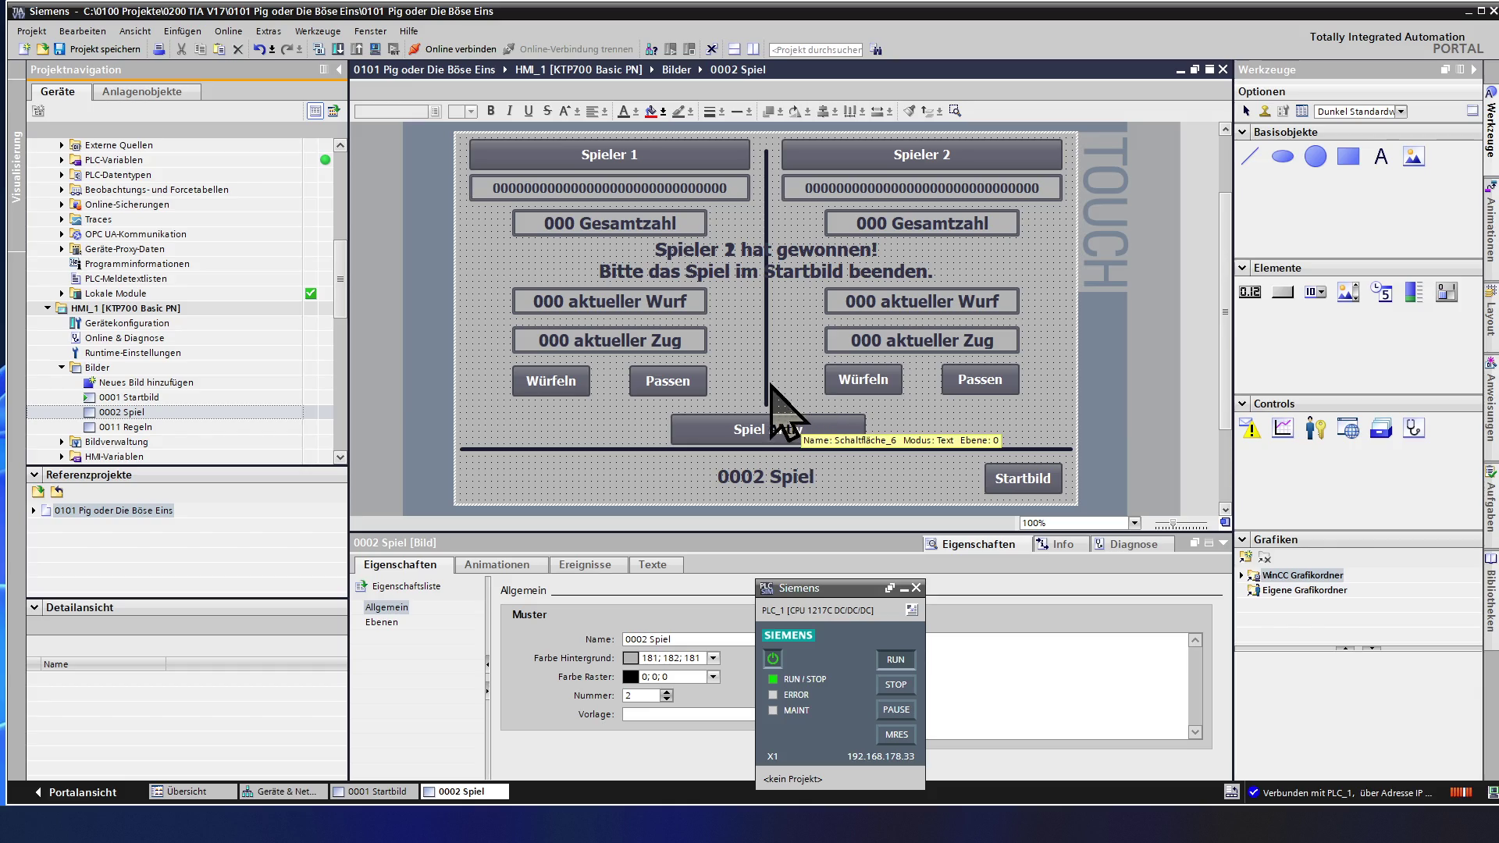
click(769, 398)
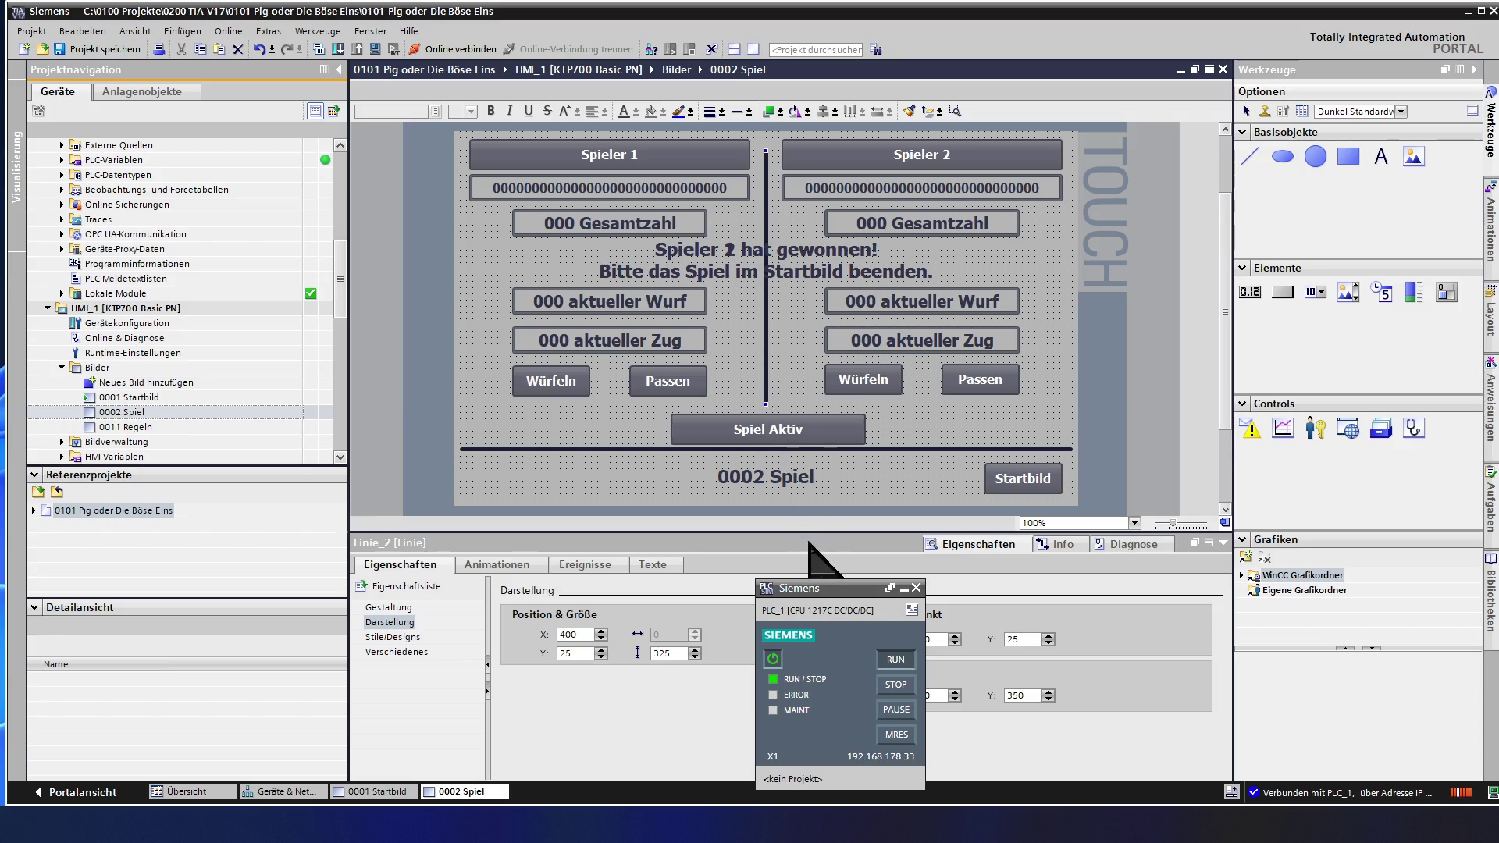
click(694, 657)
click(694, 657)
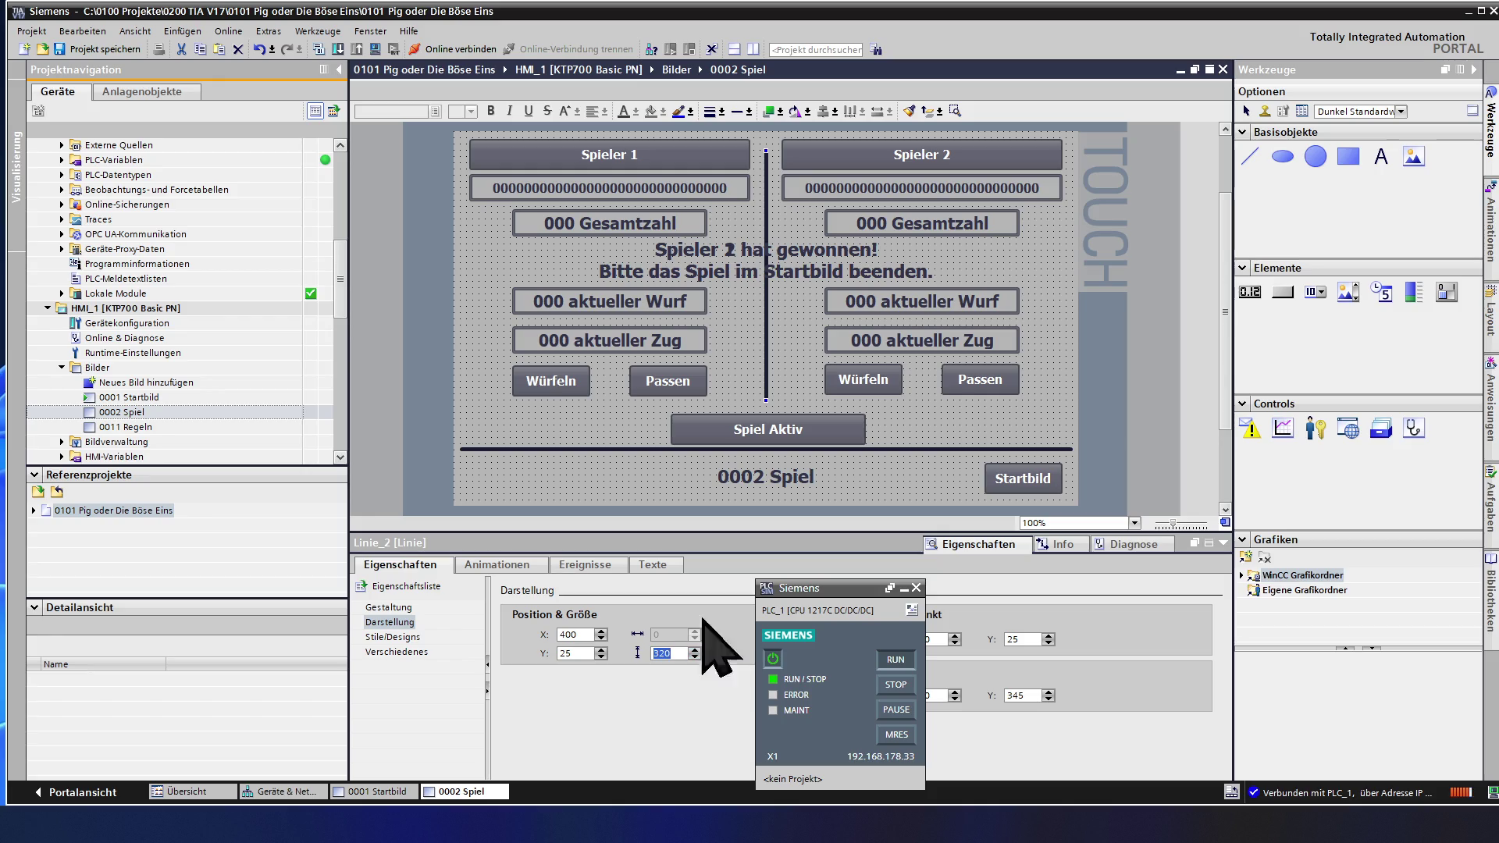
- Nudge the Spiel Aktiv button a few pixels upward
click(726, 429)
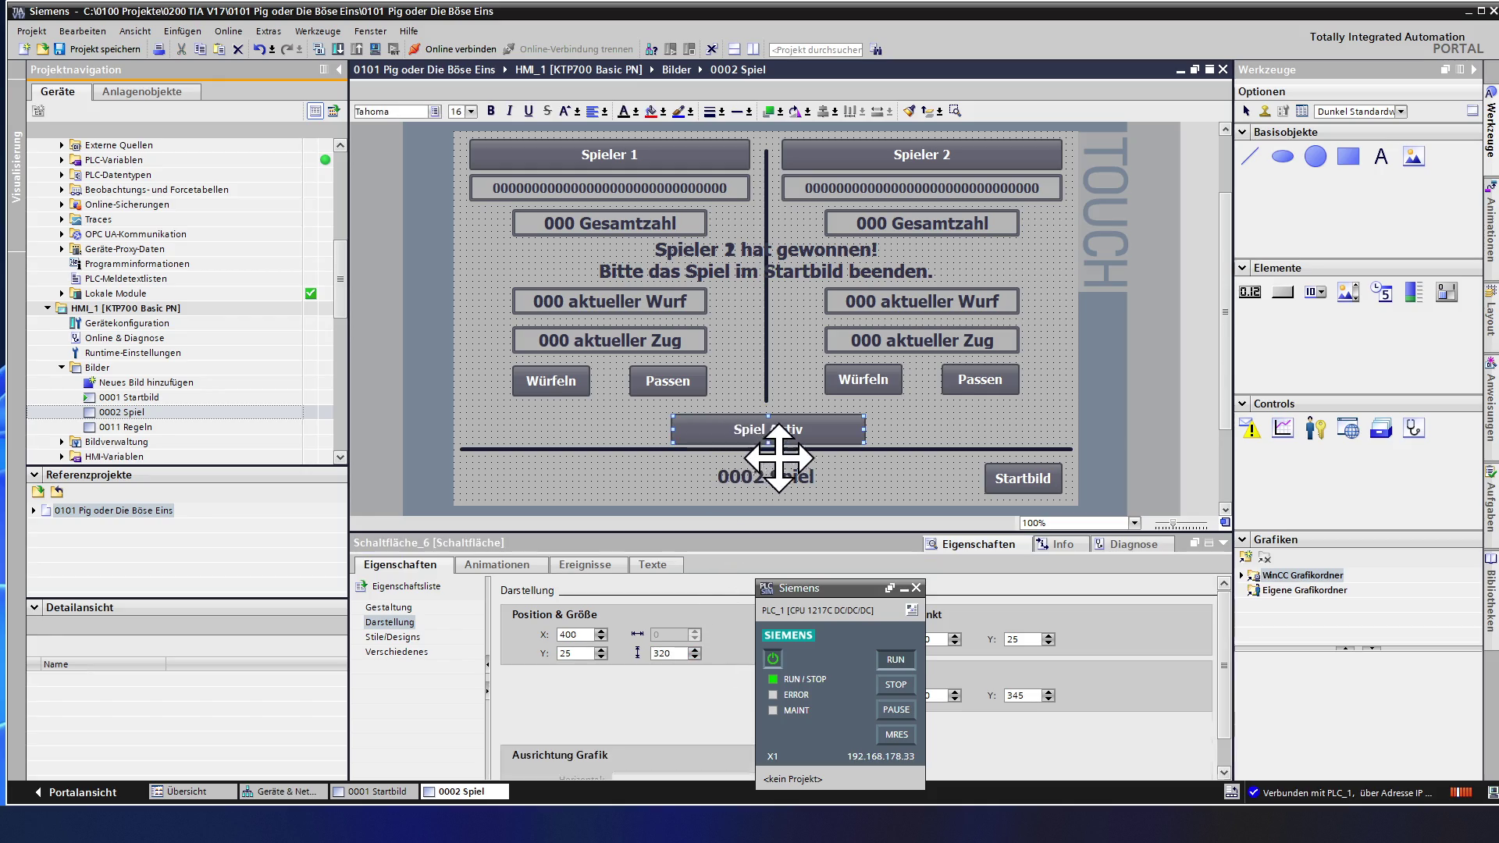
key(Up)
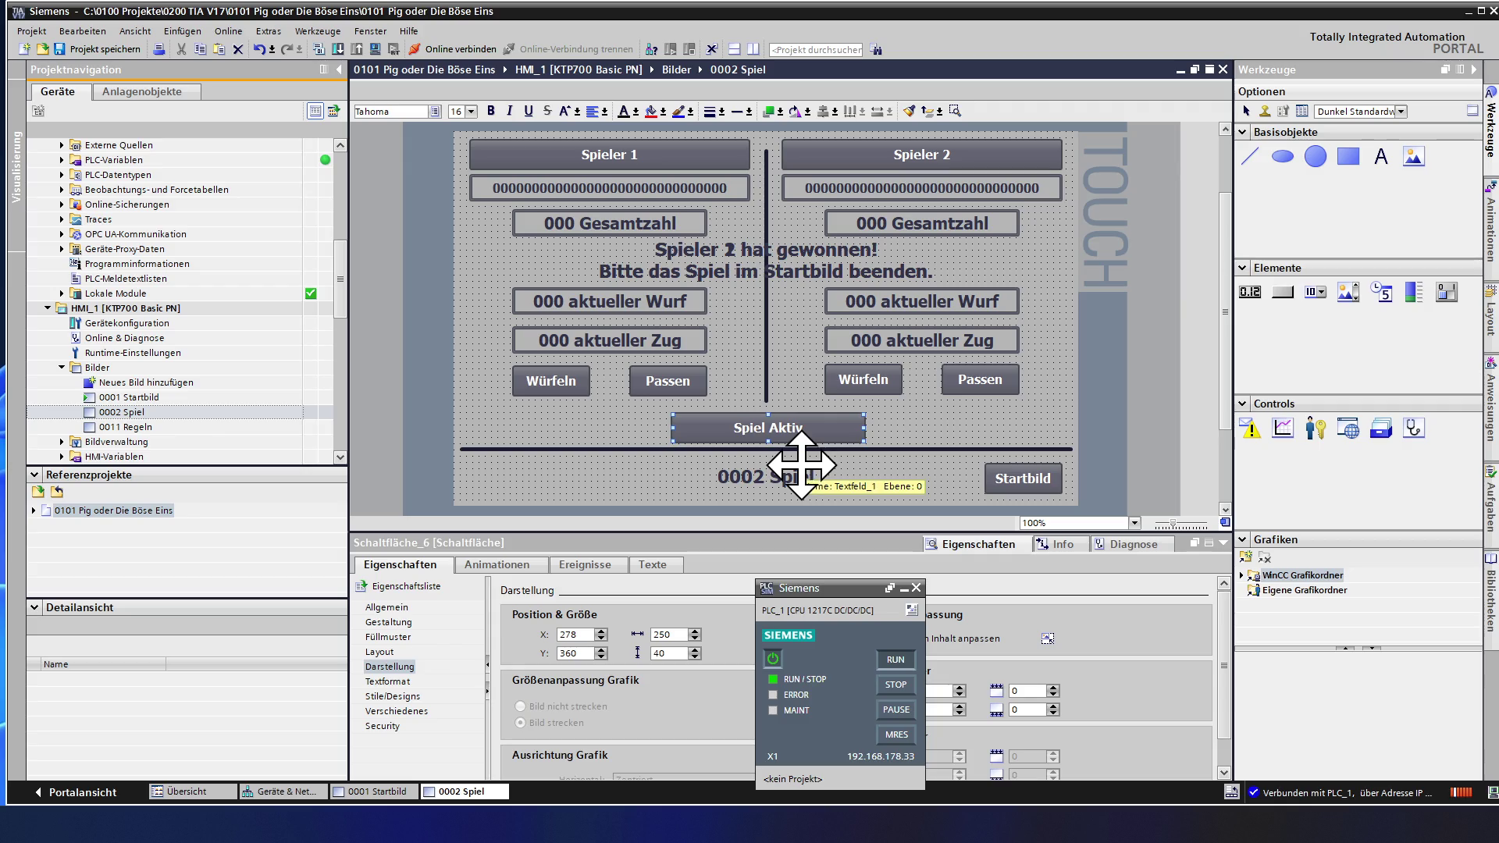
key(Up)
key(Up)
key(Up)
key(Up)
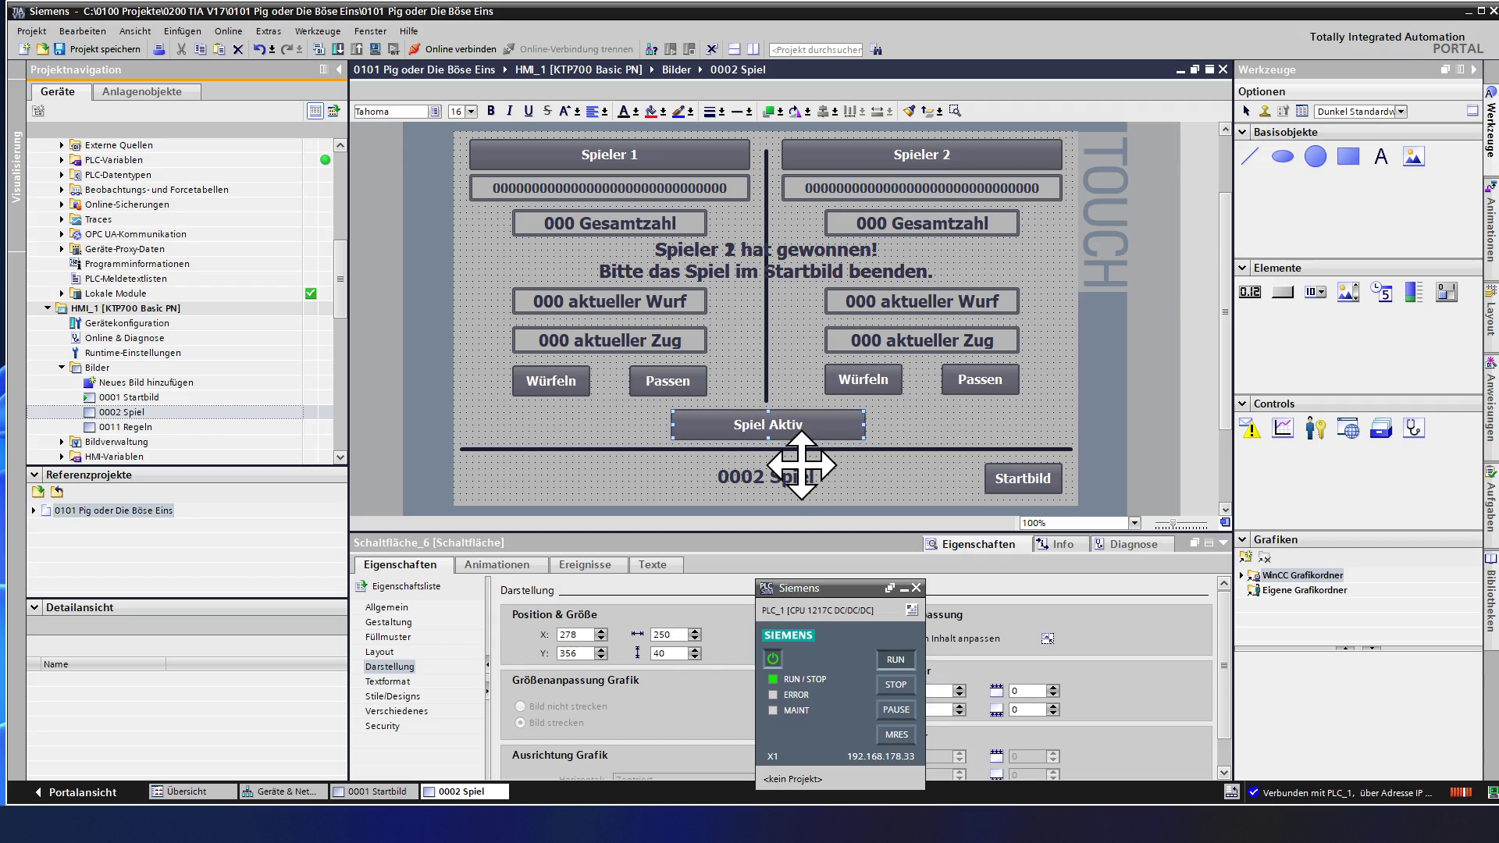
key(Up)
key(Down)
key(Up)
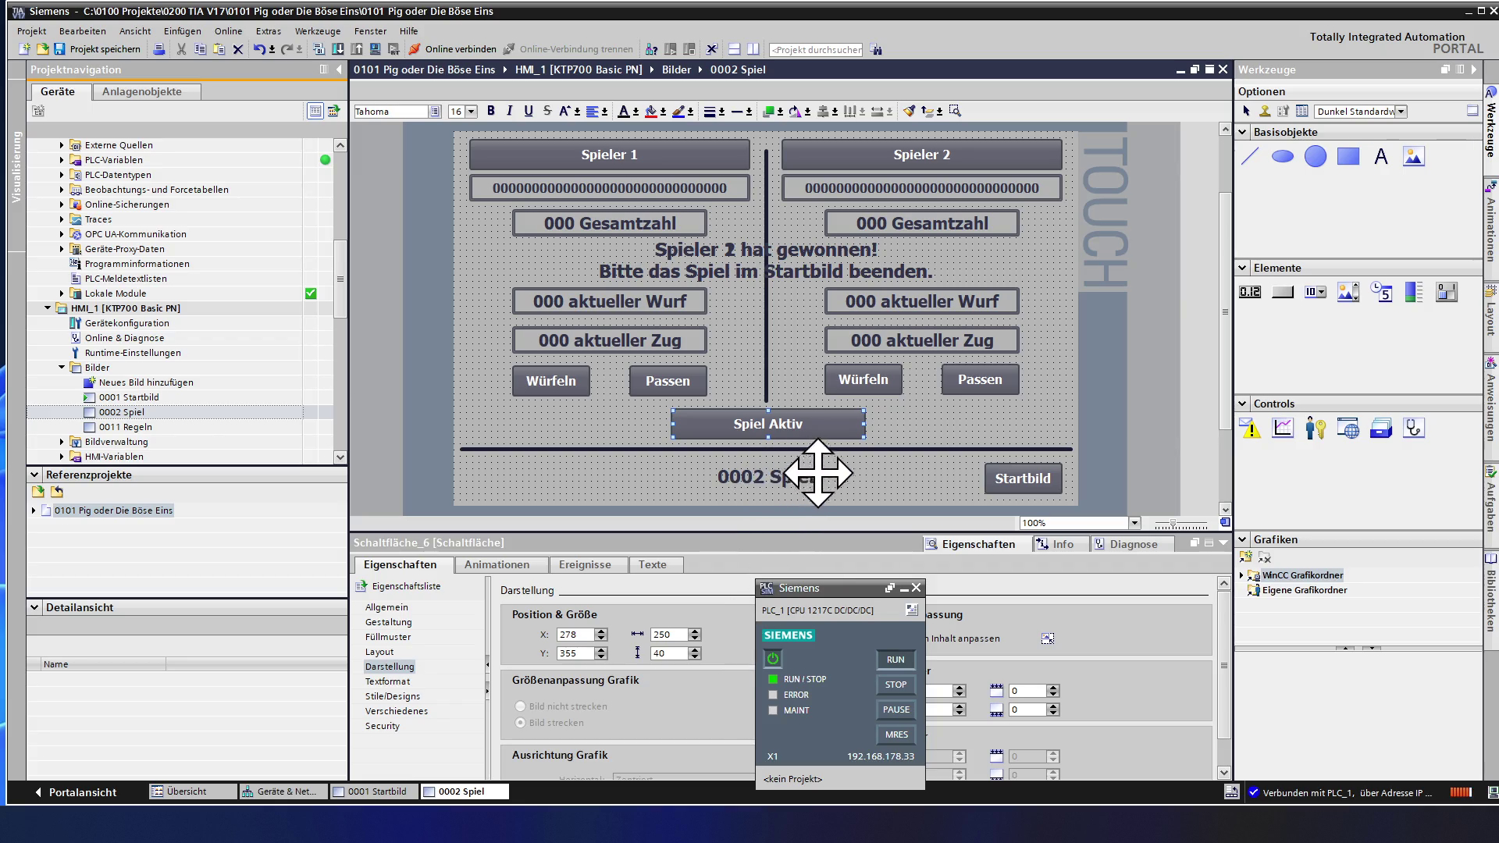
- Reduce the divider line's height further to 315 and deselect it
click(902, 440)
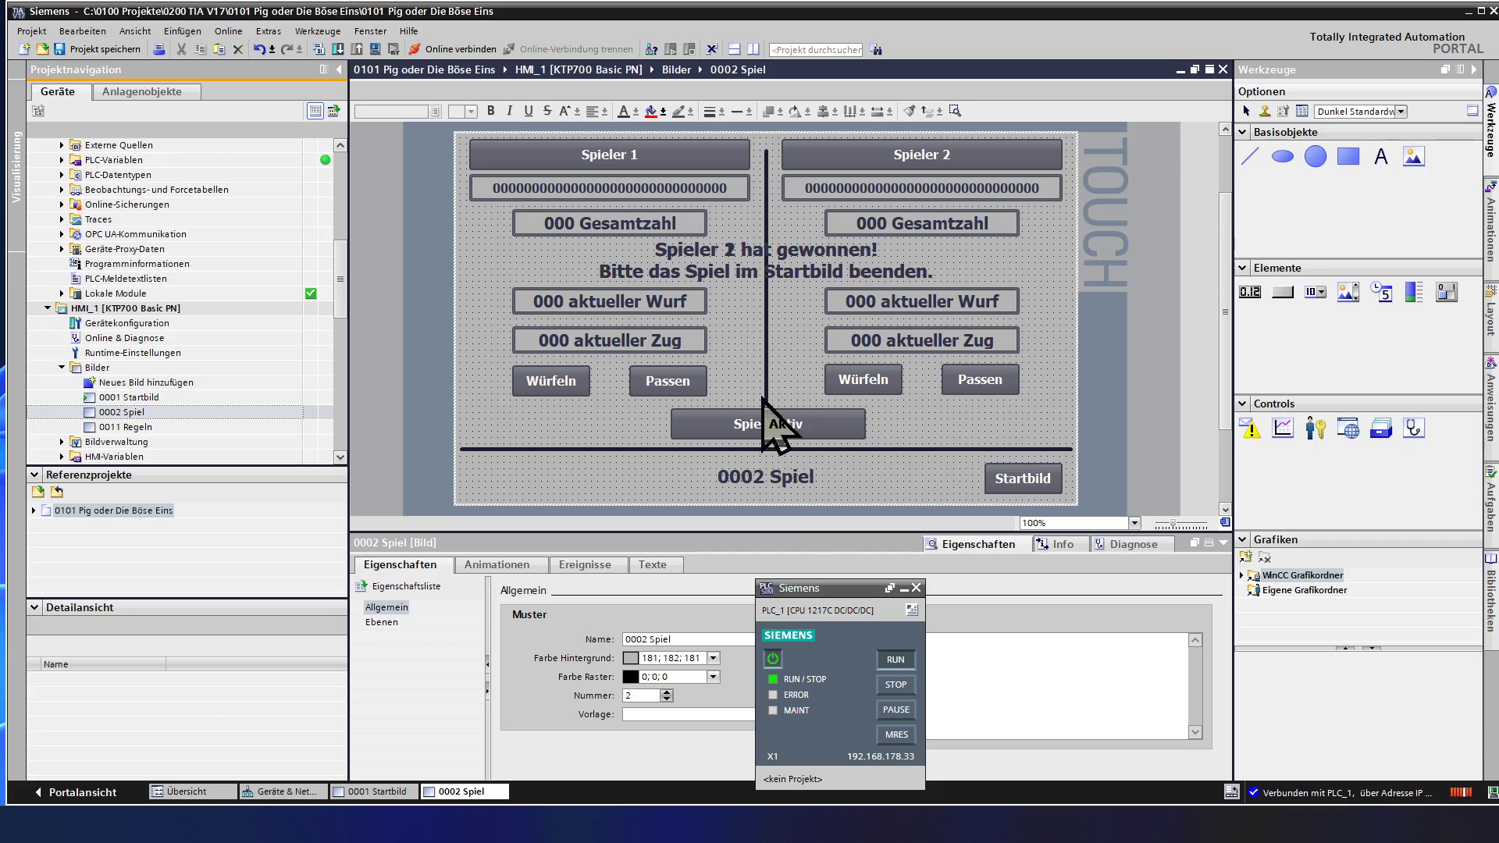
click(766, 371)
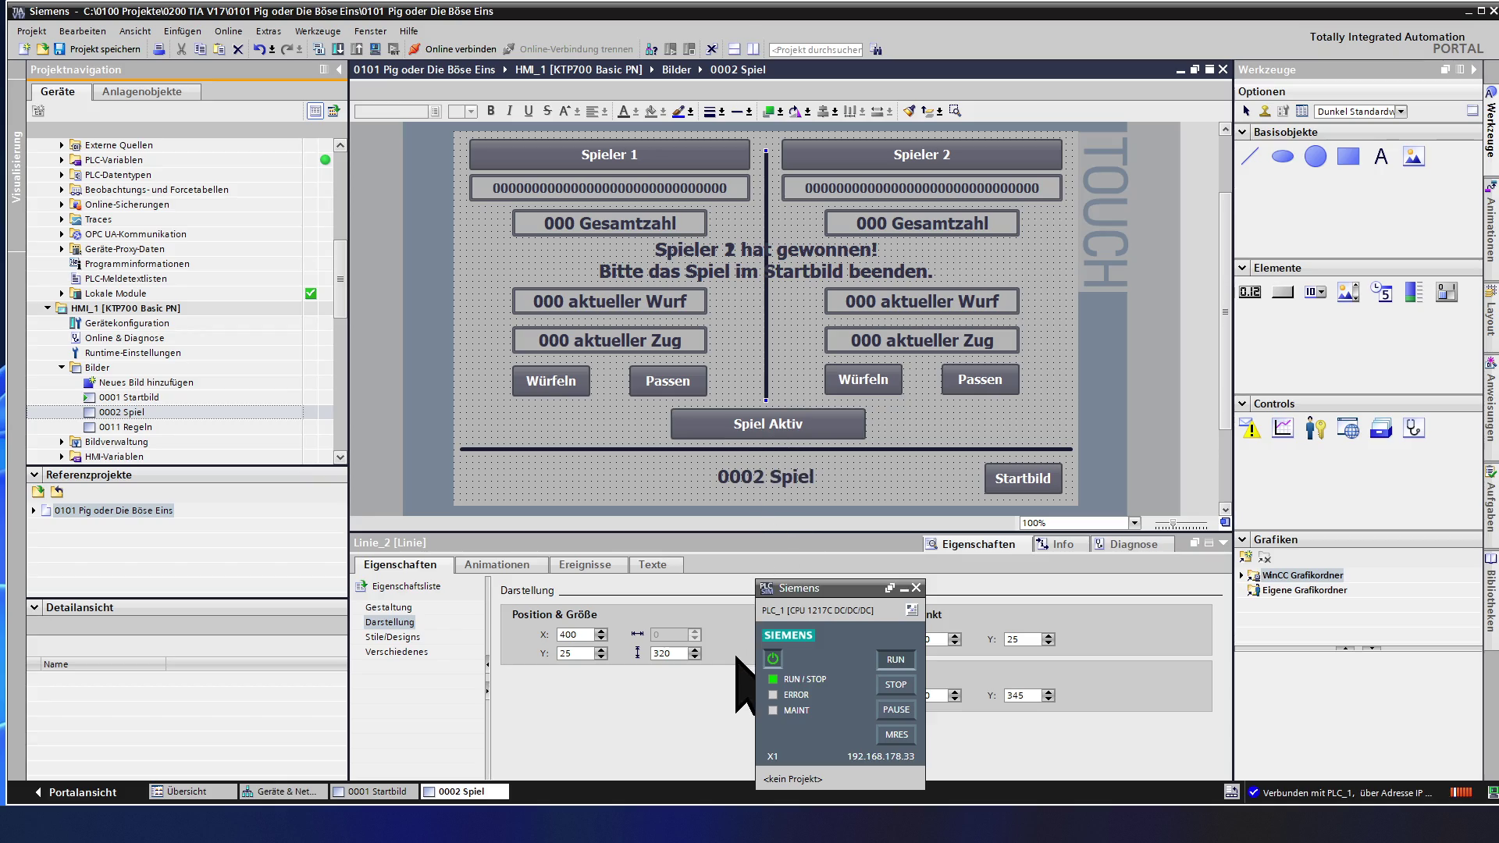
click(694, 656)
click(695, 656)
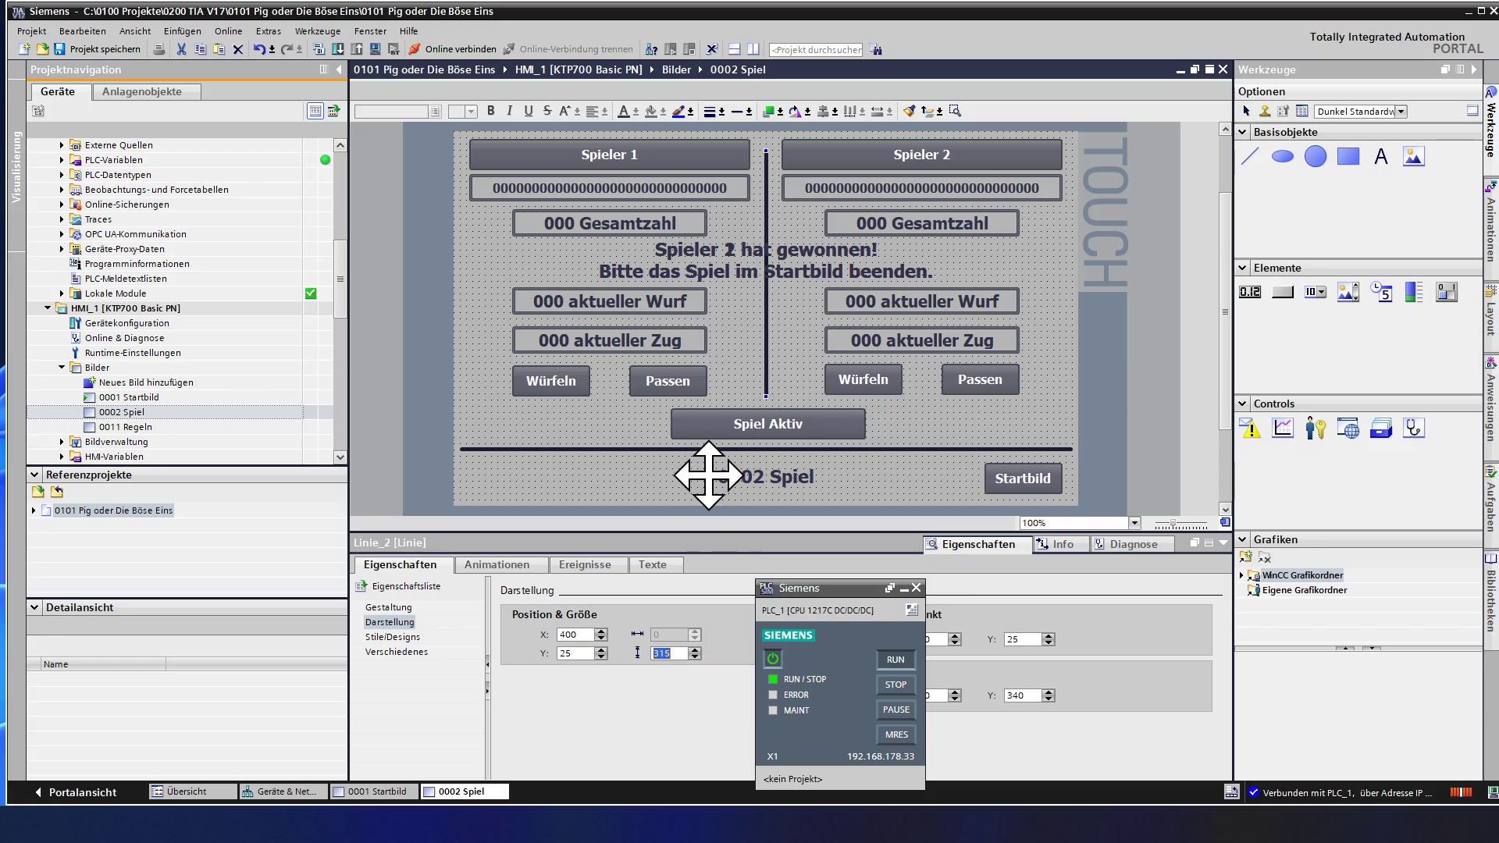
click(796, 408)
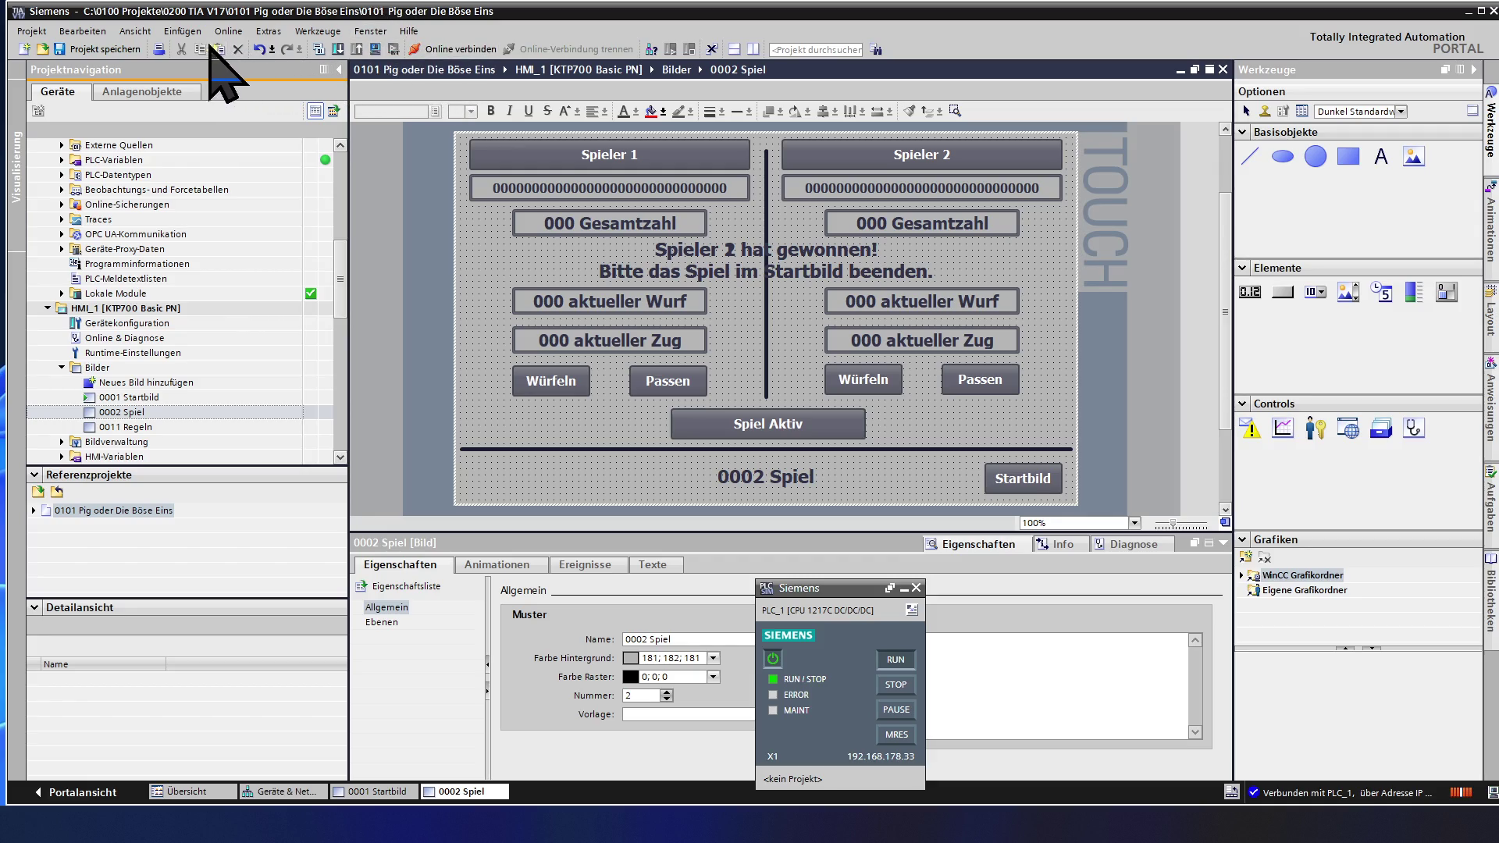
- Save the project and start the HMI runtime simulation, confirming the Simulation starten message
click(118, 52)
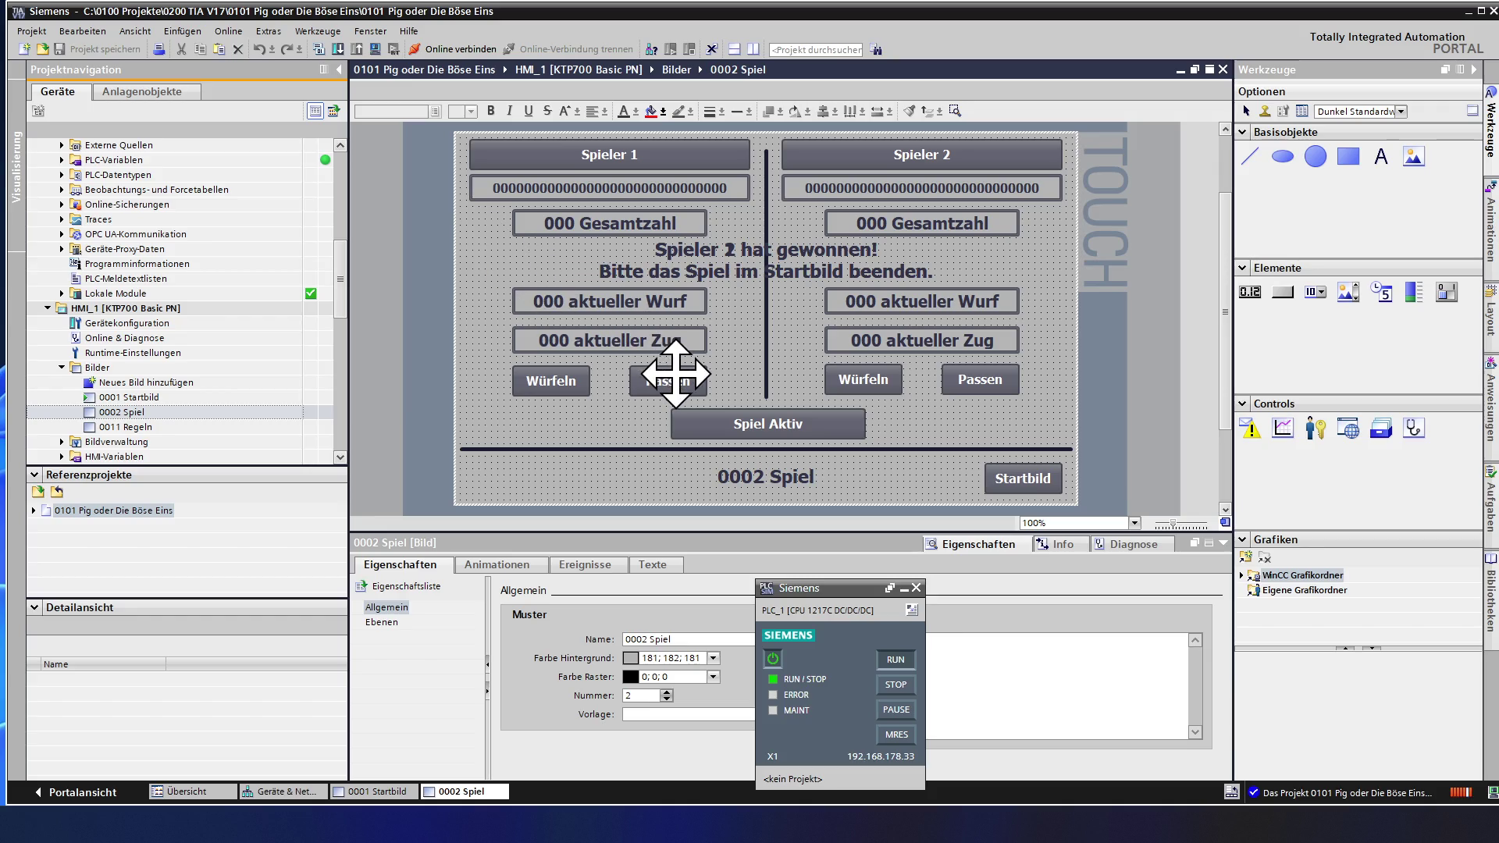
click(377, 54)
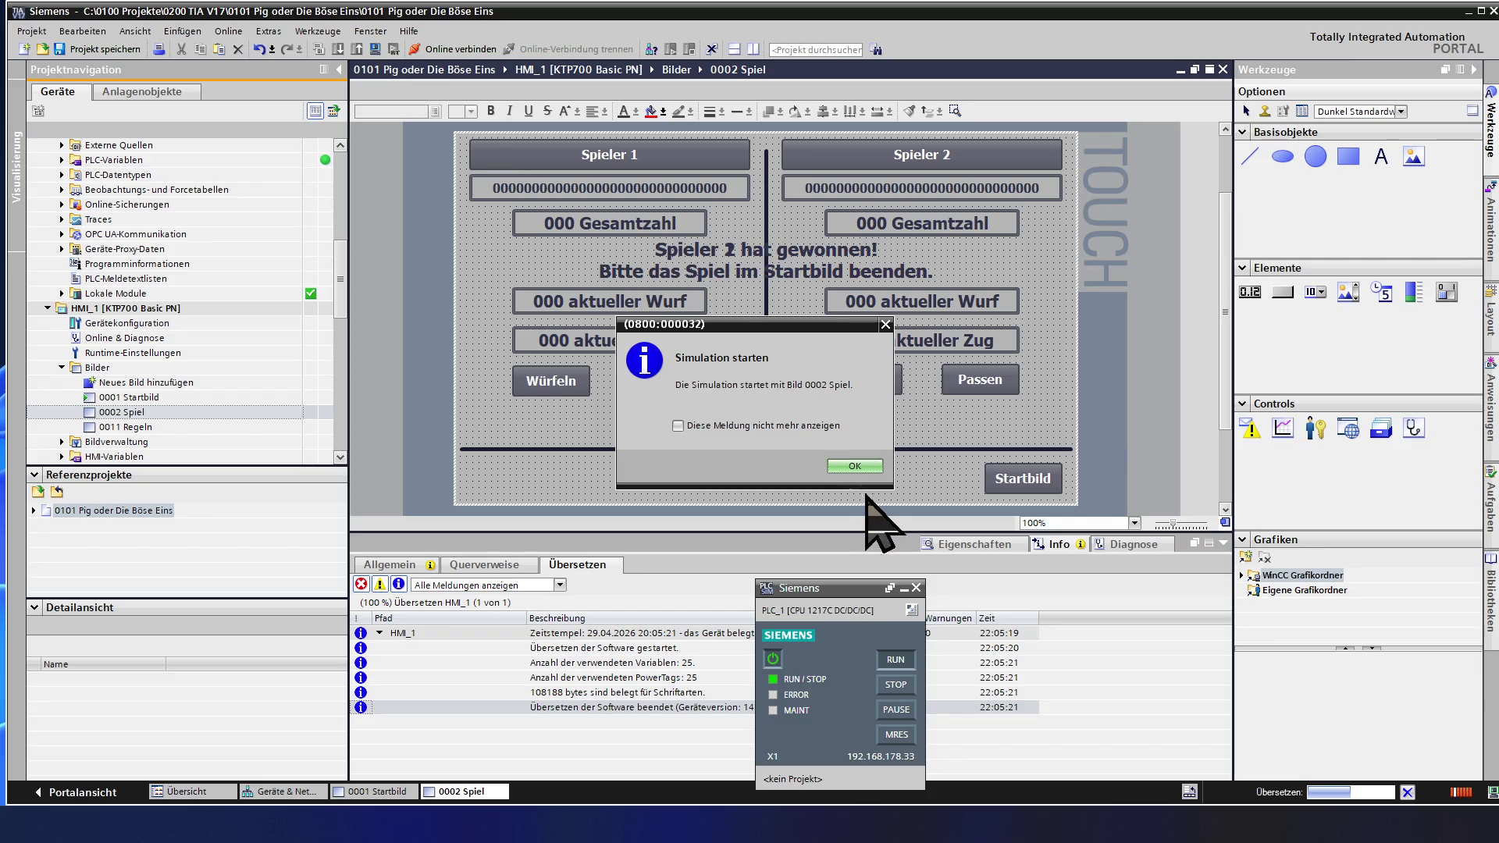
click(859, 466)
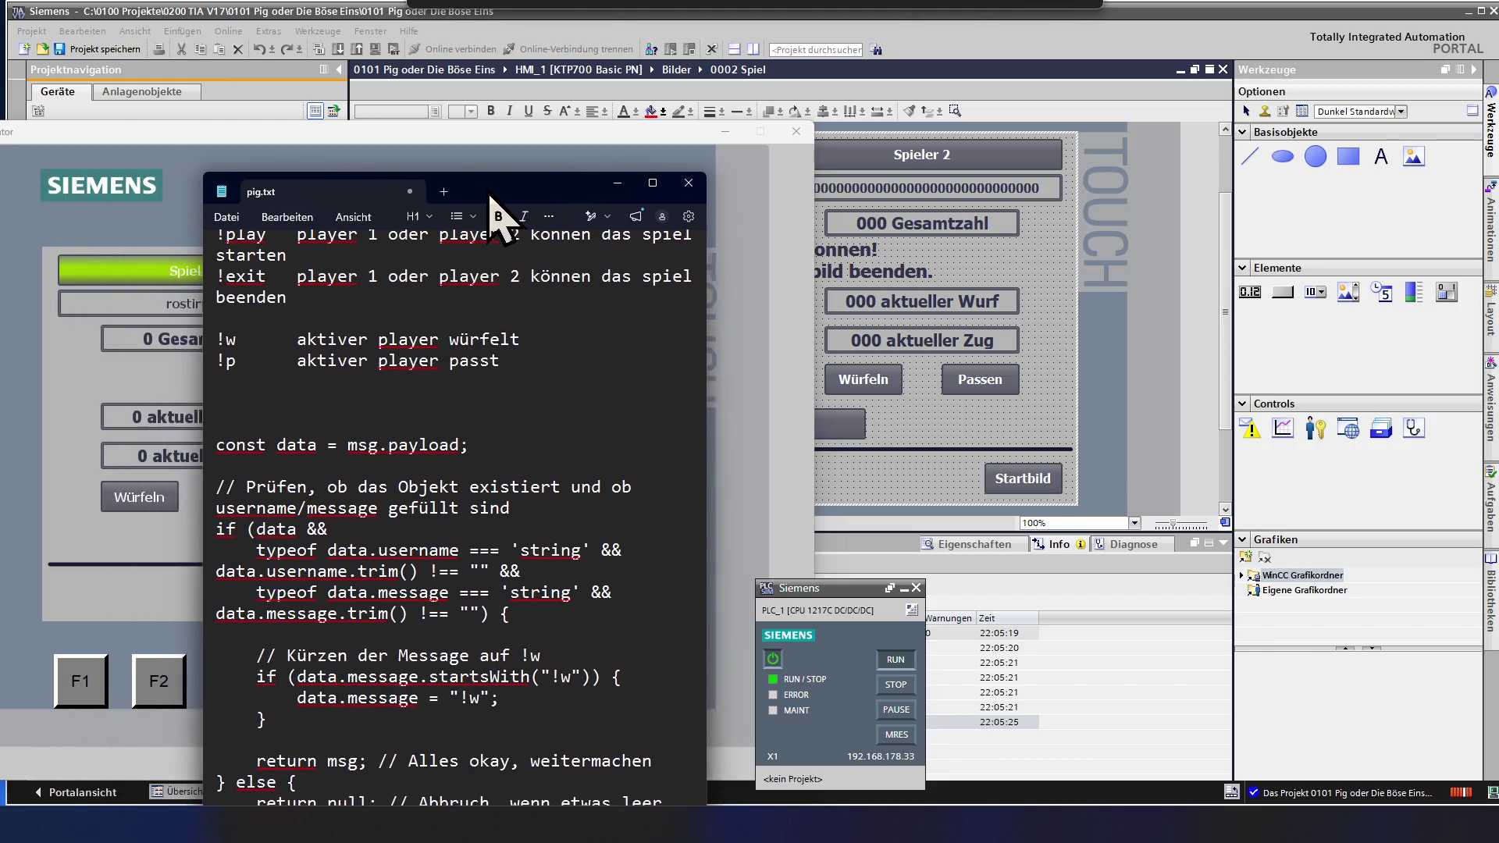
- Drag the pig.txt Notepad window over the running simulator
drag(413, 199, 527, 193)
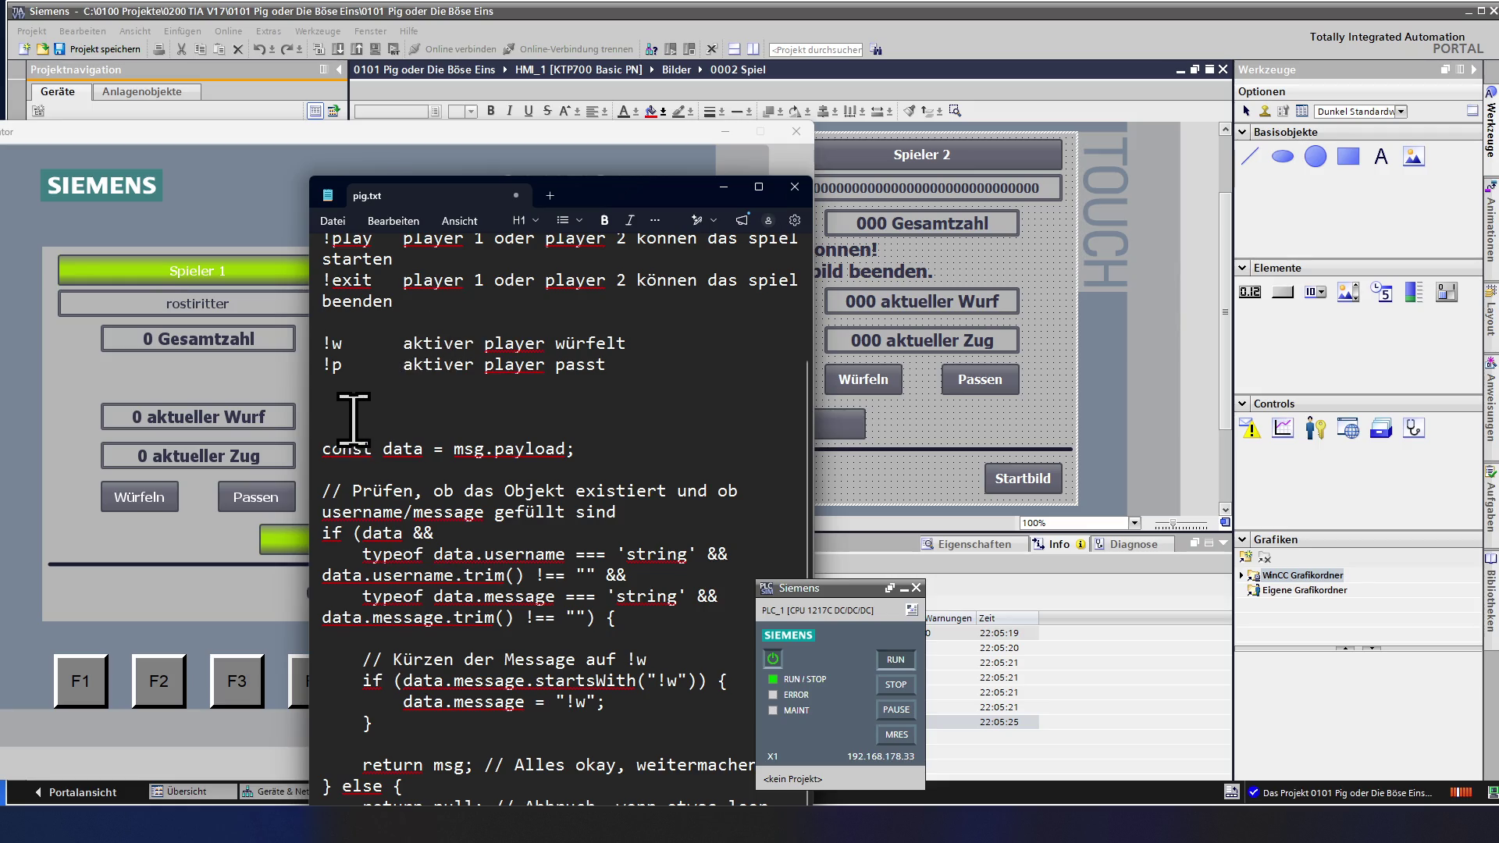
- Delete the leftover script code and stray closing brace below the chat commands in pig.txt
drag(353, 416, 601, 814)
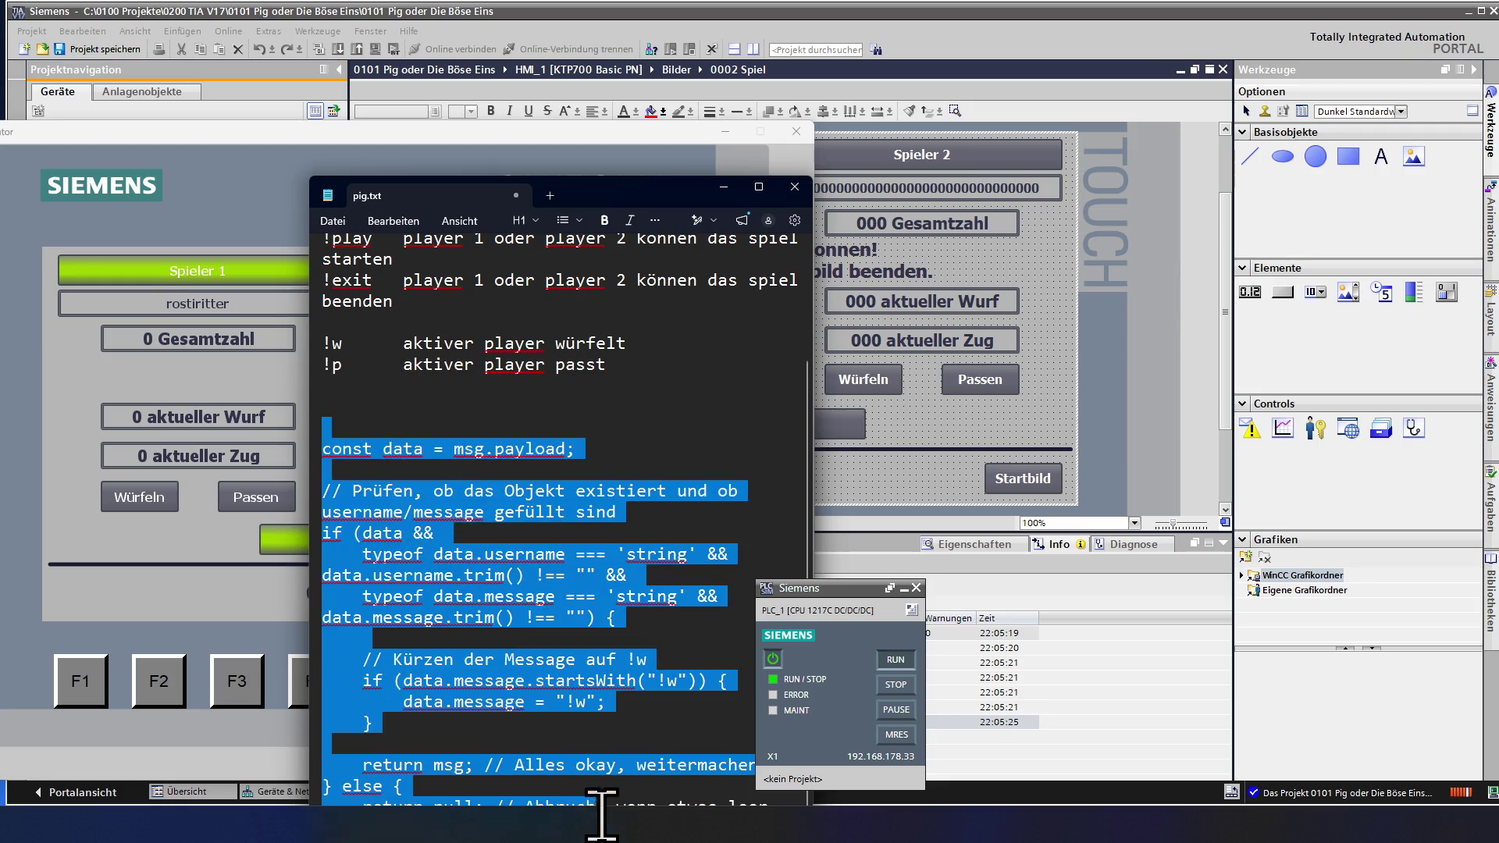
key(Delete)
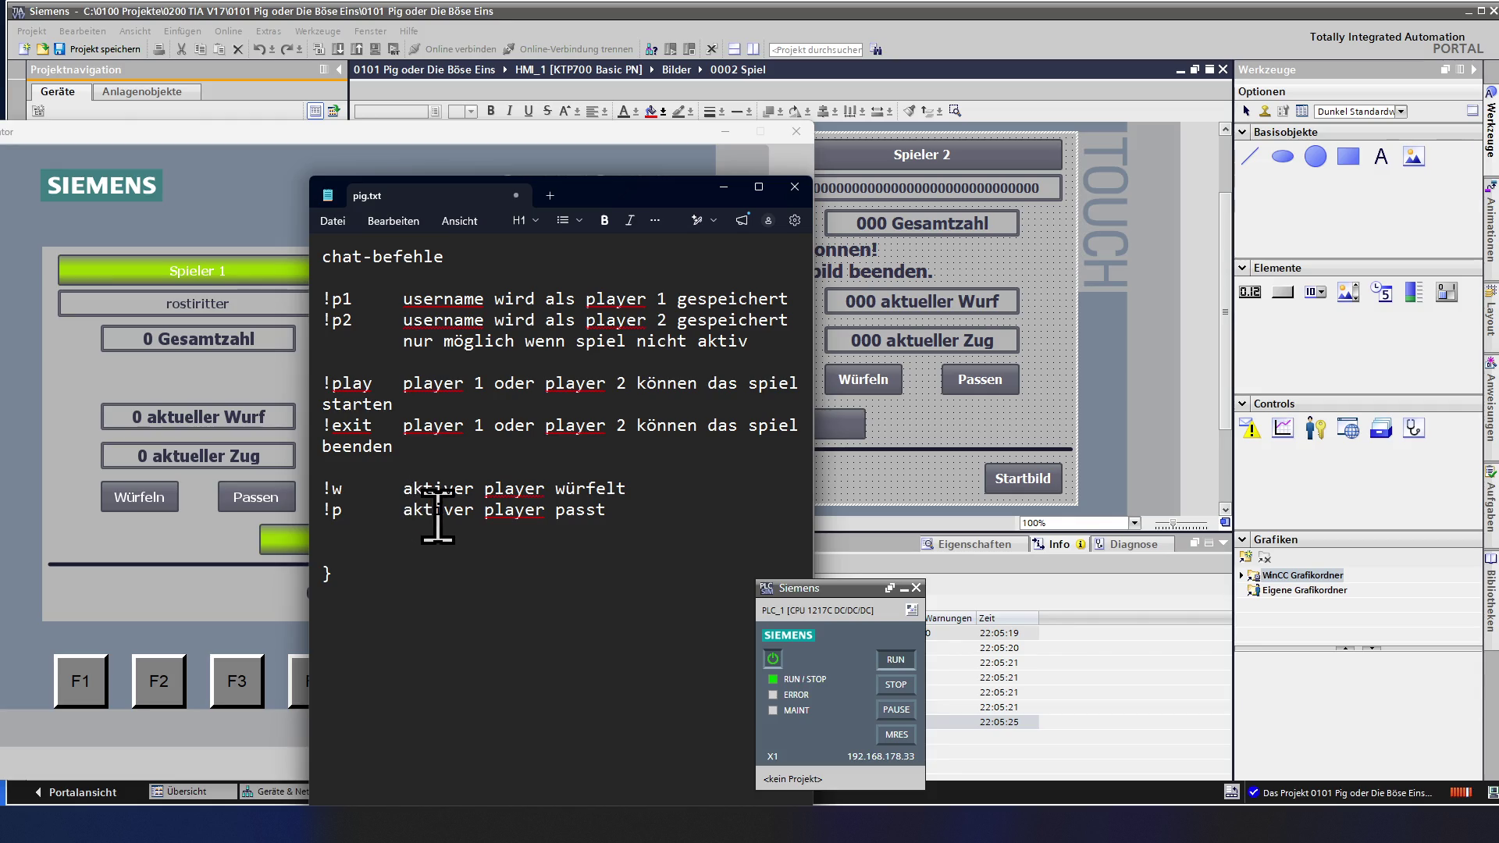
key(Delete)
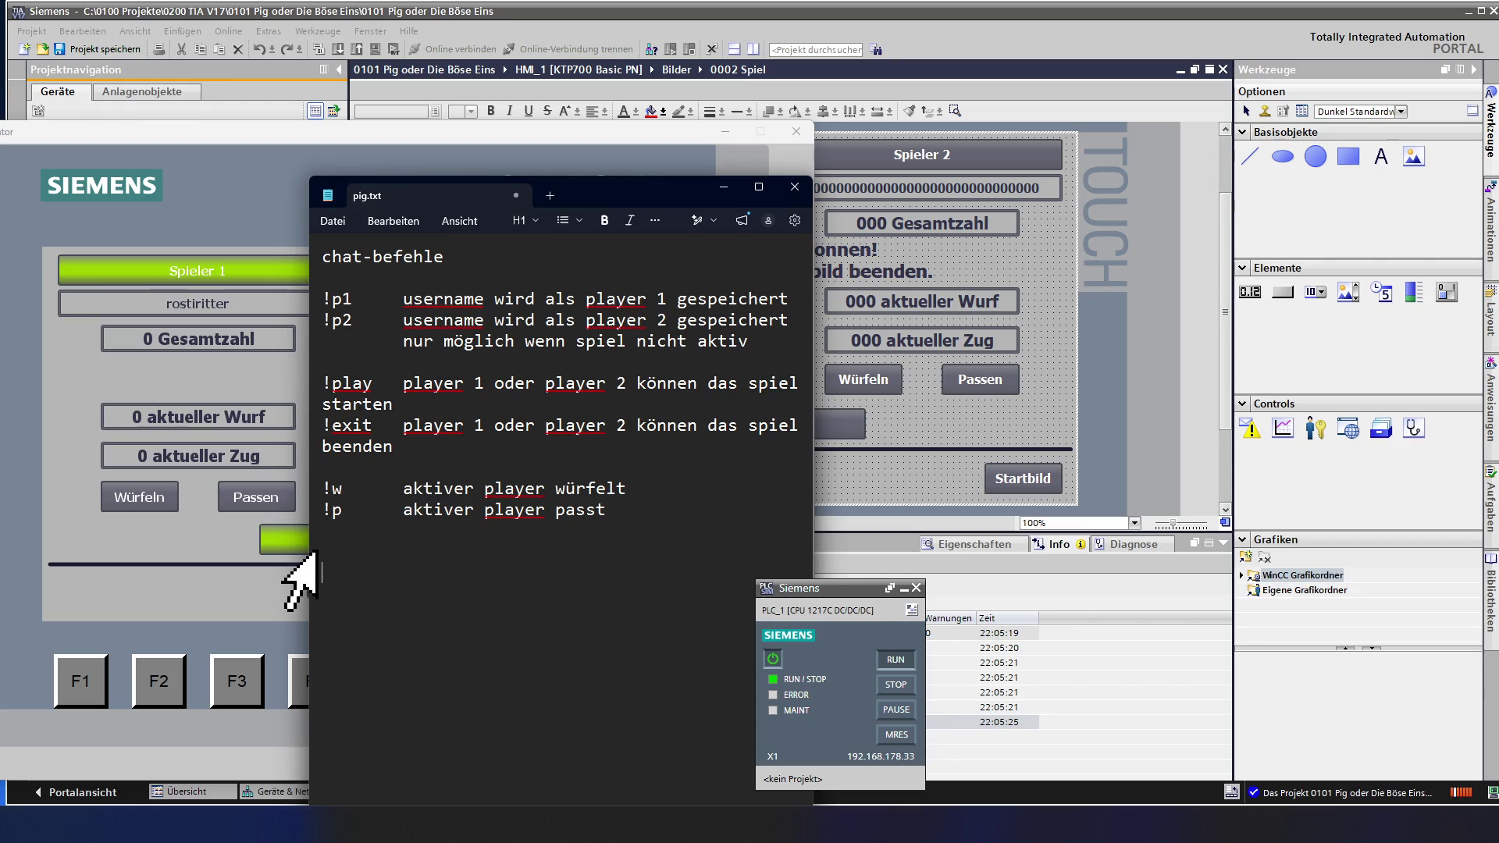
- Resize and reposition the notes window, highlight !p1, then bring the HMI simulator forward
drag(309, 548, 105, 548)
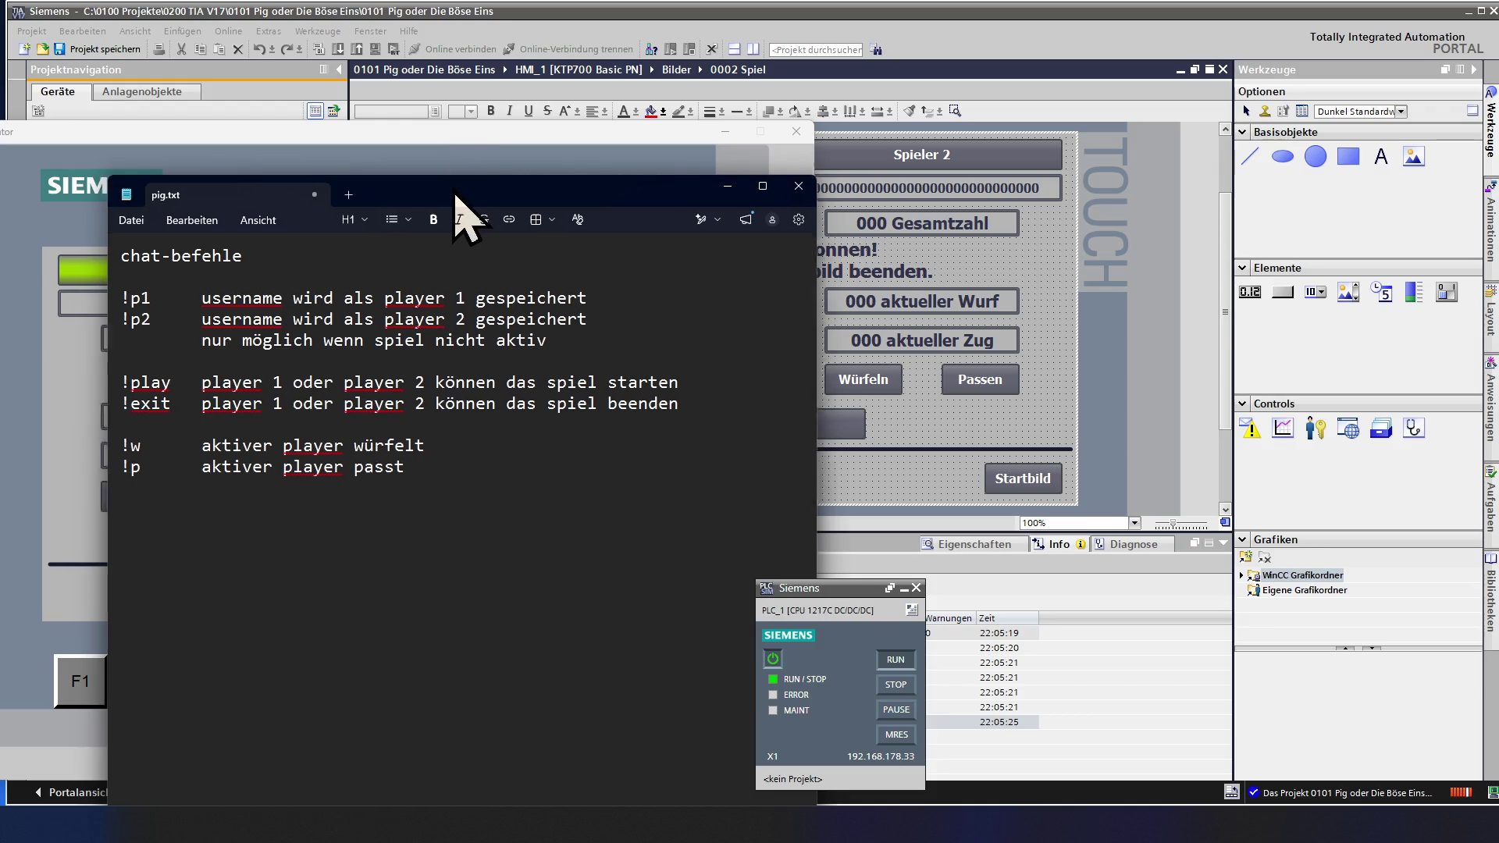
drag(462, 199, 703, 147)
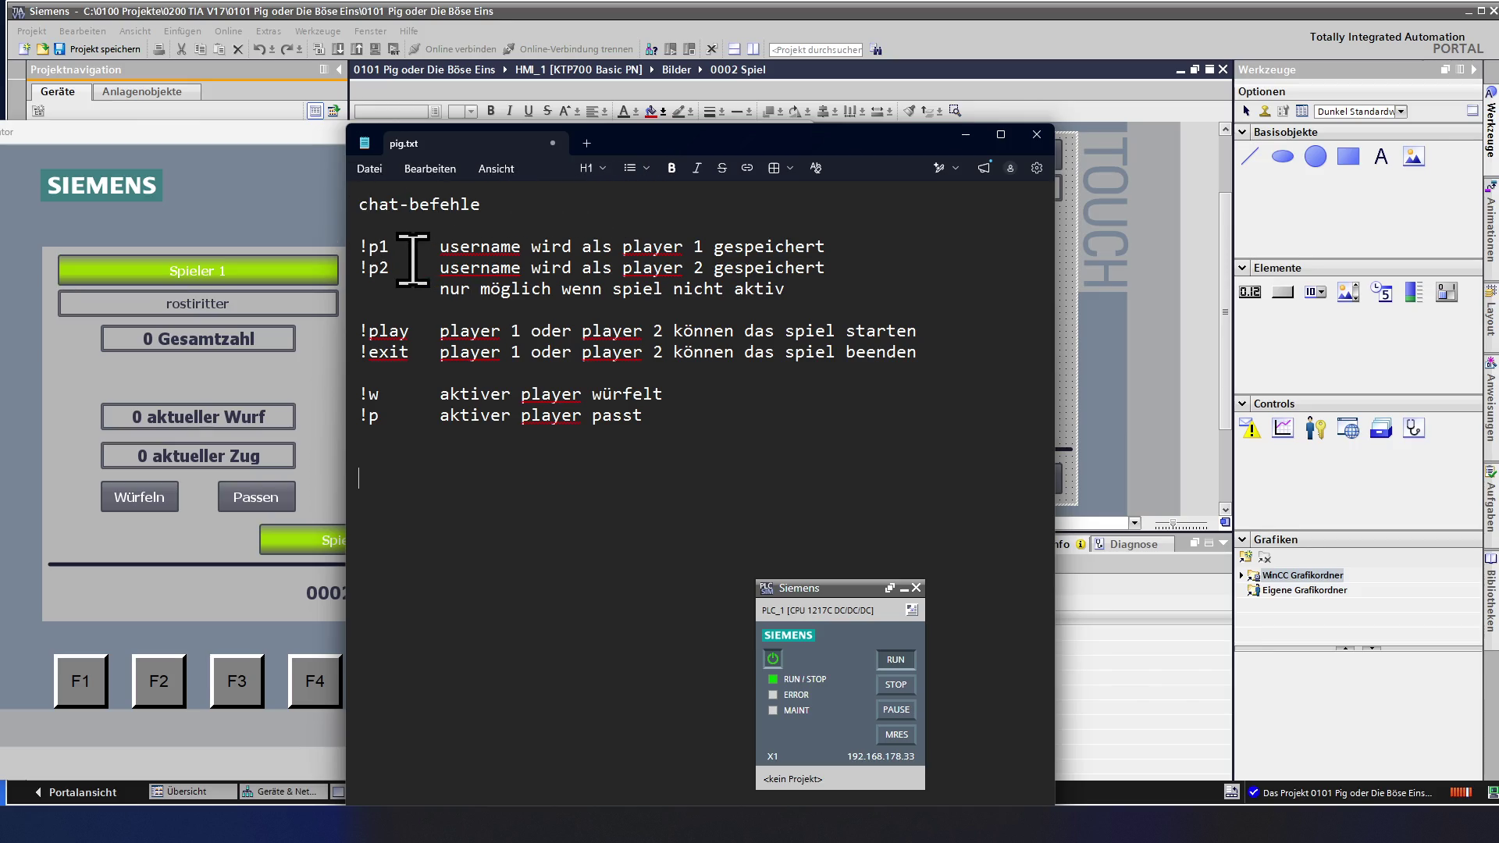
drag(412, 260, 369, 253)
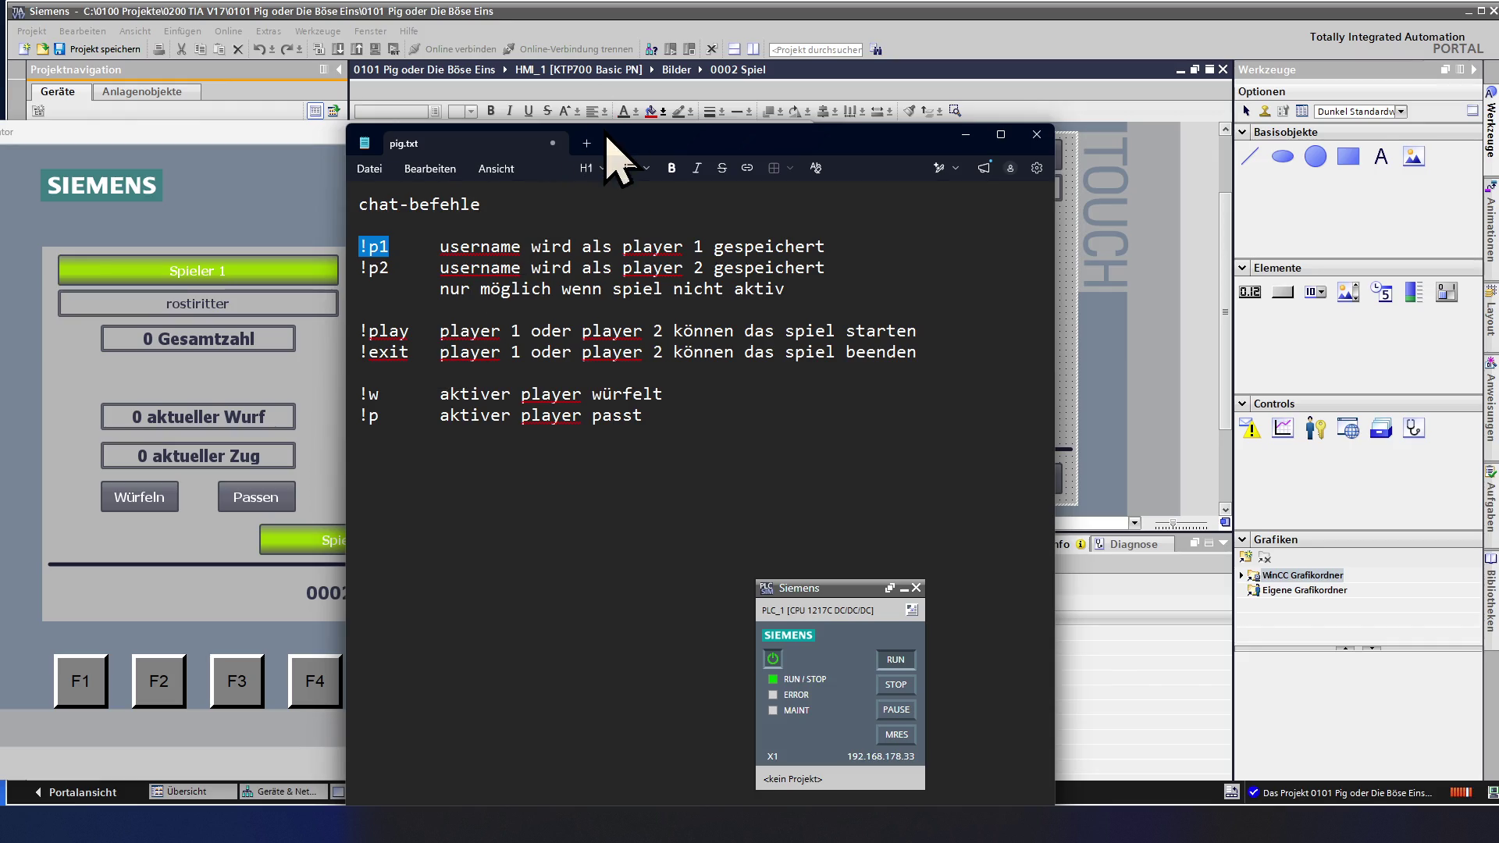
drag(607, 146, 786, 141)
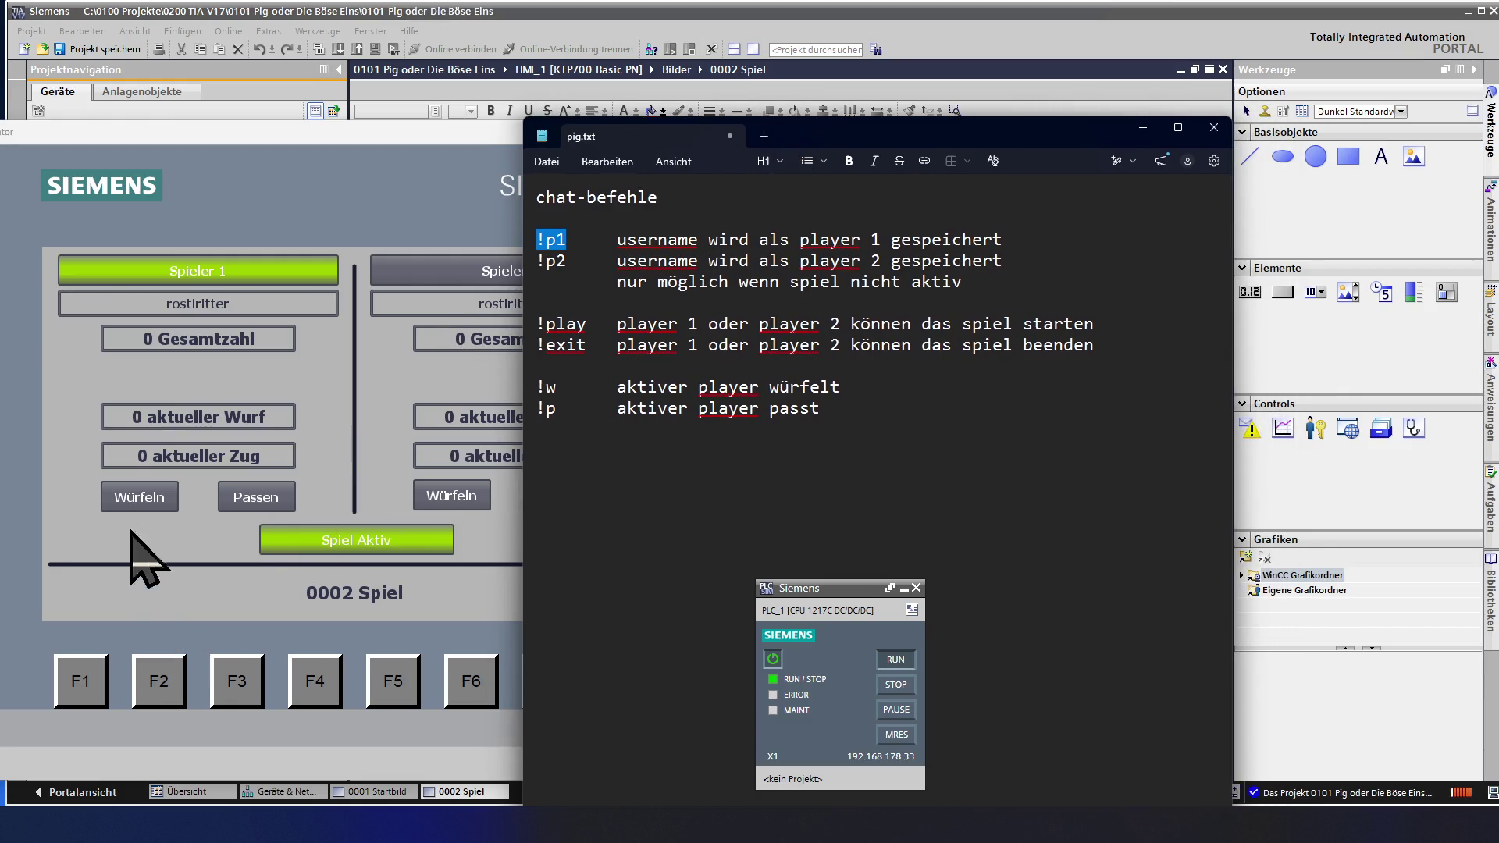
click(215, 651)
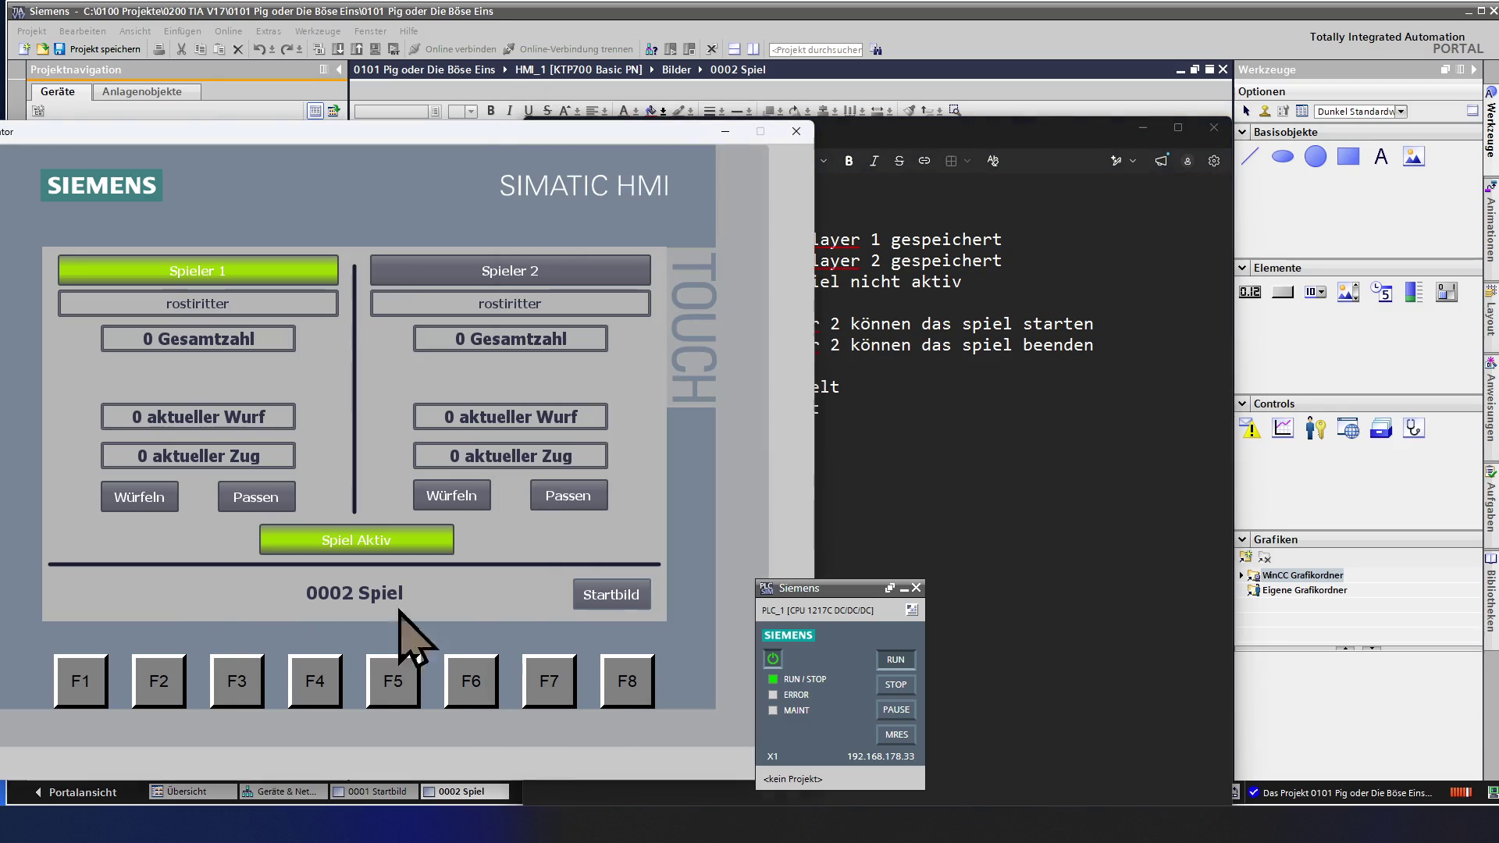
- End the game from the Startbild screen, return to Spiel, and highlight the !p1 and !p2 lines
click(640, 606)
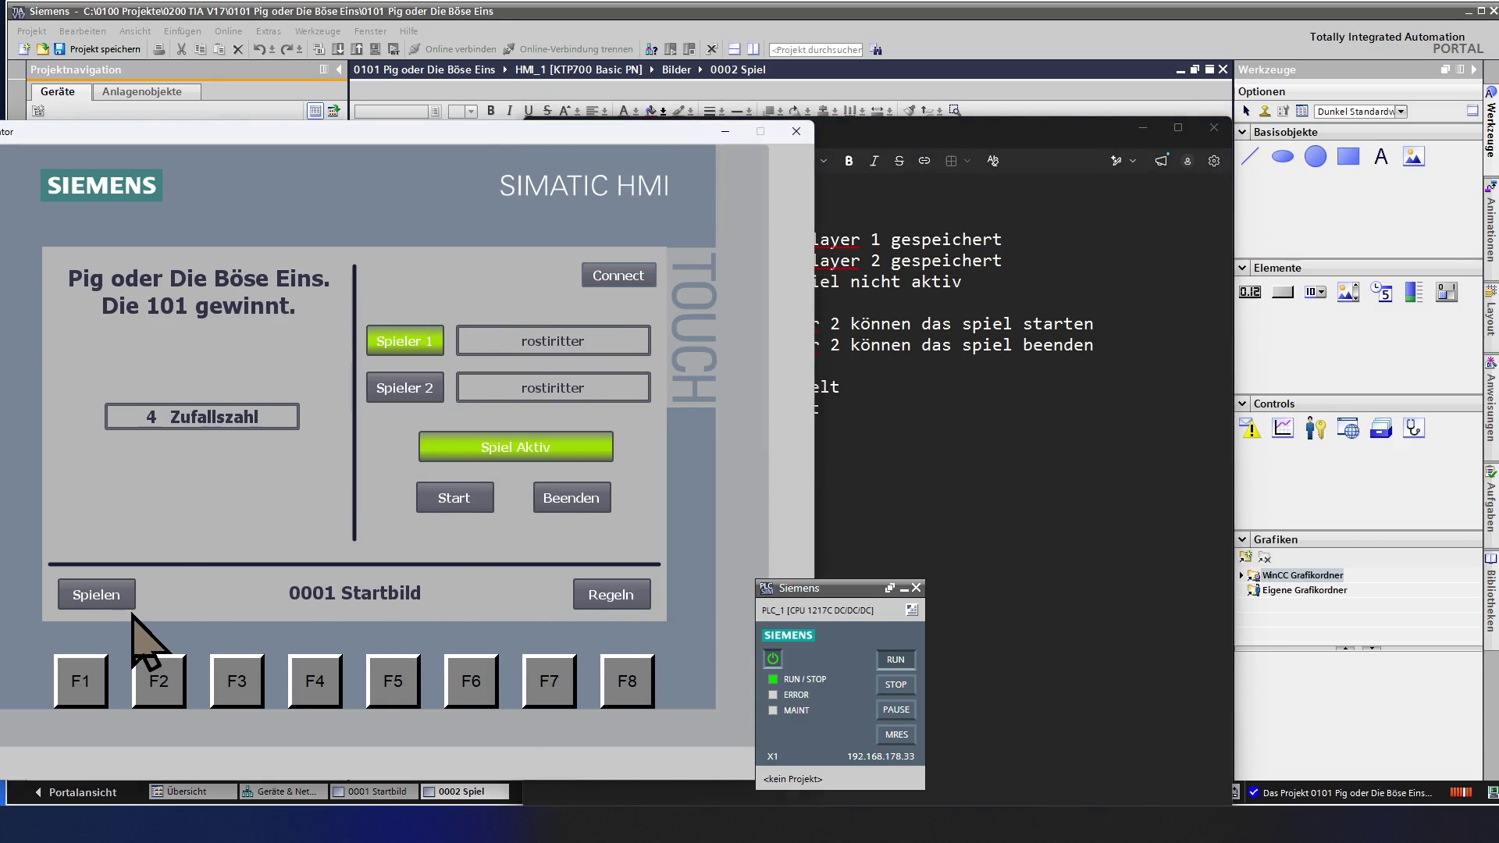
click(569, 501)
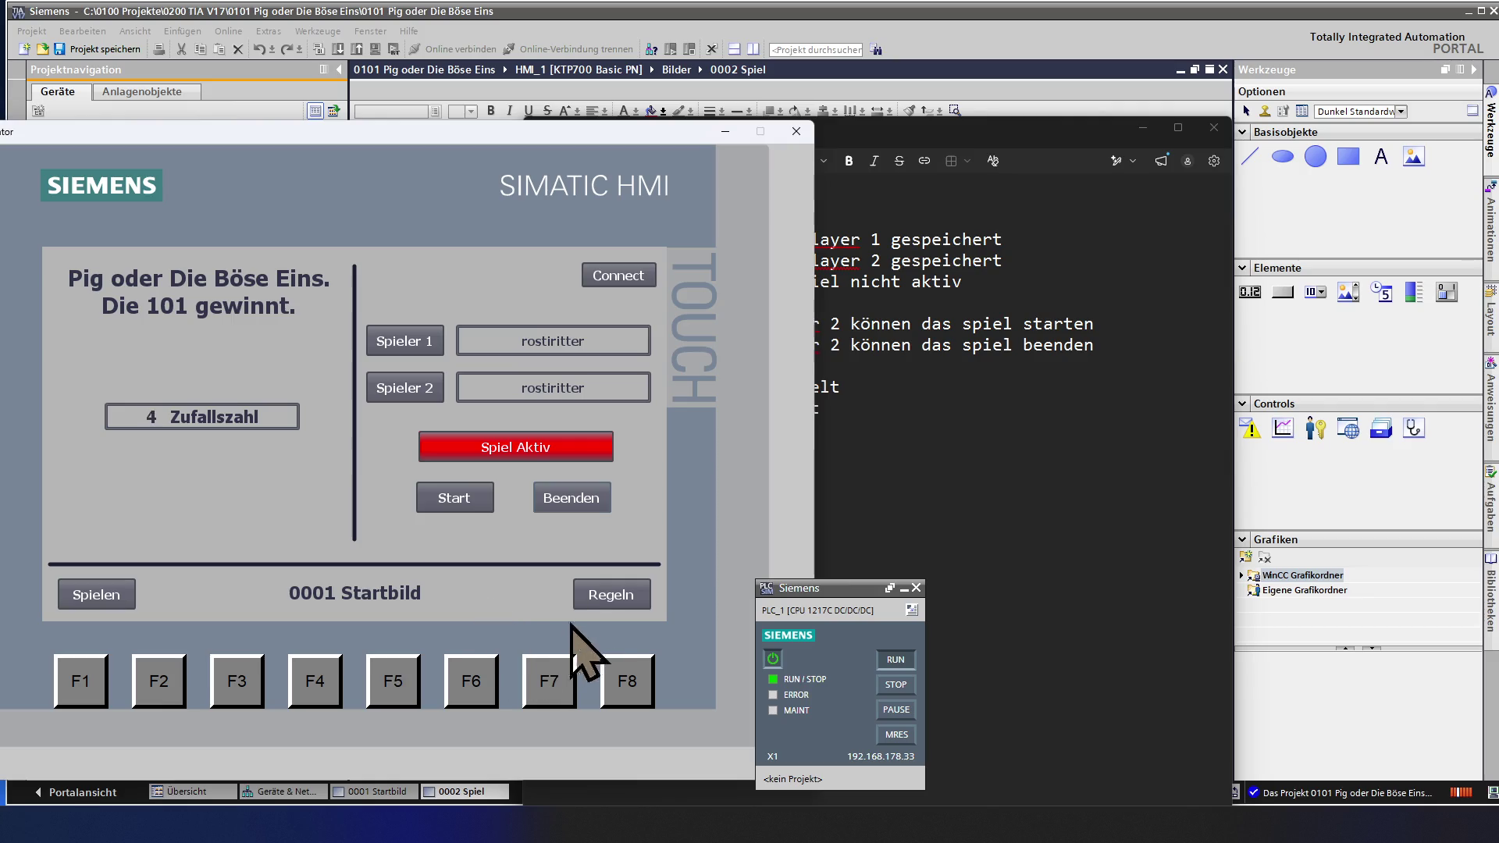
click(117, 596)
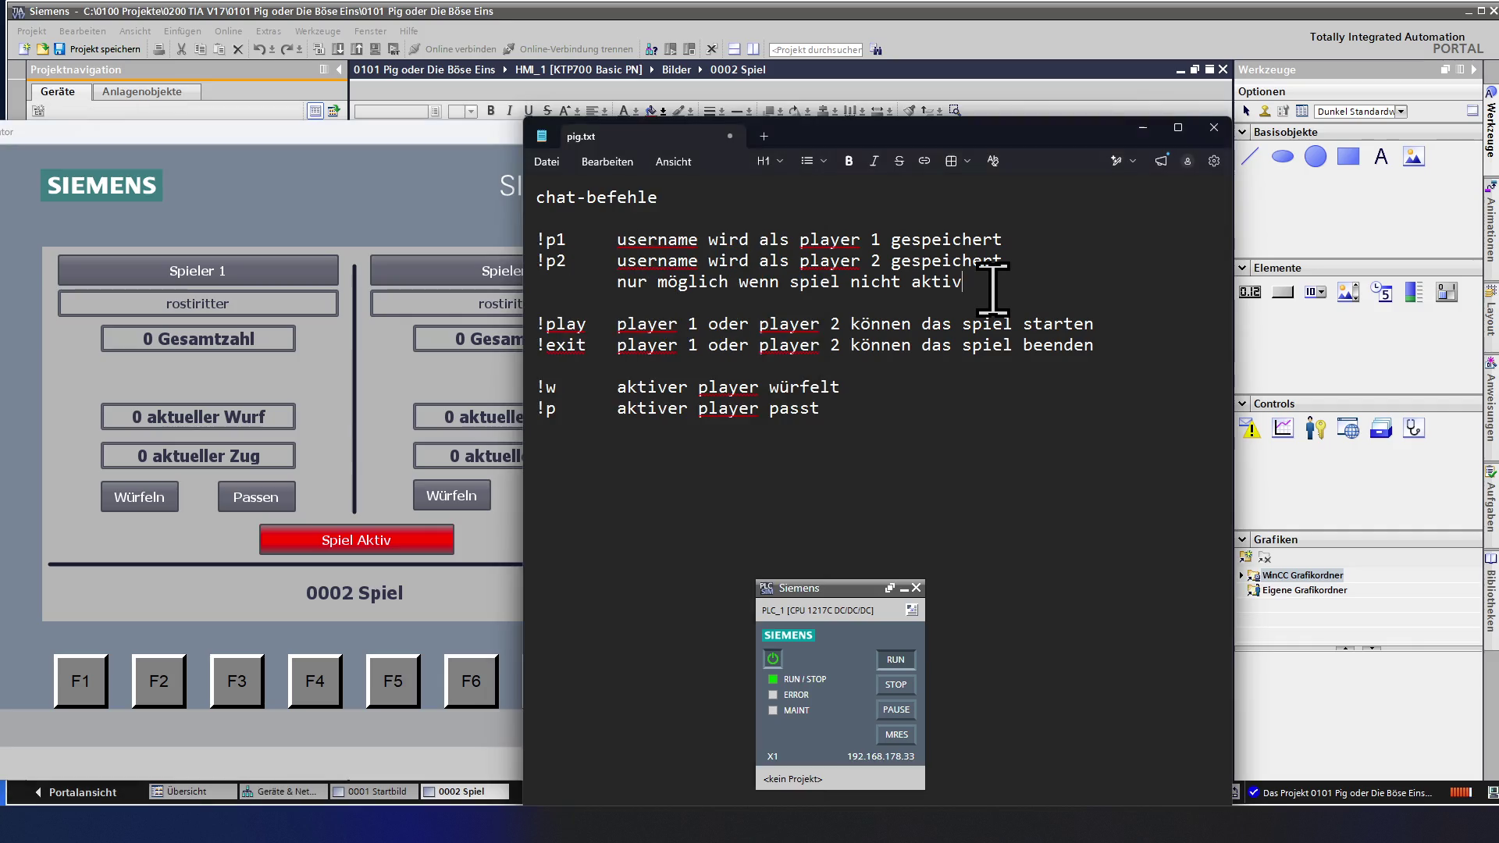
click(991, 284)
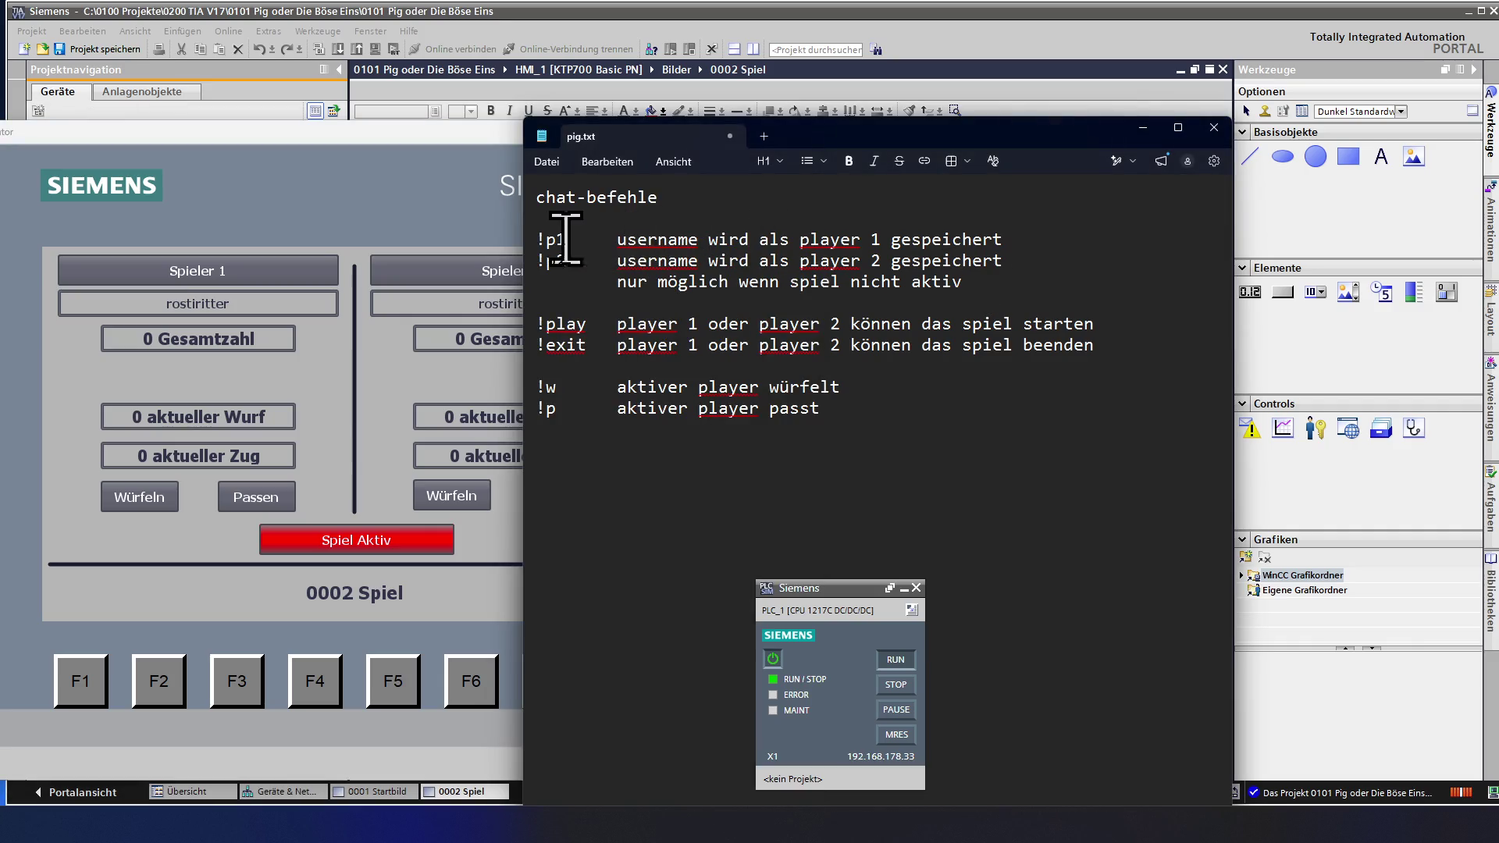
mouse_move(543, 240)
mouse_down()
mouse_move(831, 258)
mouse_move(1019, 251)
mouse_up()
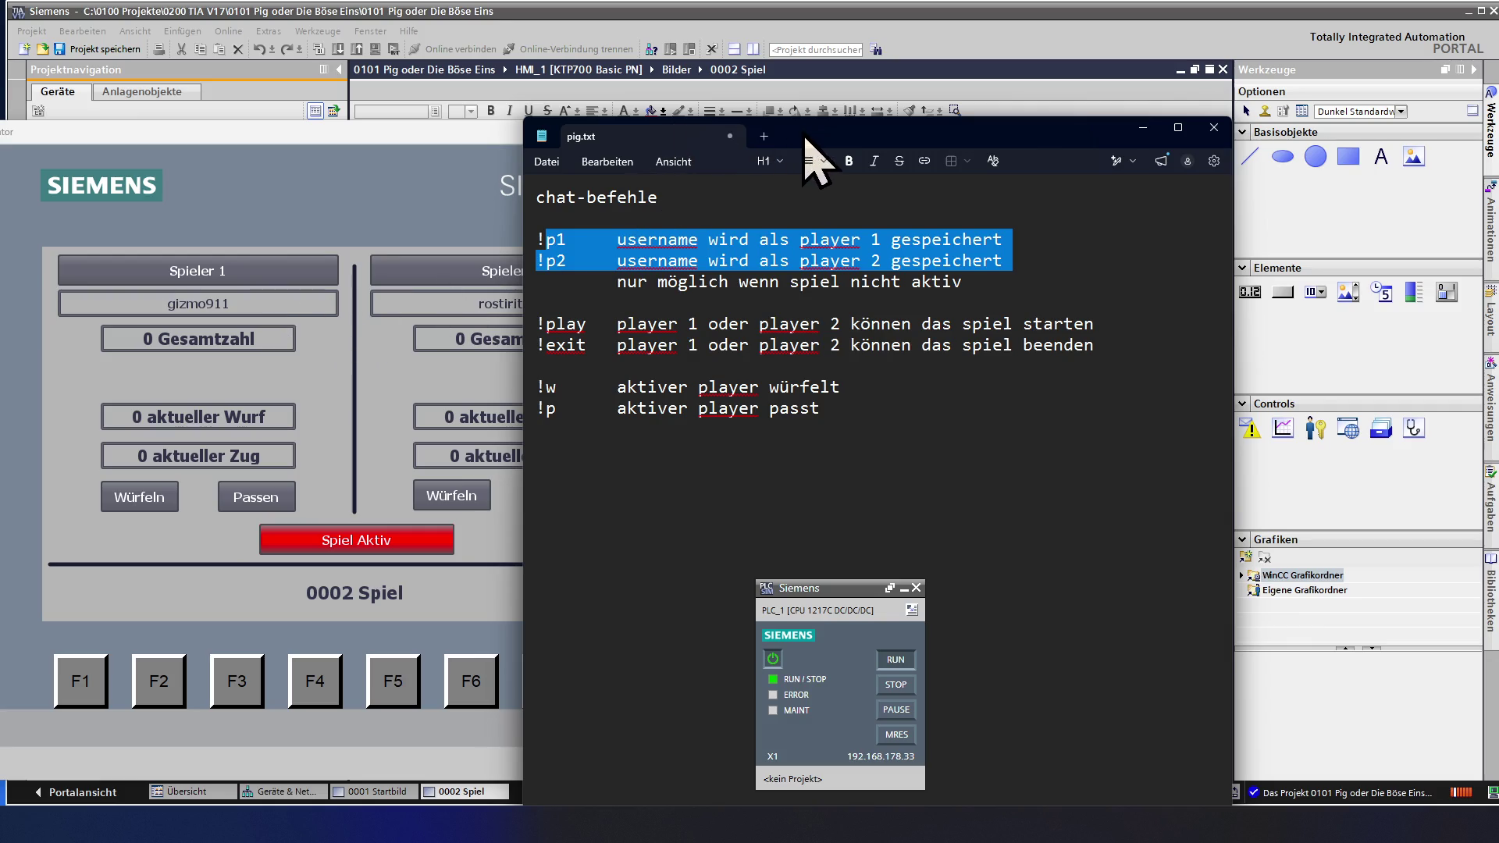
- Move the notes aside to reveal both player panels and highlight the !play and !exit lines
mouse_move(826, 138)
mouse_down()
mouse_move(999, 139)
mouse_move(927, 138)
mouse_up()
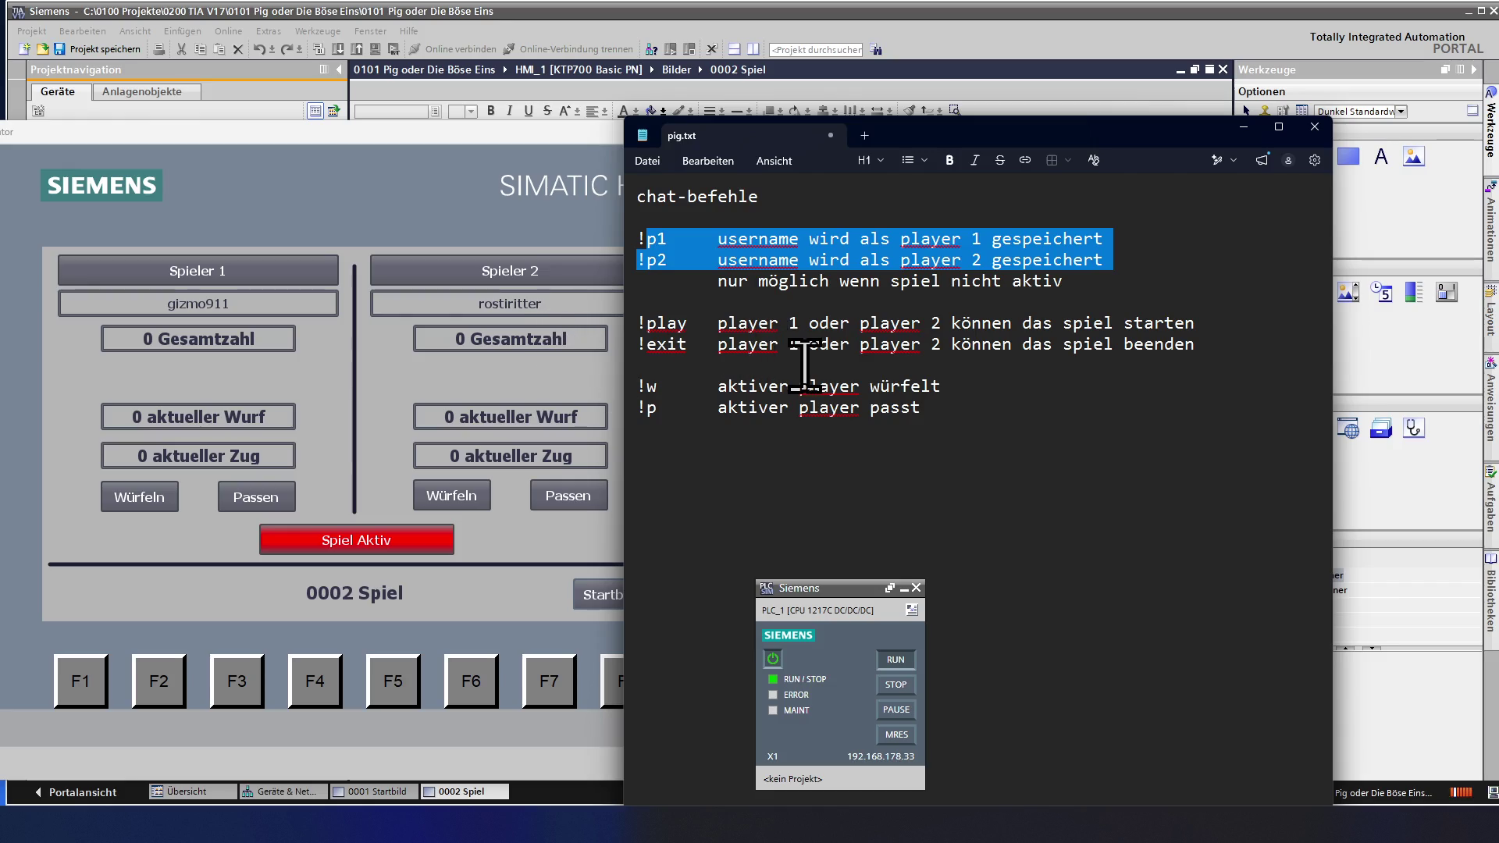
drag(647, 322, 1234, 321)
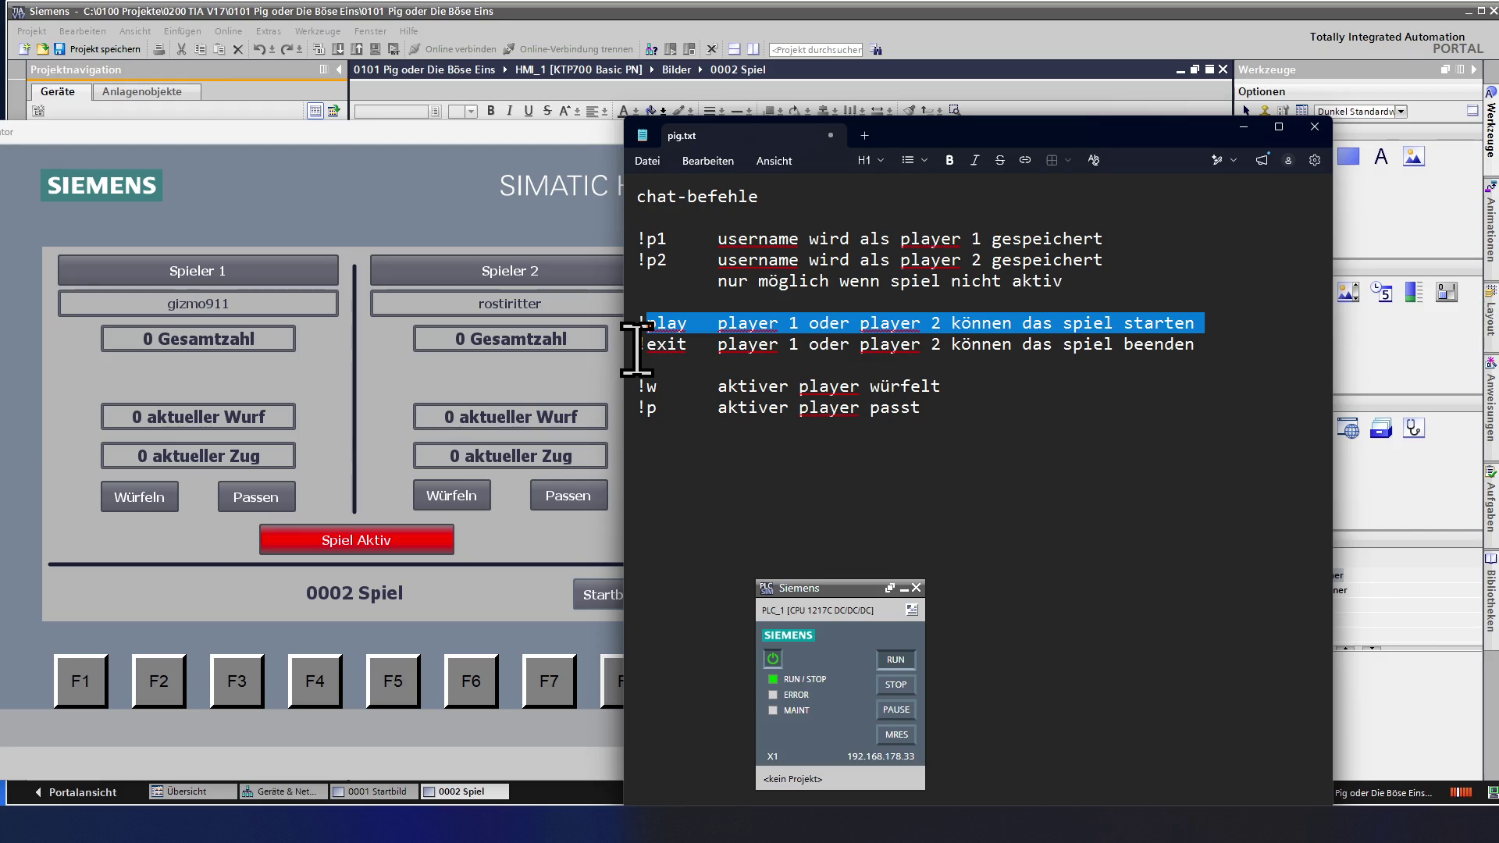
drag(637, 345, 1206, 339)
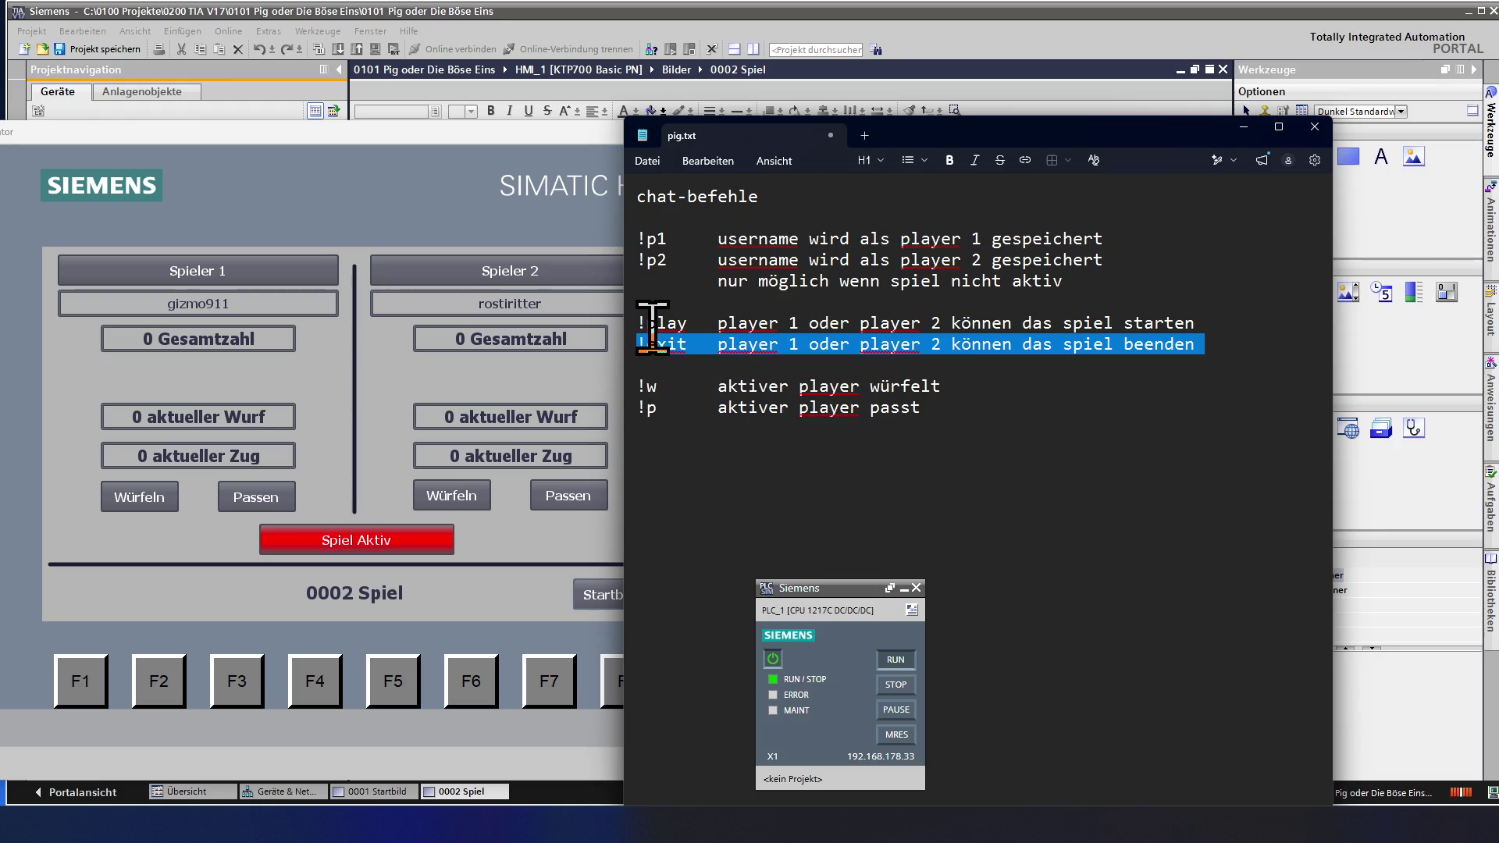
drag(656, 323, 830, 324)
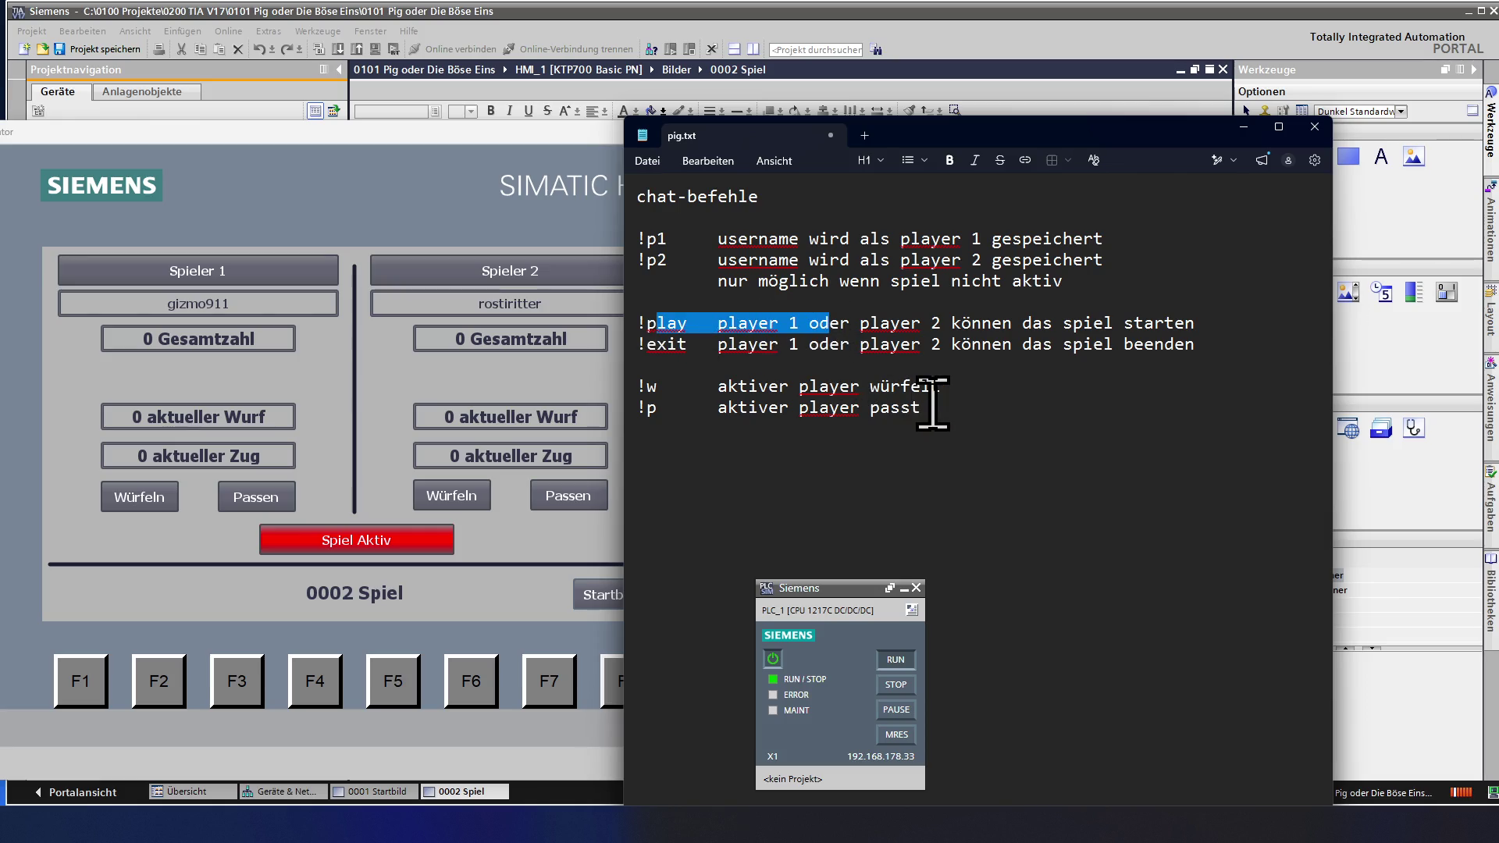
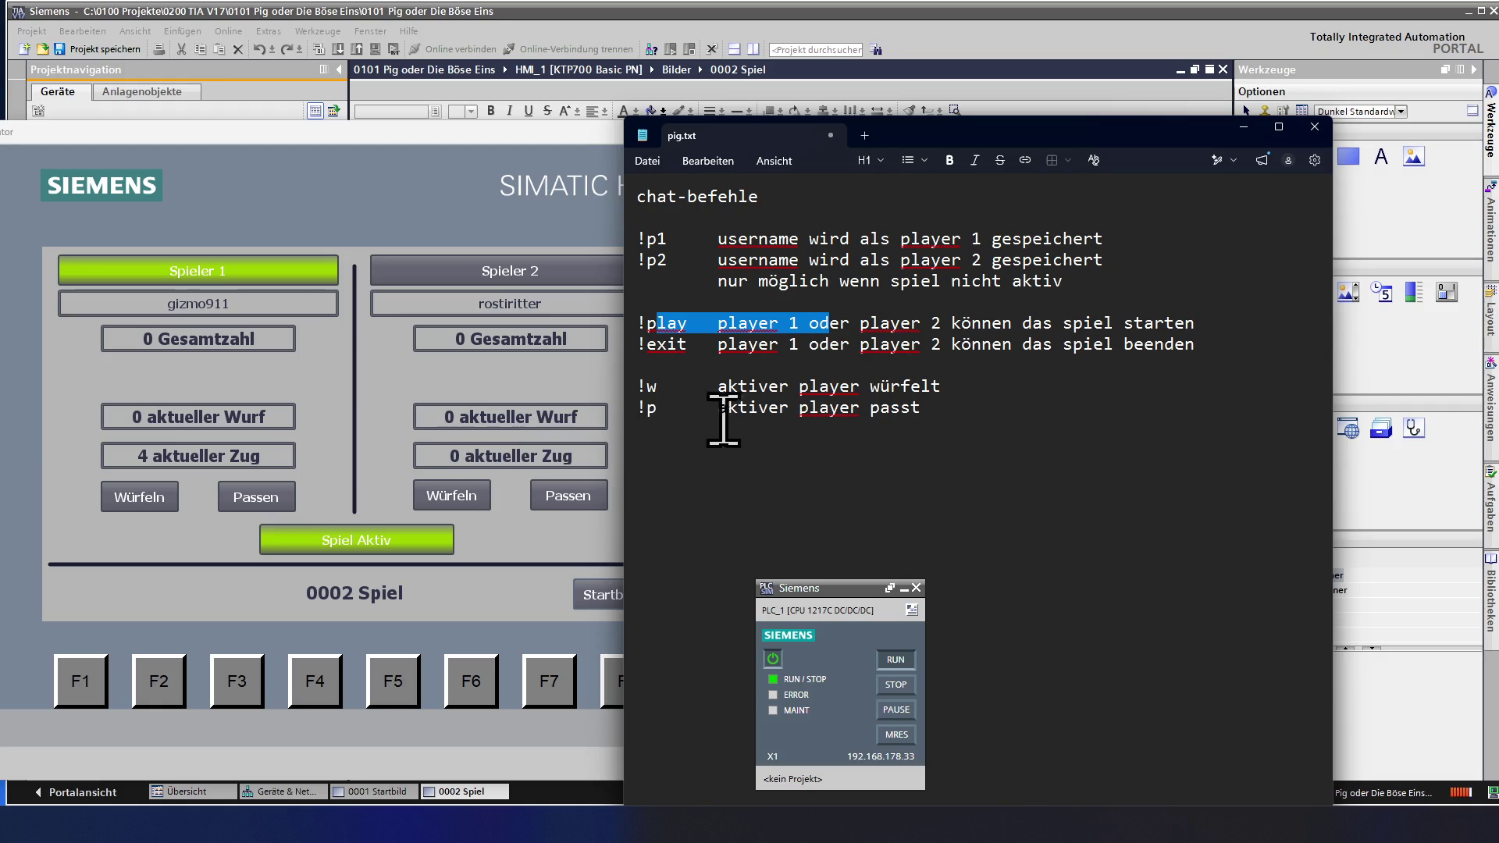
- Drag the pig.txt Notepad window aside and bring the RT Simulator game to the front
drag(1033, 133, 0, 421)
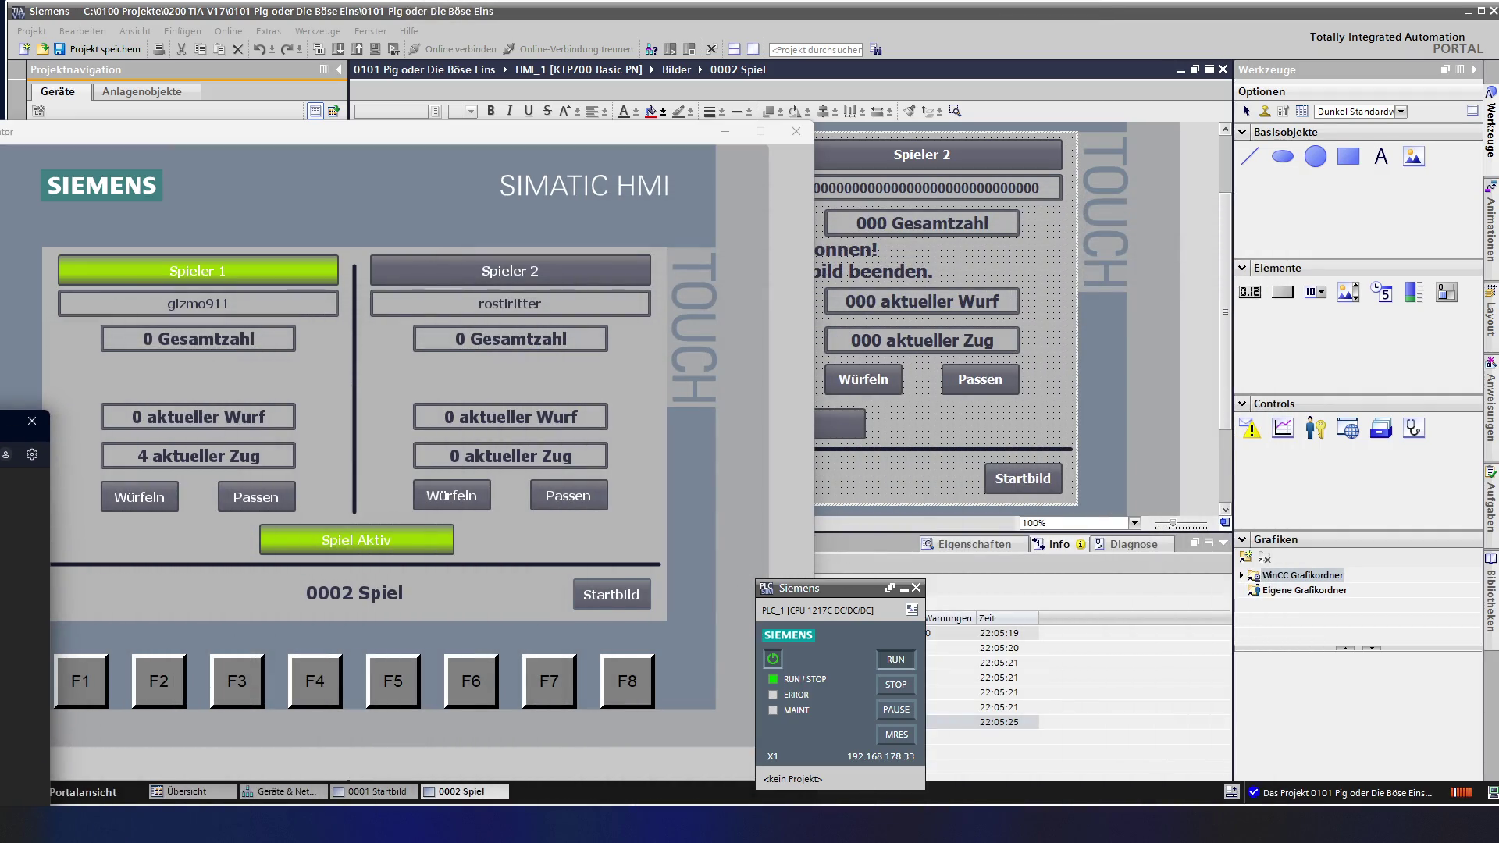
click(387, 137)
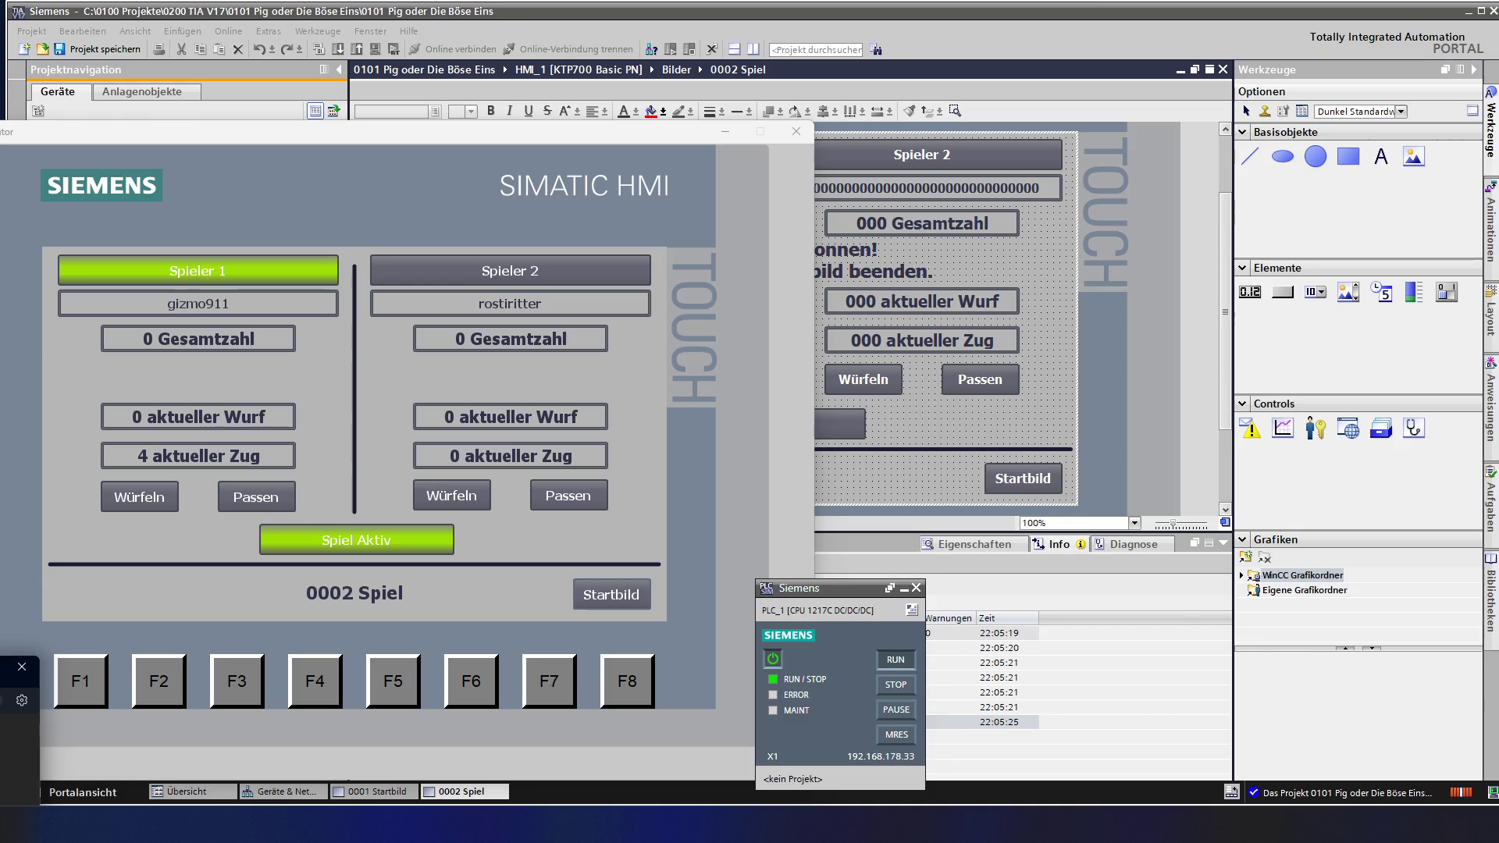
- Roll the die for Player 1 (turn reaches 8) and reposition the simulator window
click(865, 835)
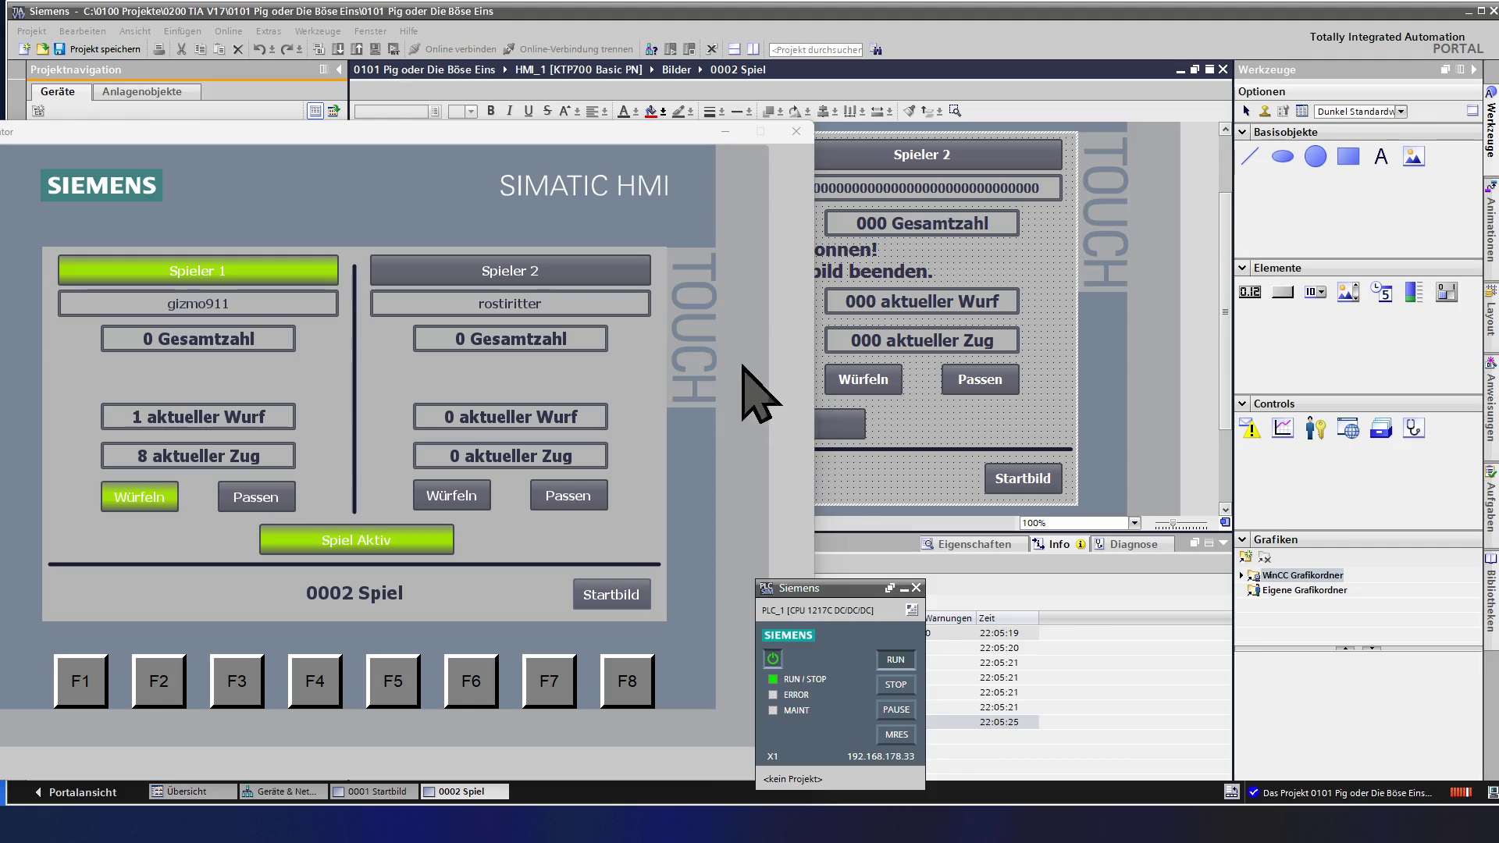
mouse_move(398, 165)
mouse_down()
mouse_move(492, 134)
mouse_move(519, 103)
mouse_up()
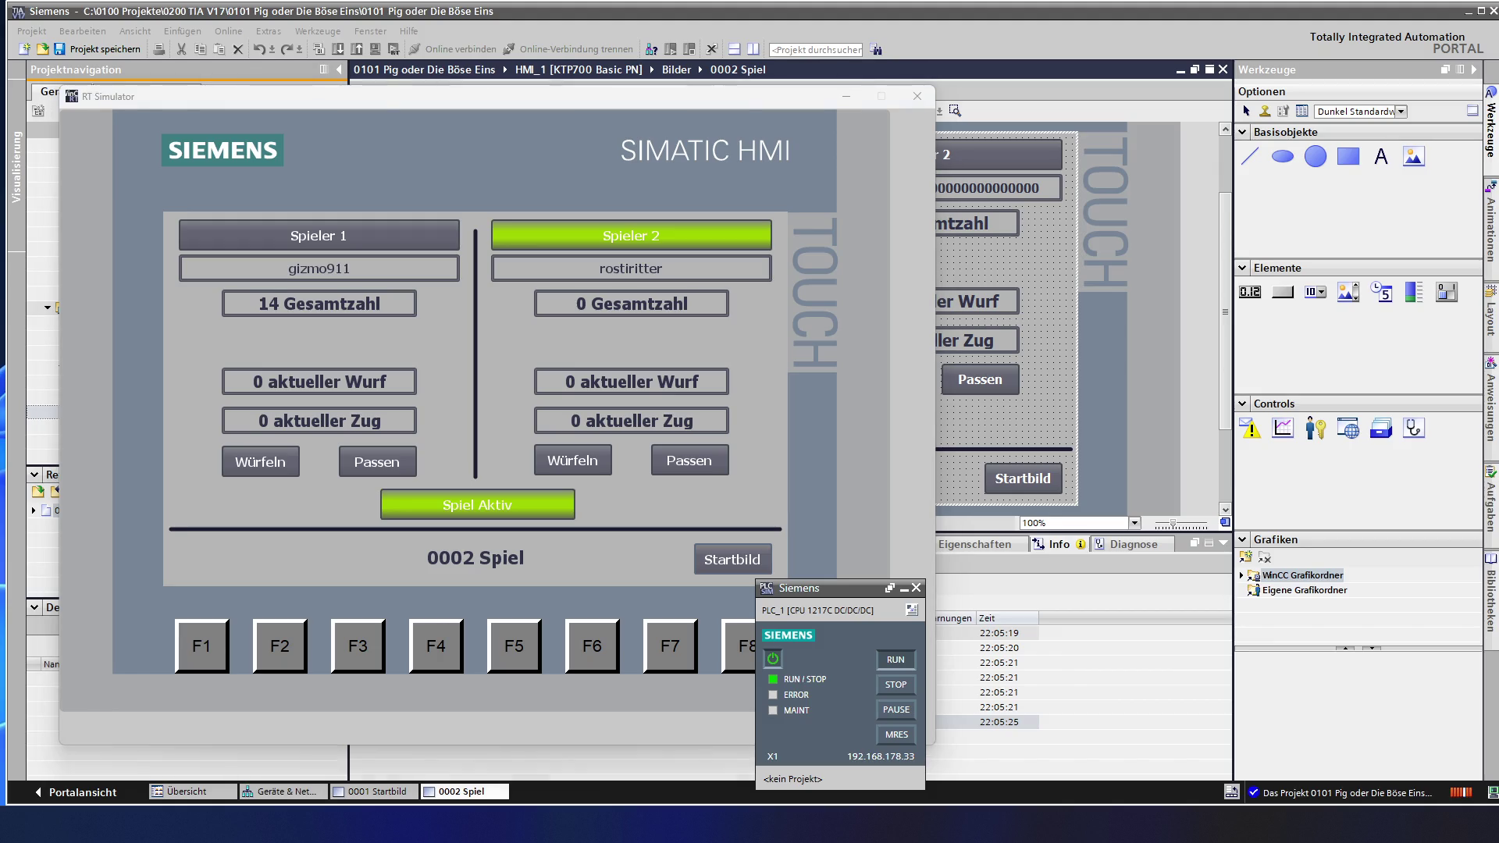
- Roll once for Player 2, then once for Player 1, returning the turn to Player 2
click(572, 460)
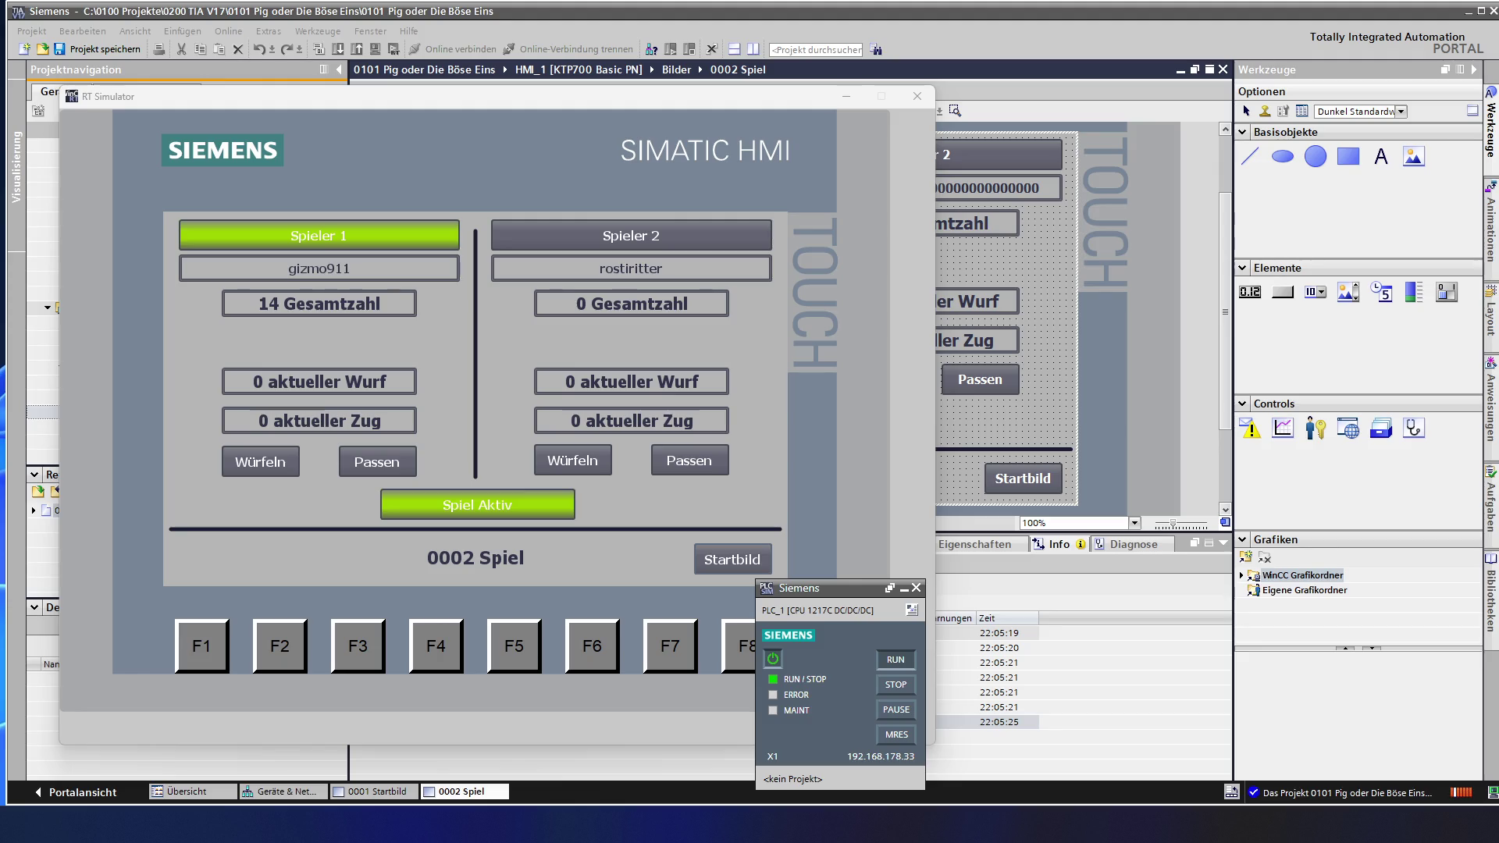
click(260, 461)
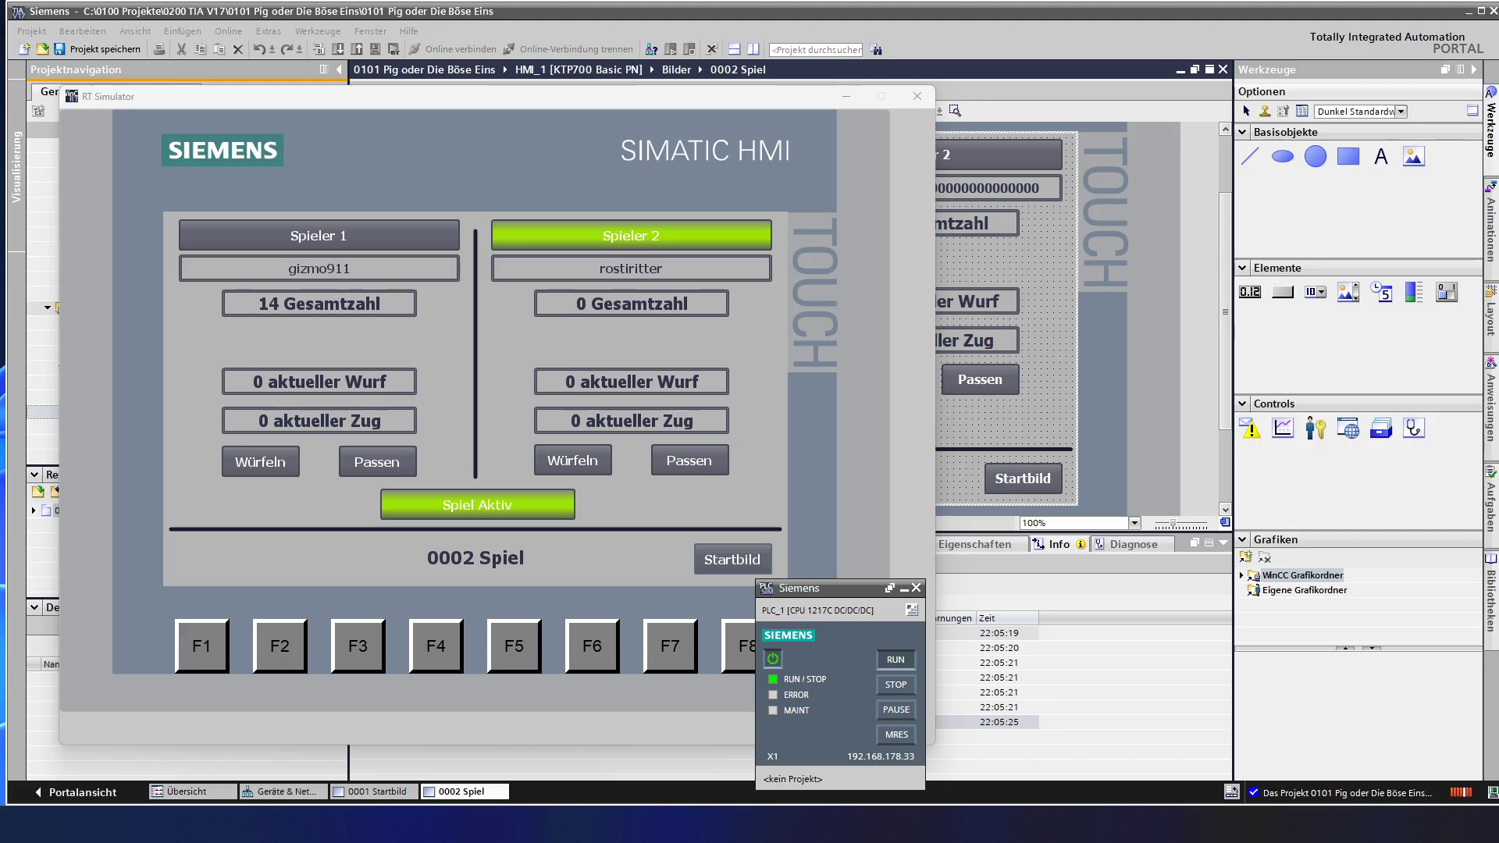
- Roll three times for Player 2 and bank the turn, raising the total to 17
click(572, 459)
click(572, 460)
click(573, 460)
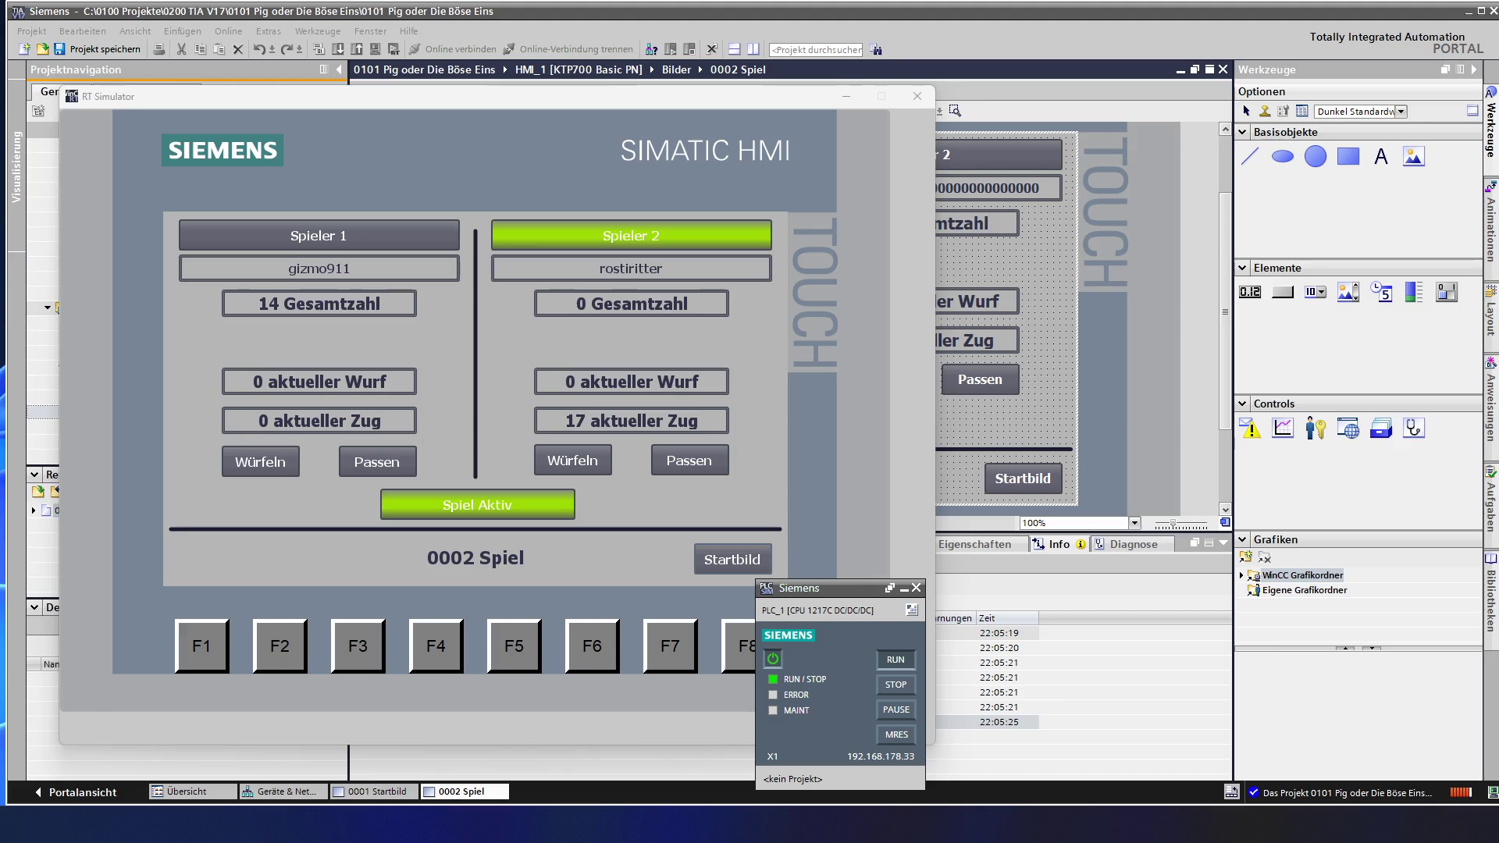
click(689, 459)
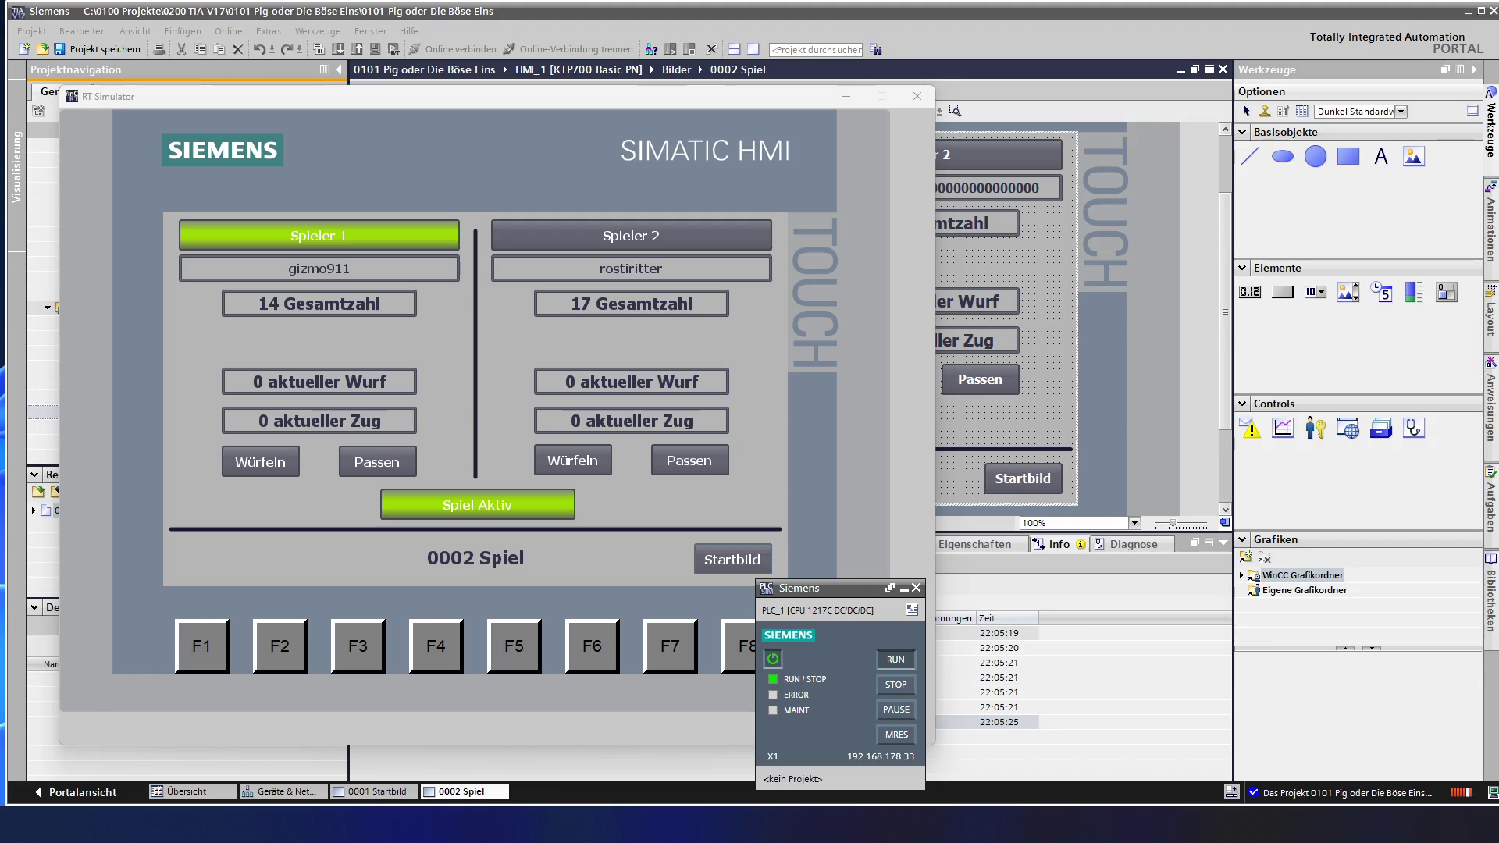
- Roll for Player 1, who loses the turn, then start Player 2's next roll
click(260, 462)
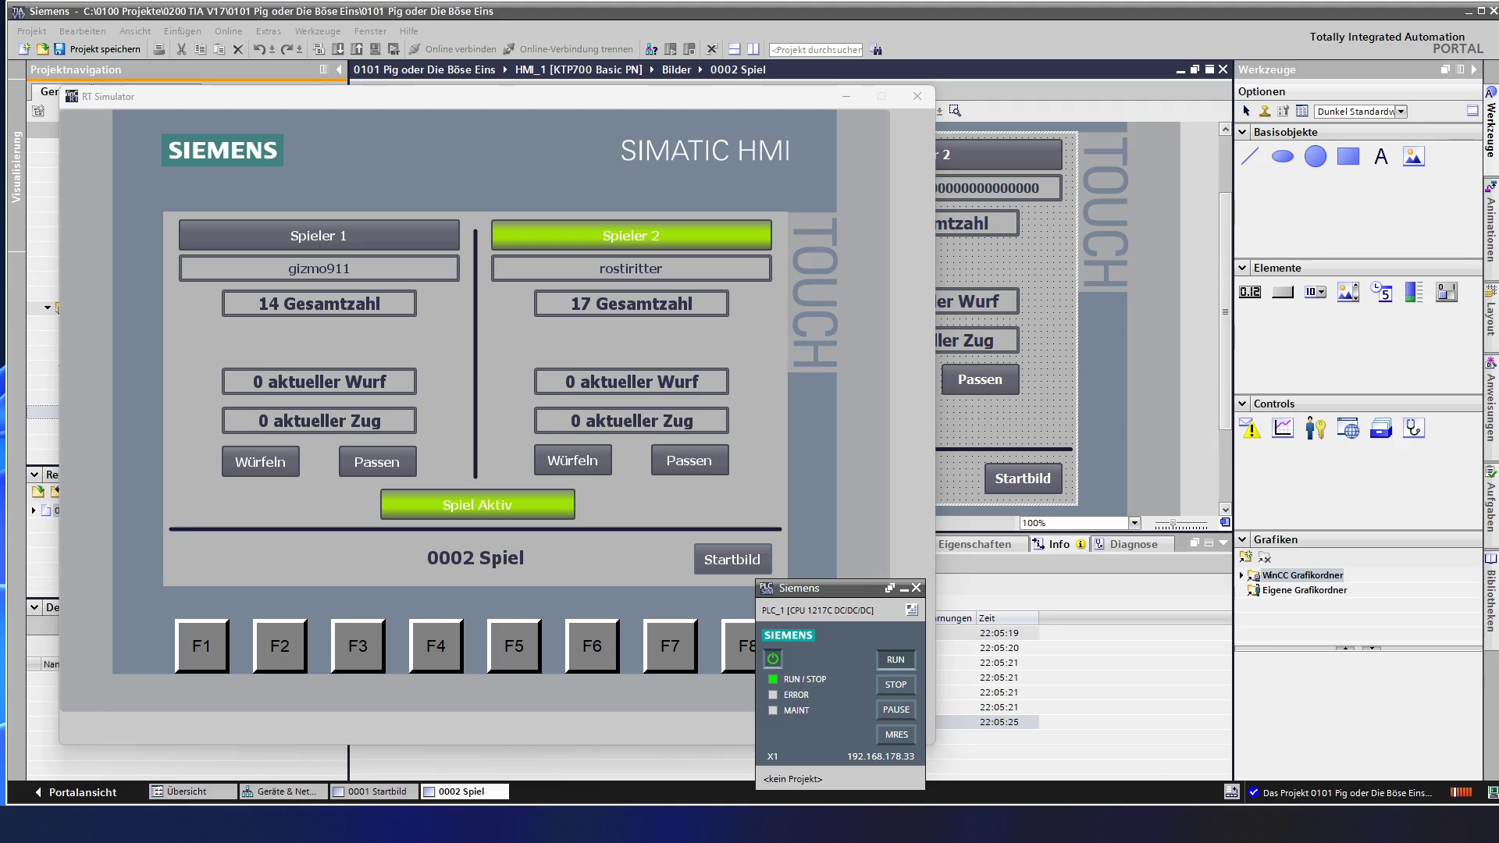
click(573, 460)
- After Player 2's losing roll, roll four times for Player 1 and bank 20 points, reaching 34
click(572, 459)
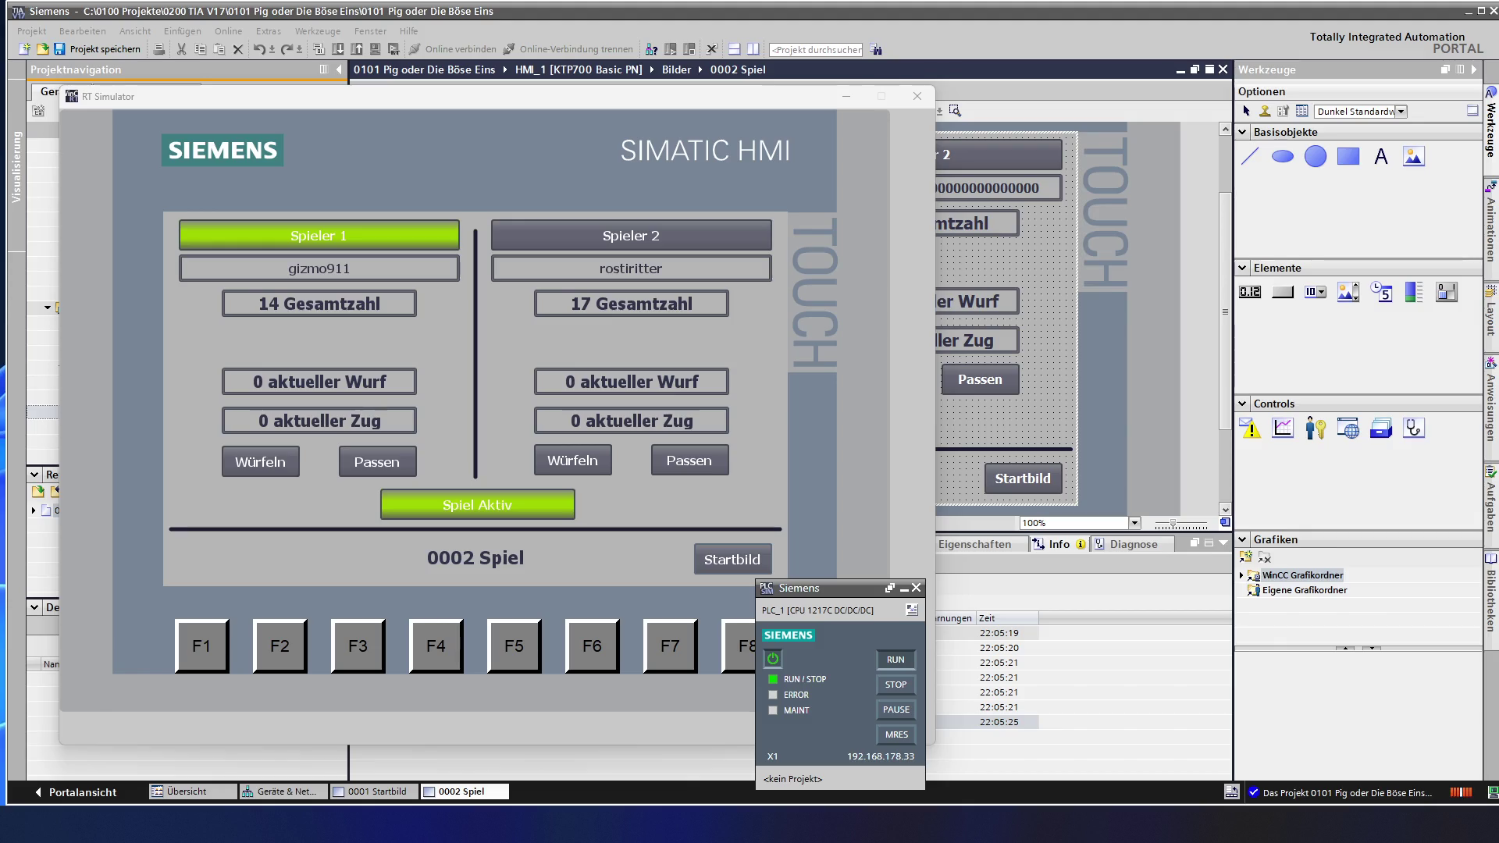
click(260, 461)
click(260, 461)
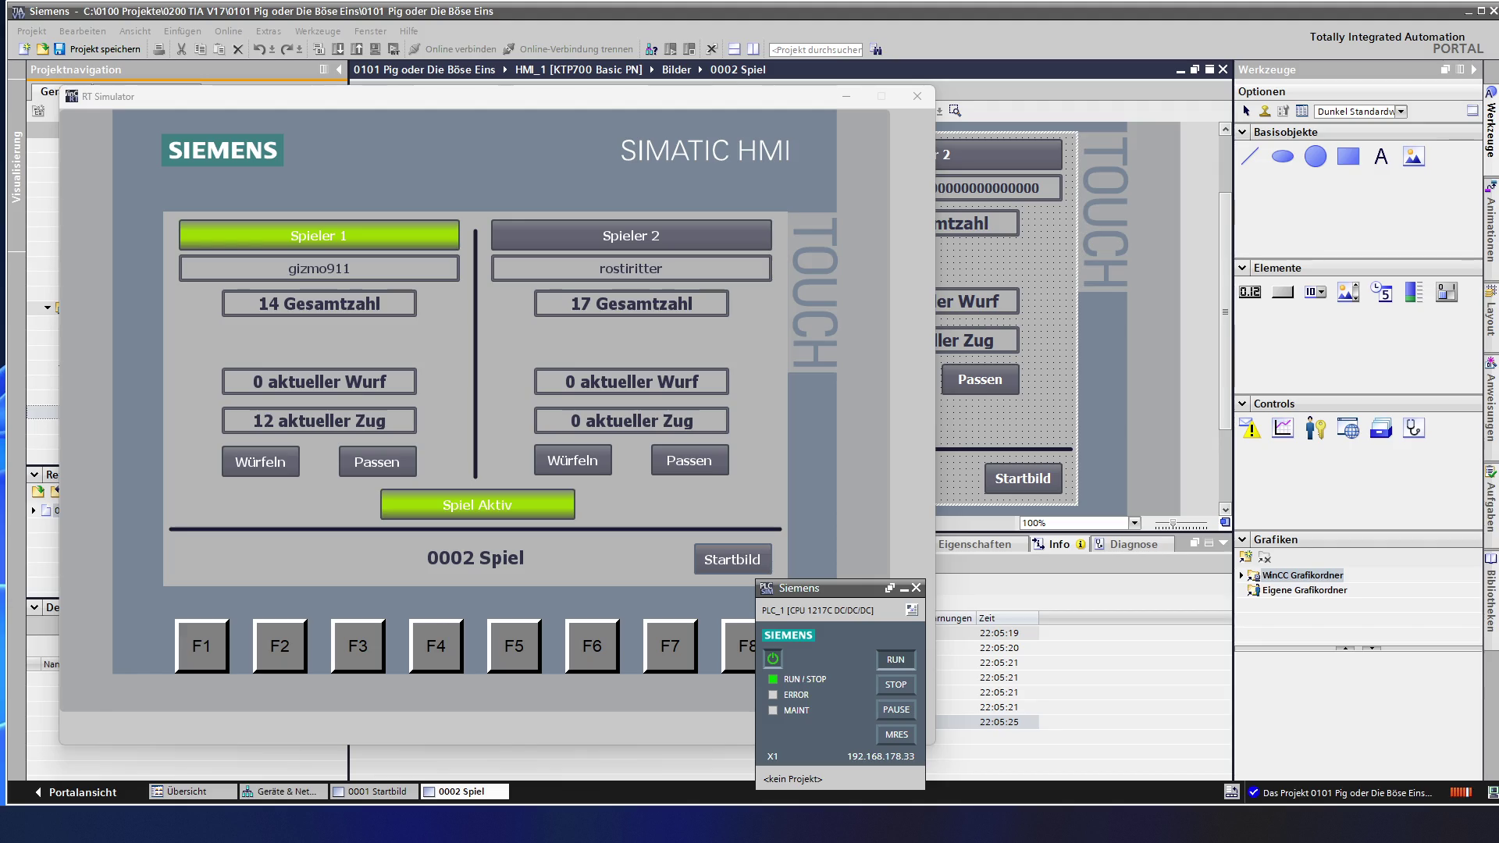
click(260, 461)
click(261, 461)
click(375, 462)
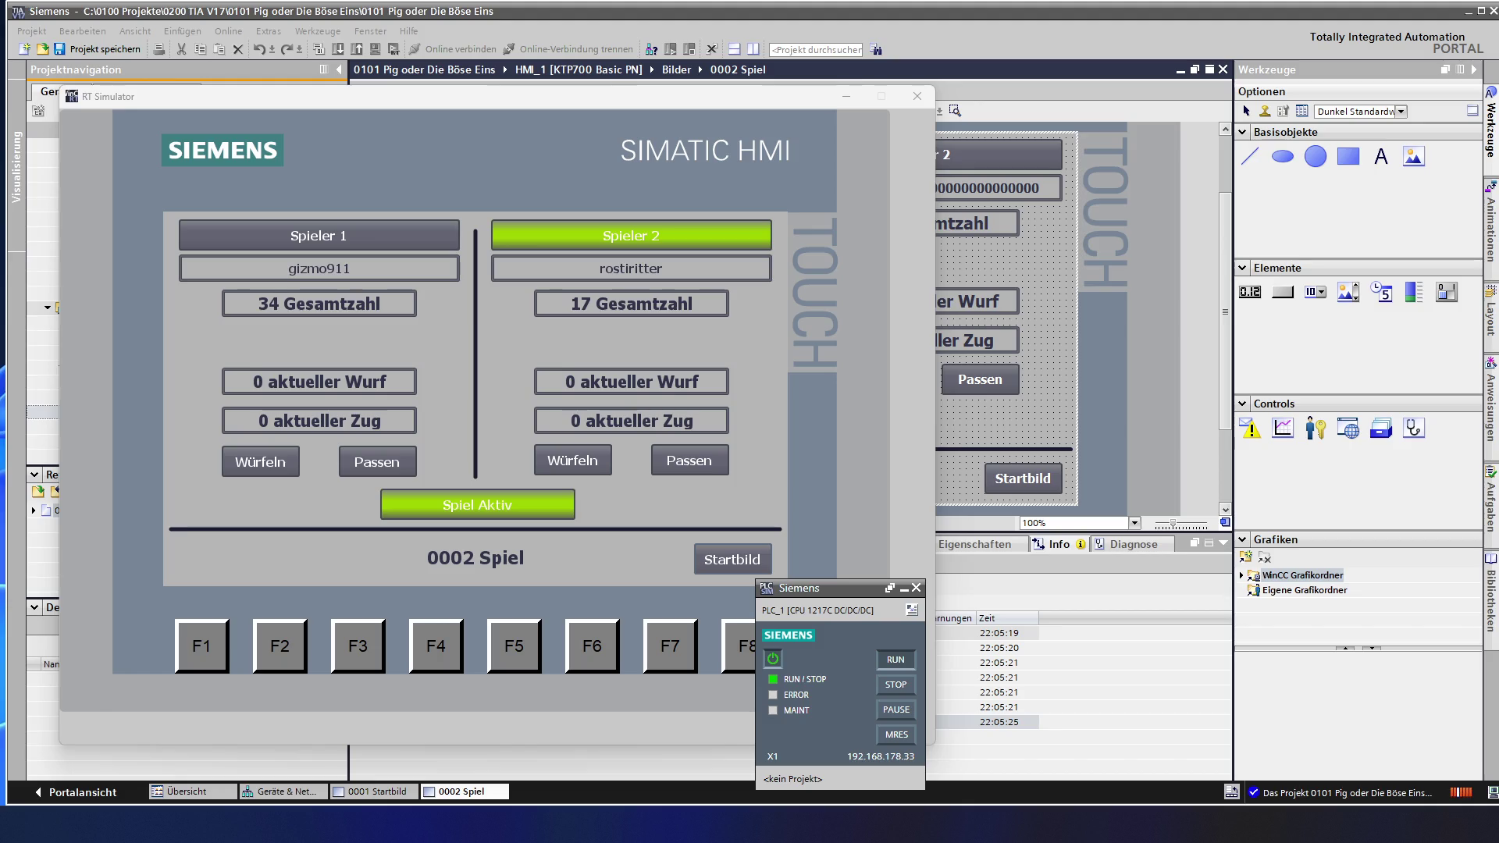
- Roll once for Player 2, then three times for Player 1 until the turn is lost
click(572, 459)
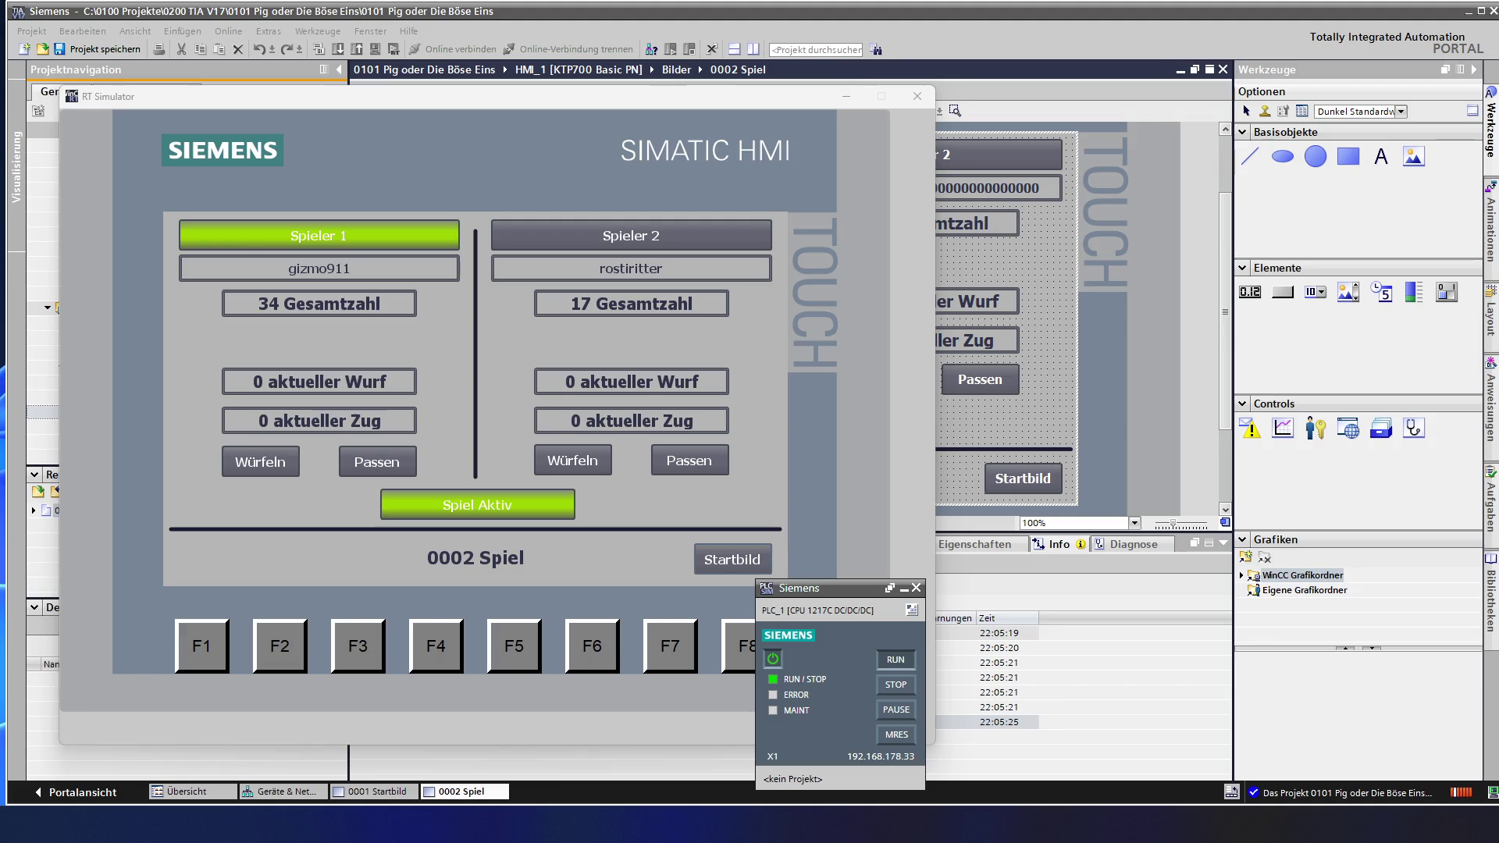
click(260, 462)
click(260, 462)
click(261, 461)
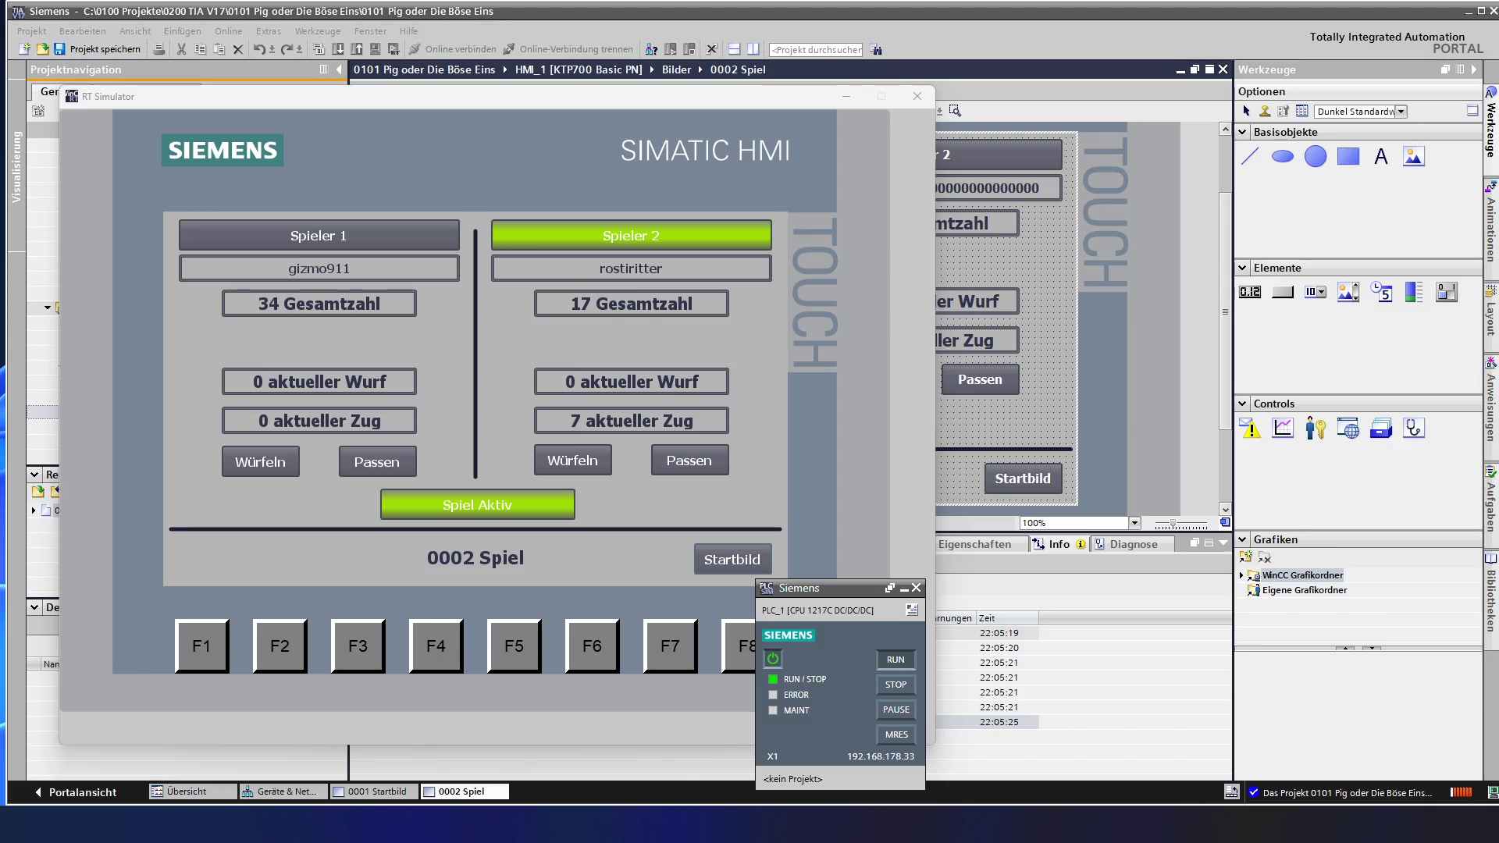
- Roll twice for Player 2 and bank the 16-point turn, reaching 33
click(572, 460)
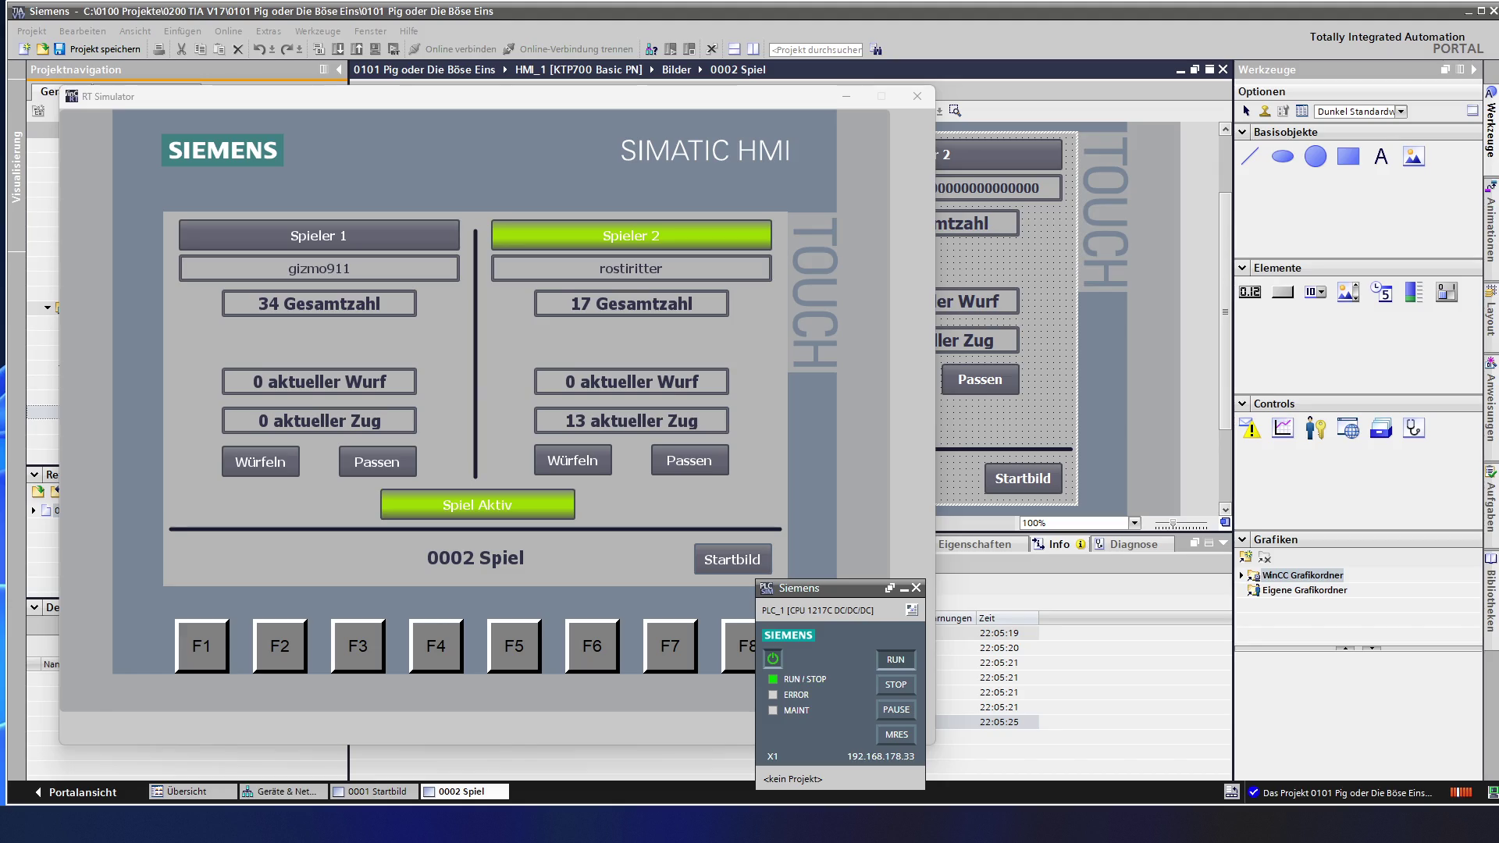
click(573, 460)
click(688, 461)
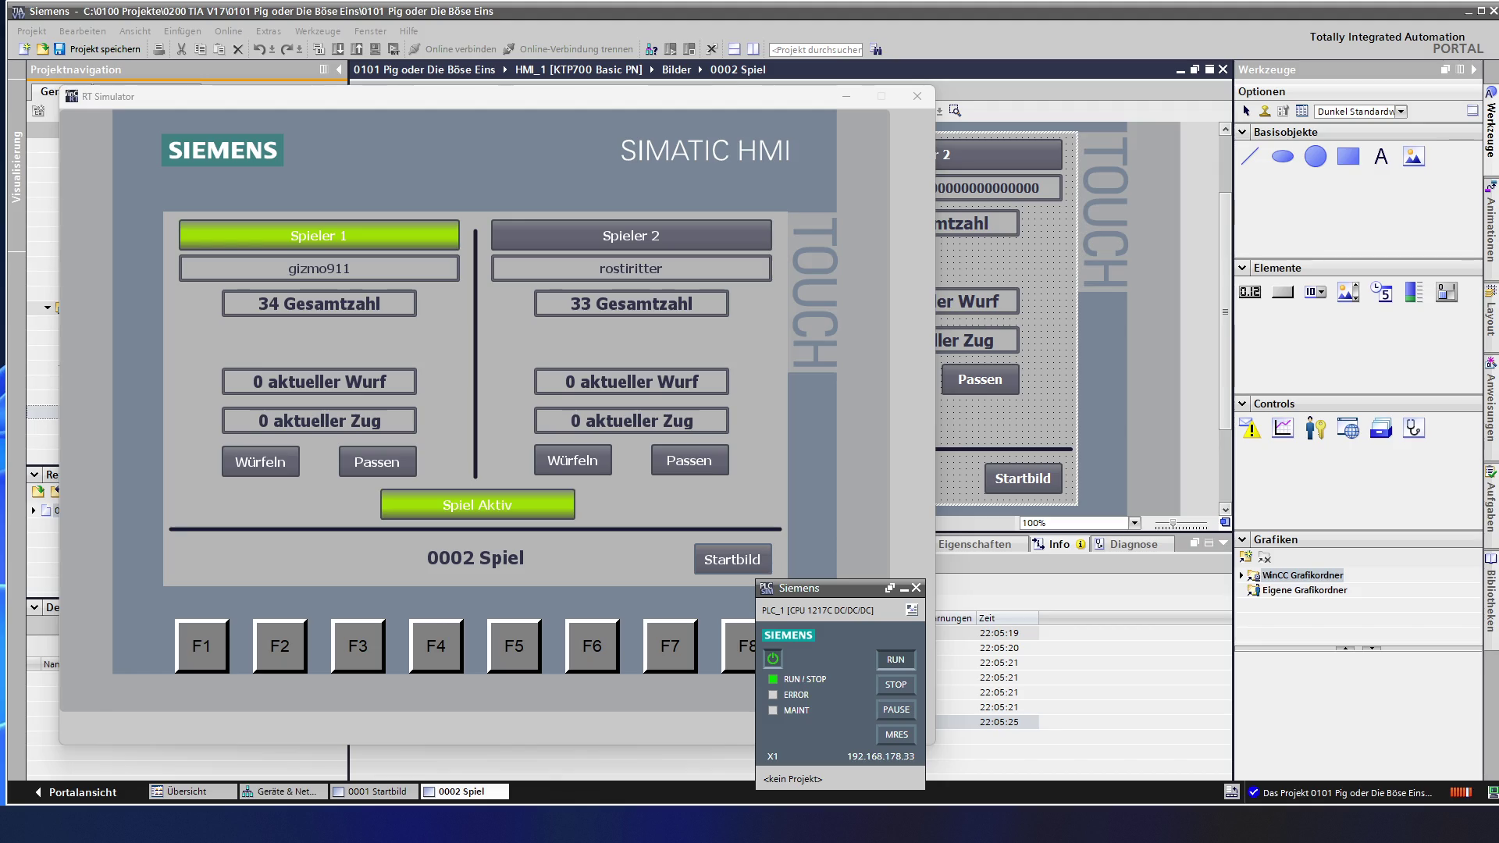
- Roll four times for Player 1 to build 11 points and bank them for a total of 45
click(260, 461)
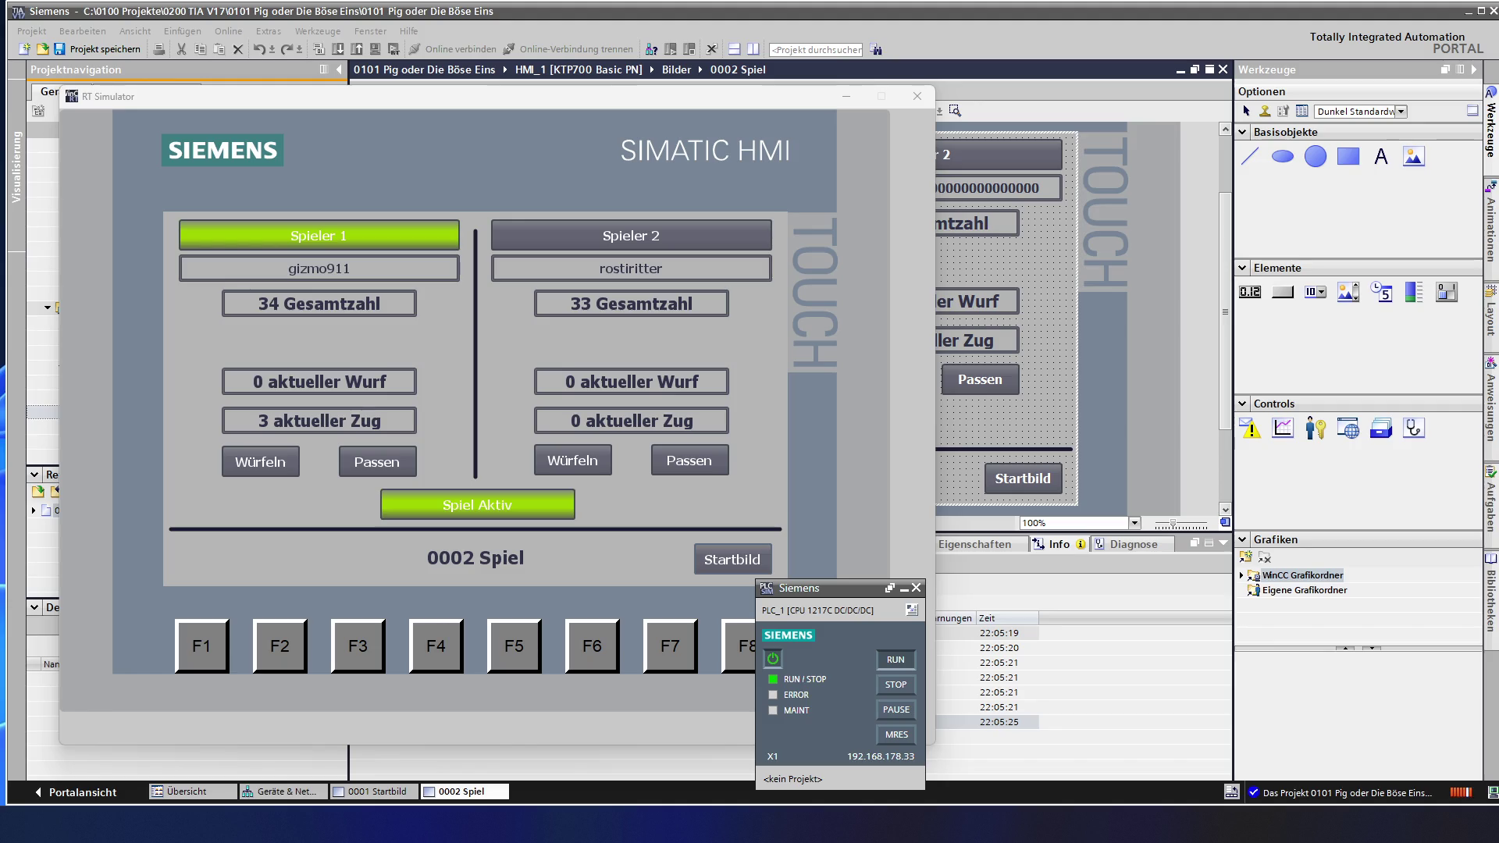
click(260, 461)
click(260, 460)
click(260, 461)
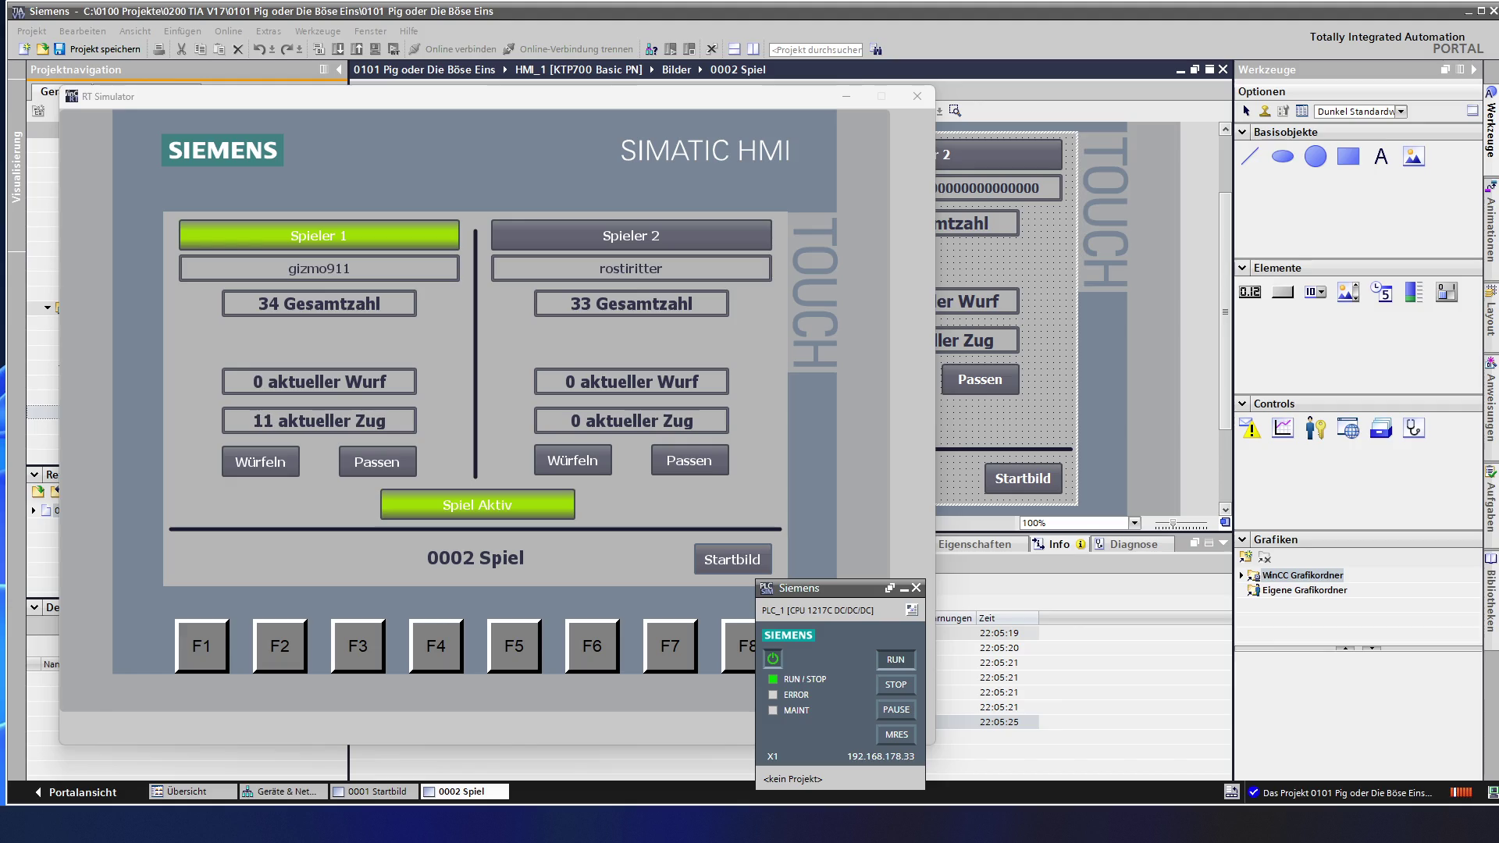
click(378, 462)
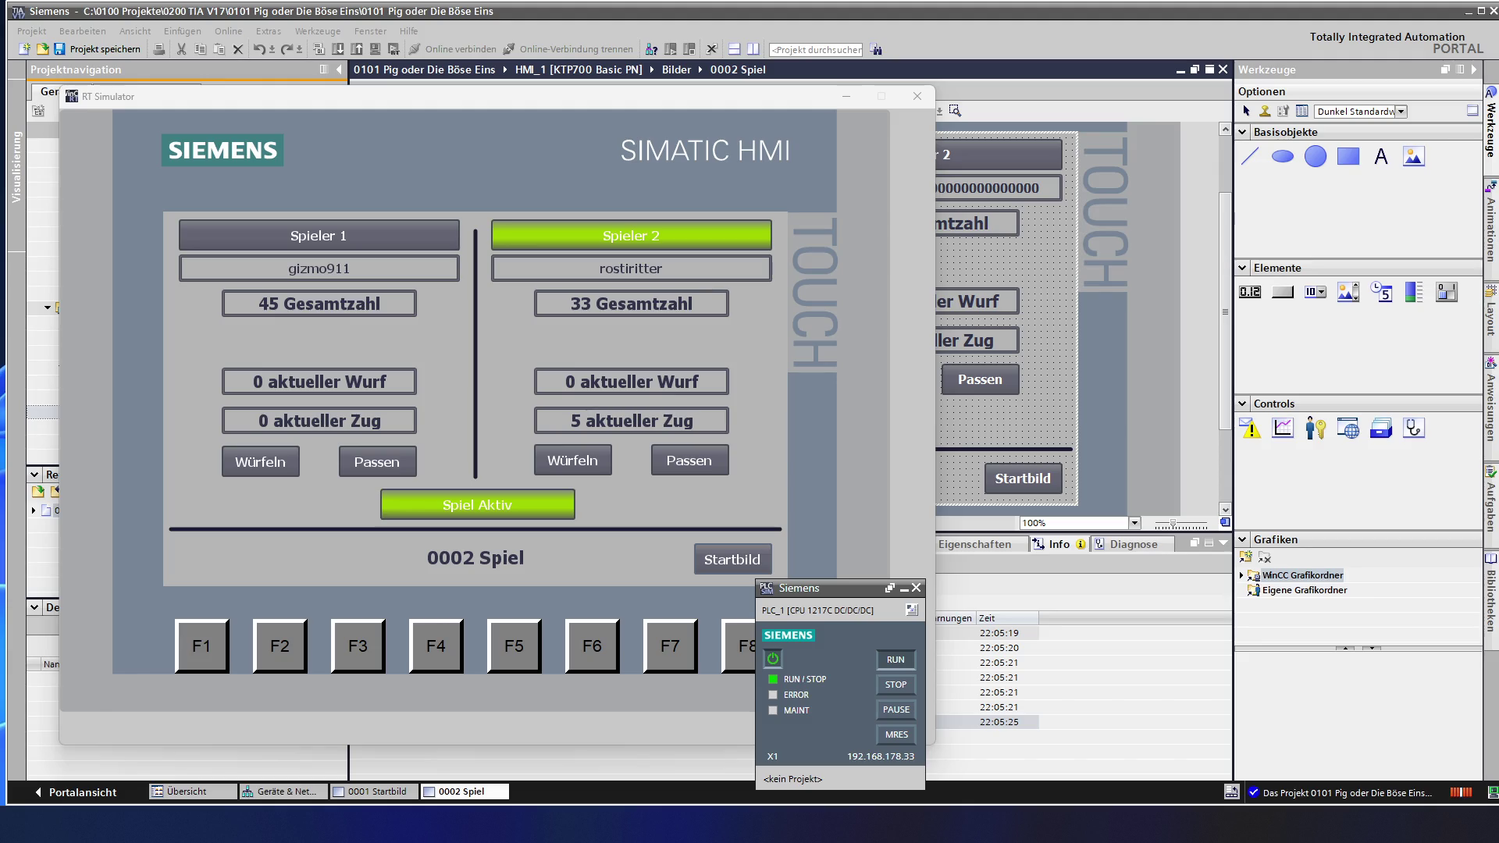
- Roll for Player 2, twice for Player 1, then Player 2 again as each loses the turn on a 1
click(573, 459)
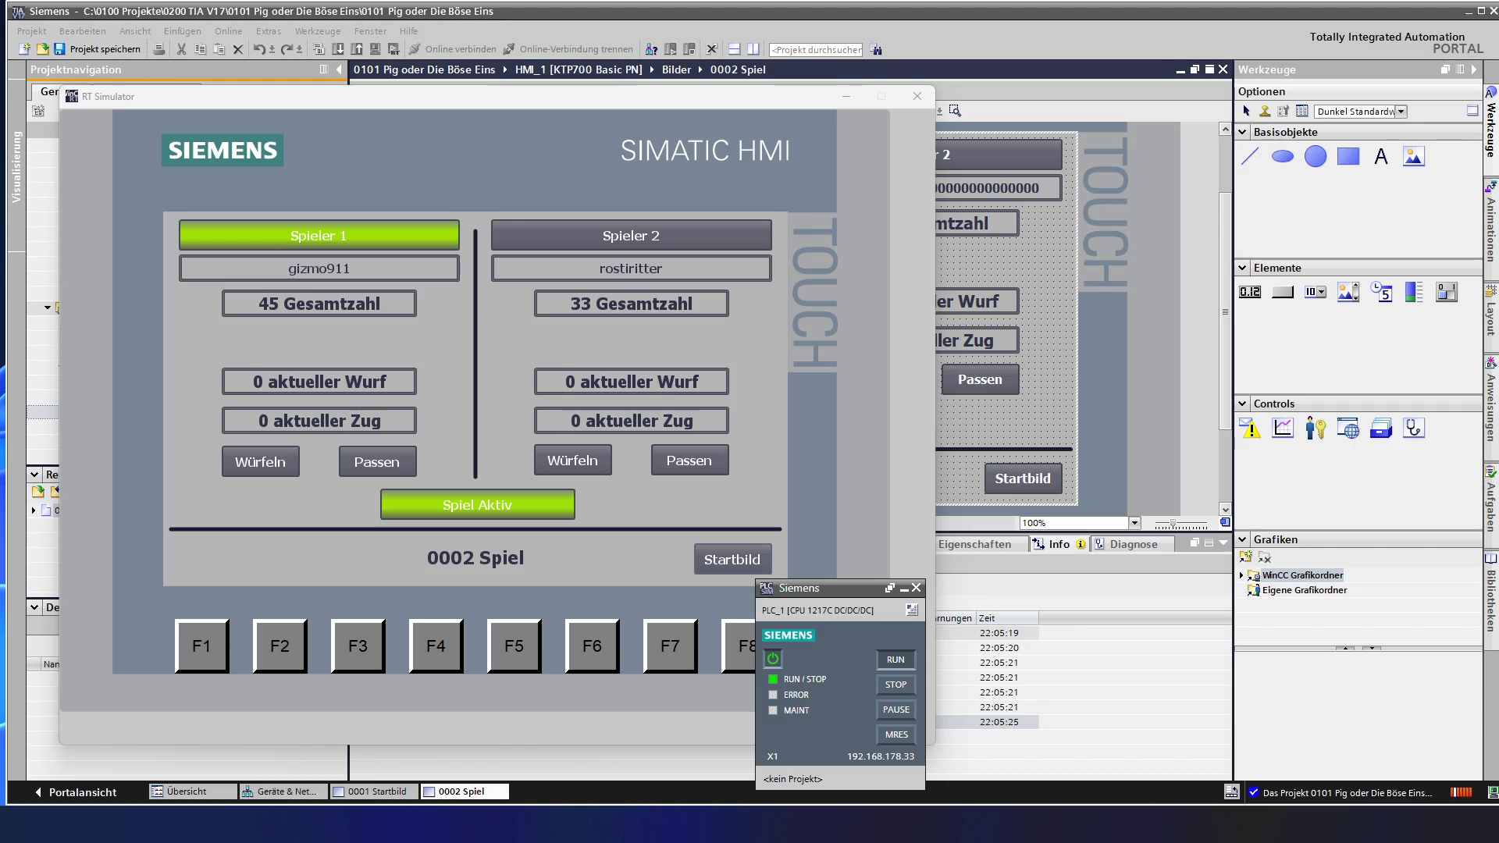
click(260, 461)
click(260, 461)
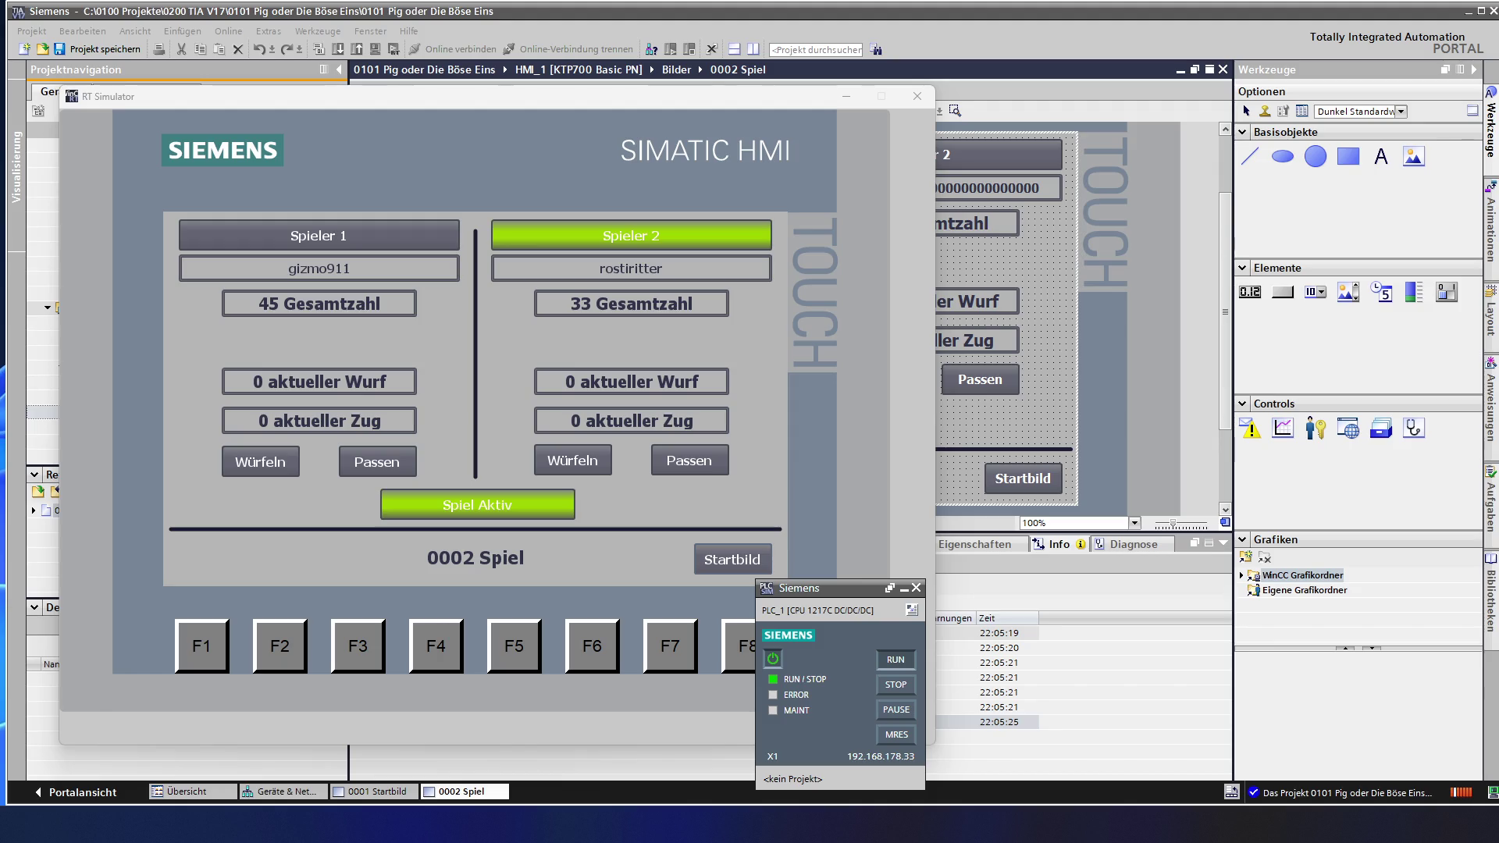
click(572, 459)
- Roll twice more for Player 2, lifting the current turn to 12 points
click(572, 460)
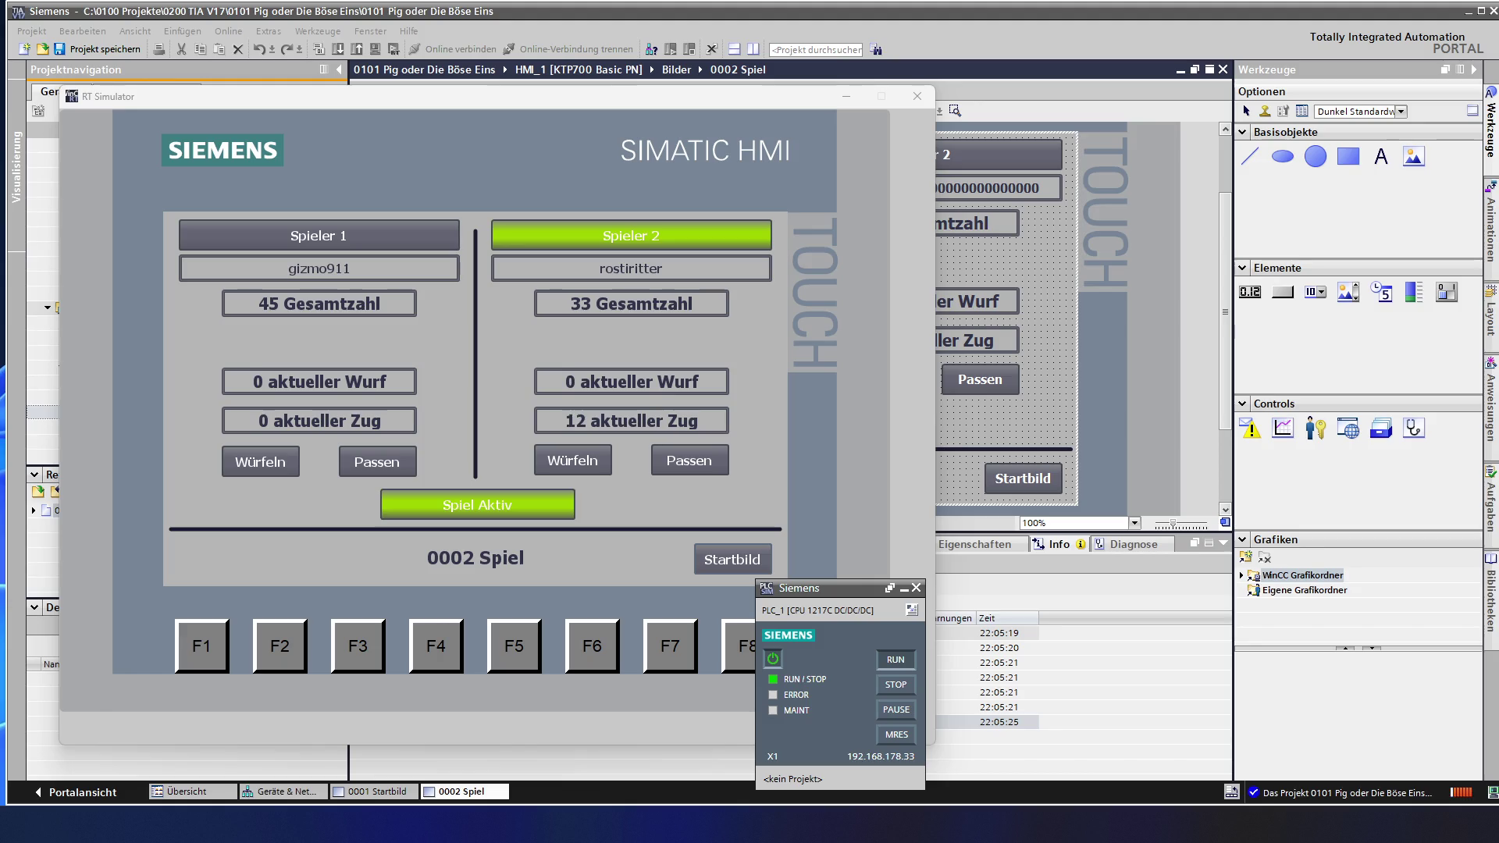
click(573, 461)
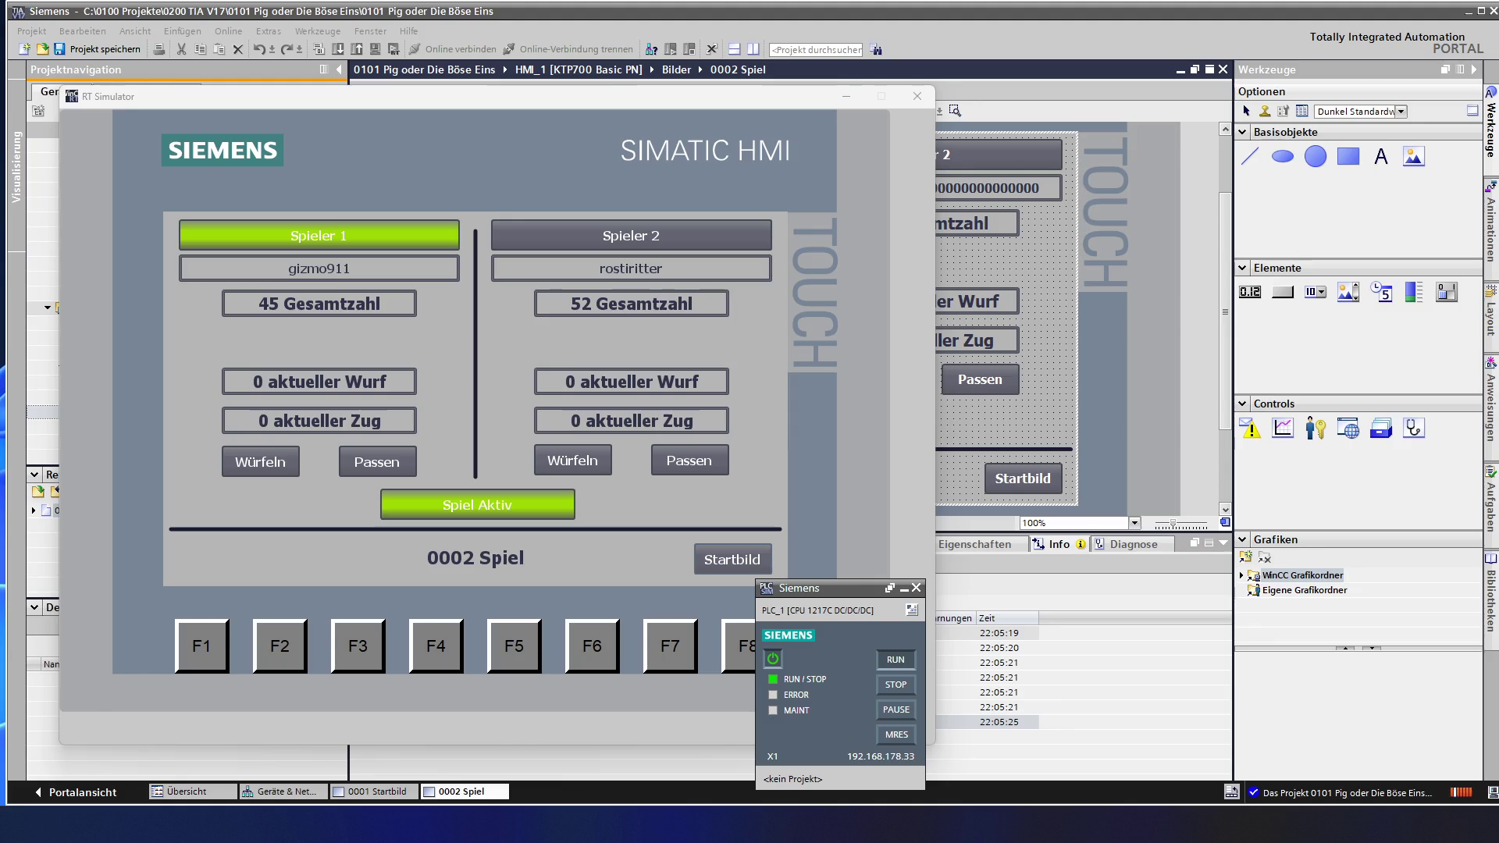
- Roll for Player 1 to reach 59, then start Player 2's turn with a 5
click(260, 461)
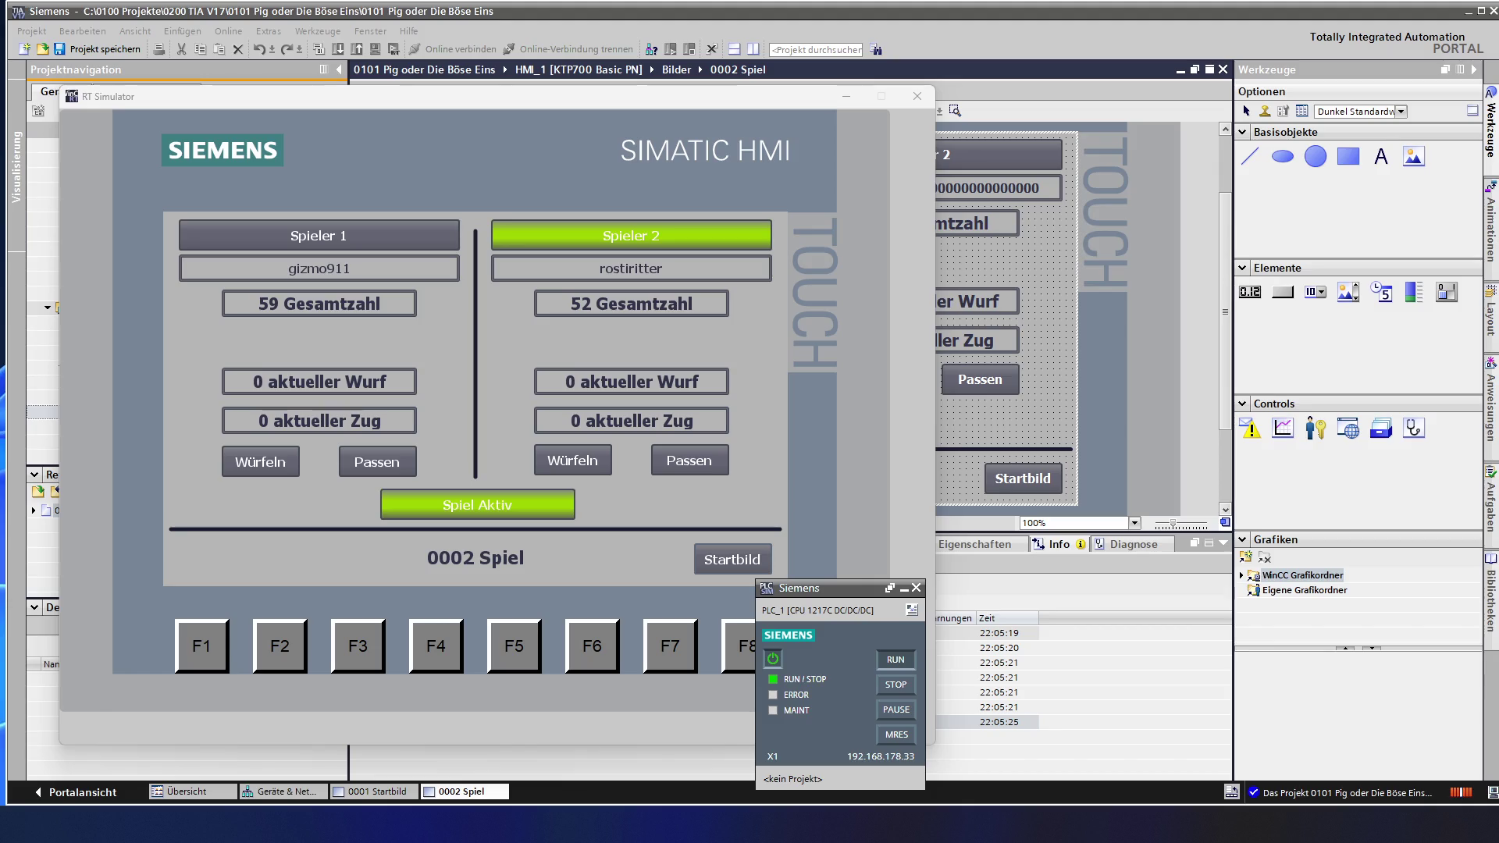
click(573, 460)
- End Player 2's turn, roll four times for Player 1 to build 18 points, then bank them for 77
click(572, 460)
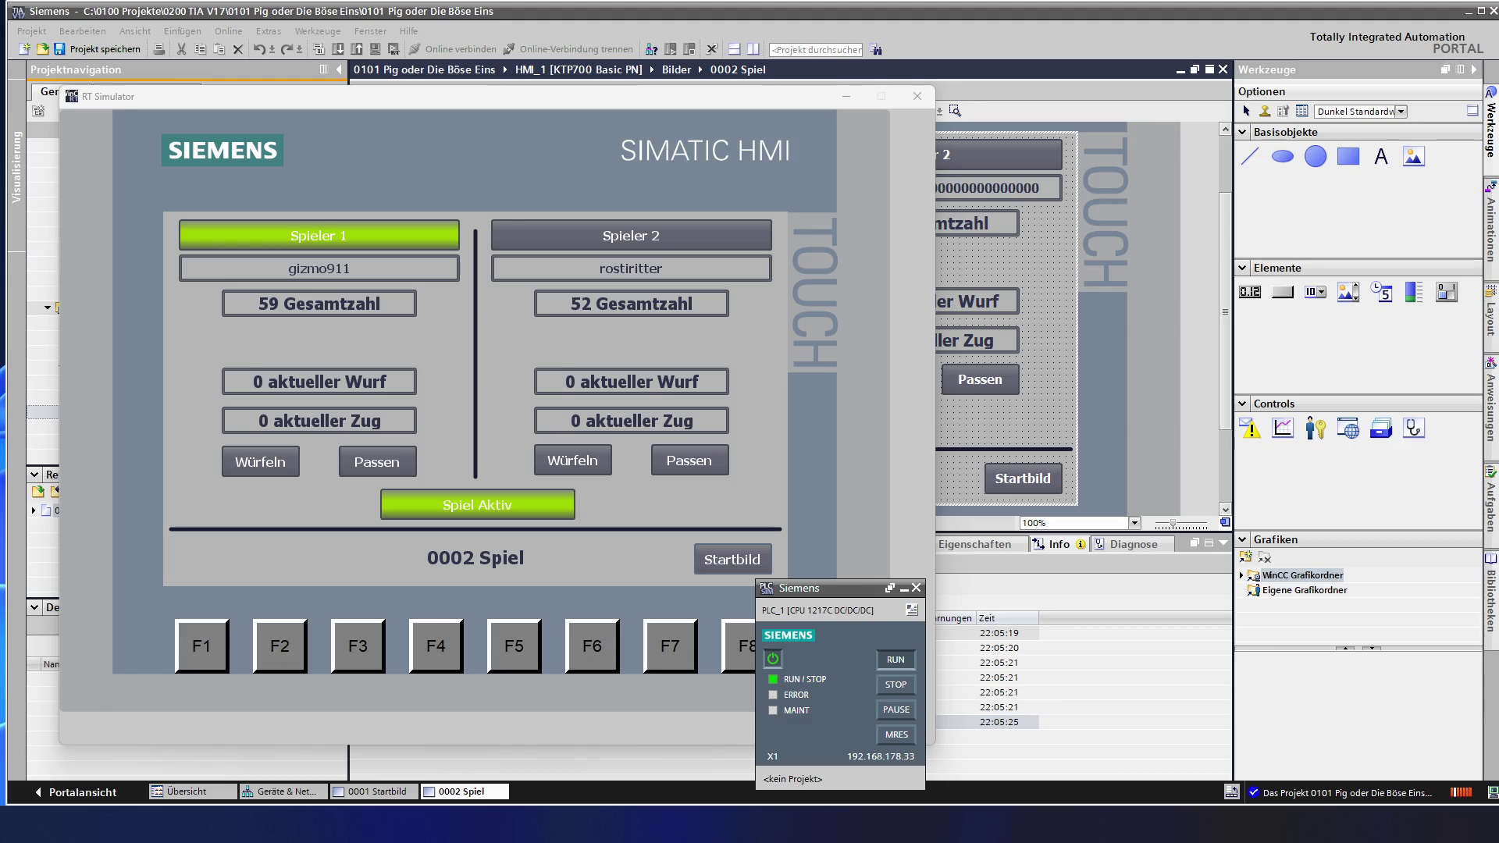
click(259, 462)
click(260, 461)
click(261, 462)
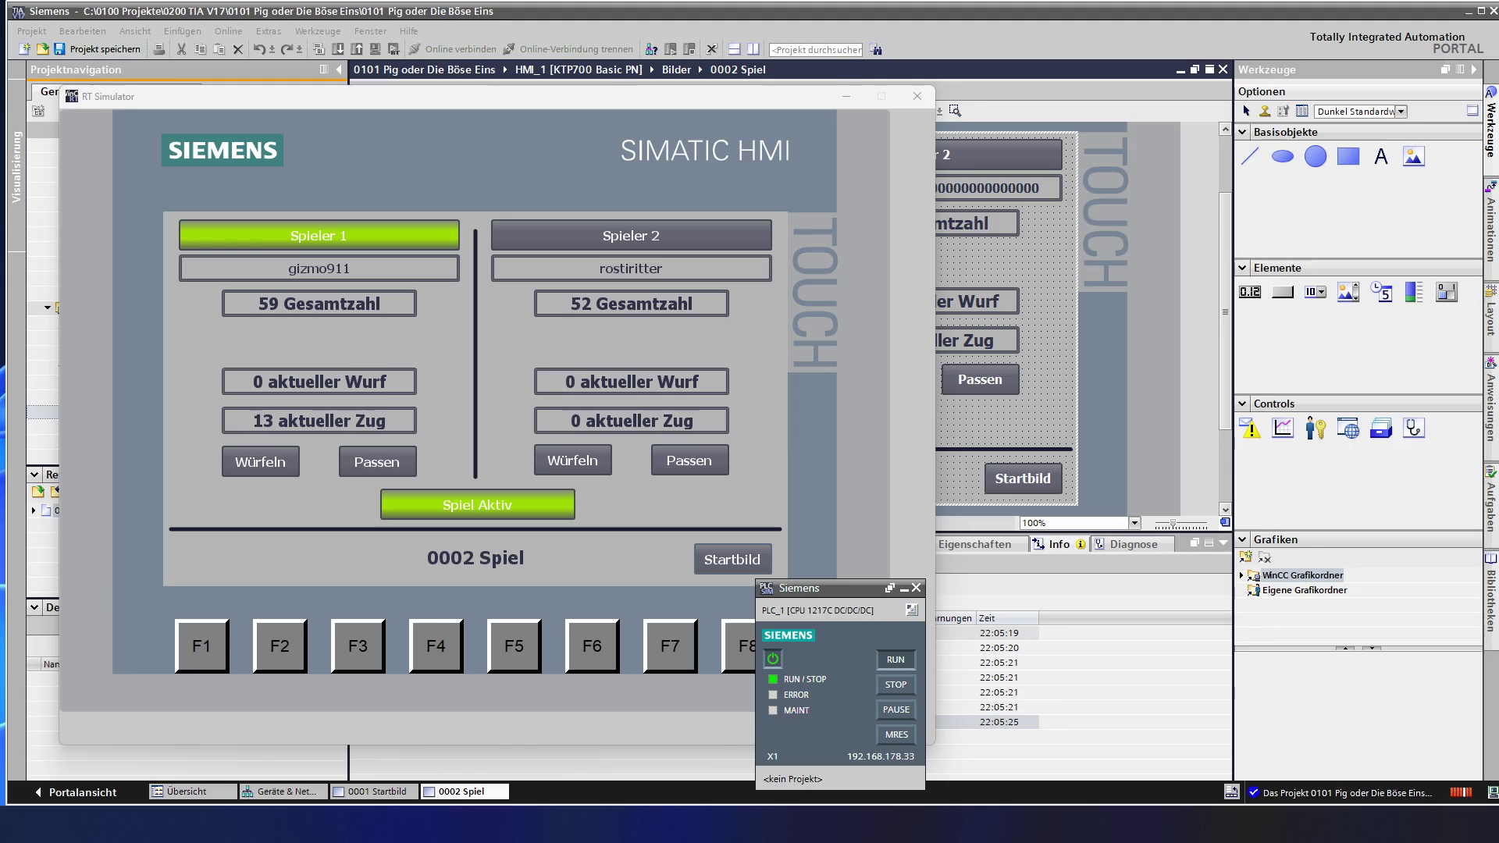
click(260, 462)
click(377, 462)
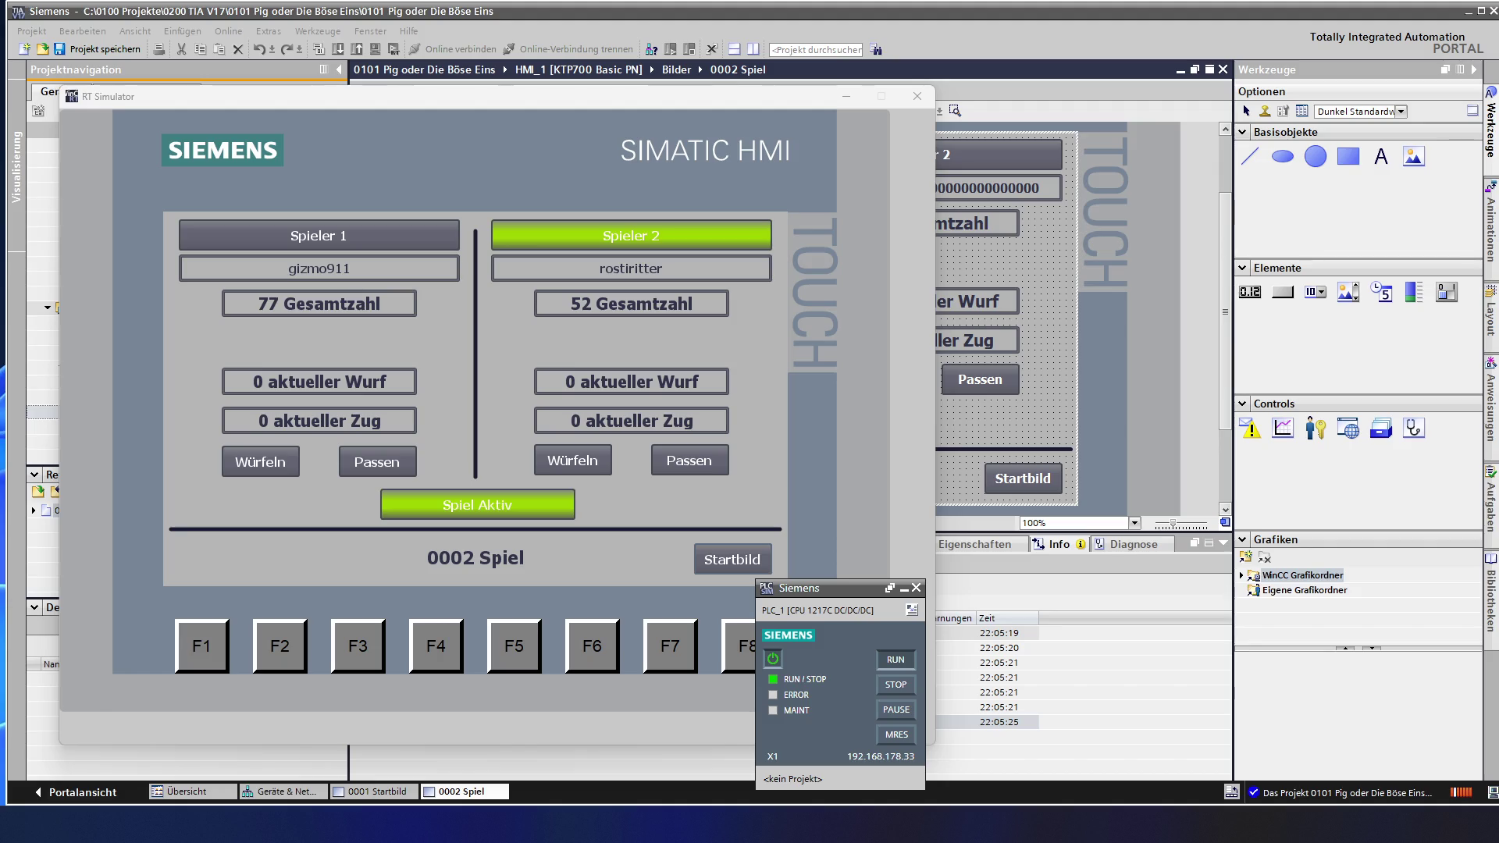
- Roll the die once for Player 2 to open the turn, with Player 1 leading 77 to 52
click(573, 460)
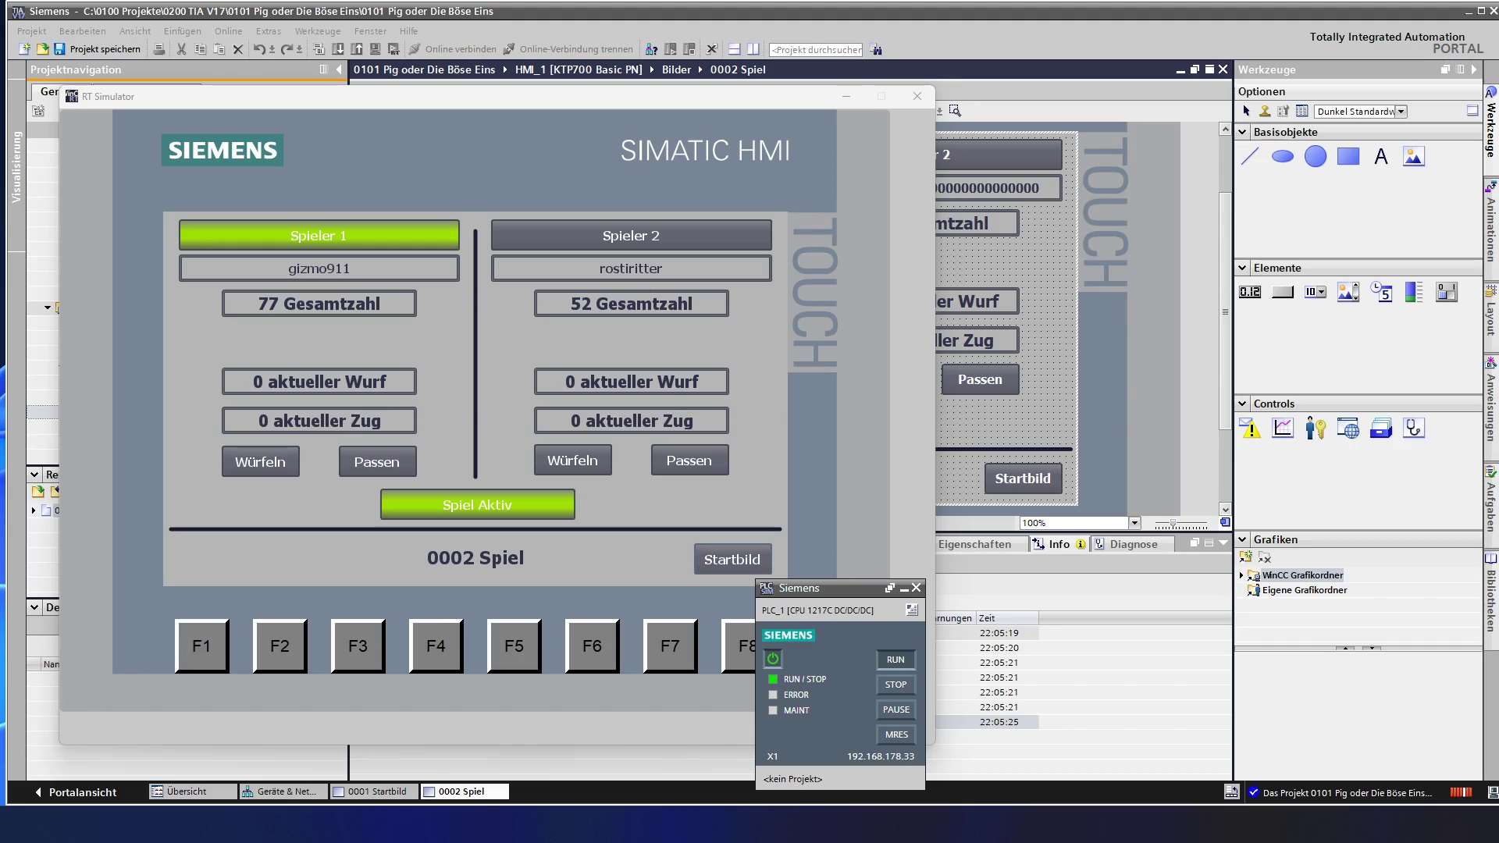
- Roll three times for Player 1 until a 1 ends the turn, totals staying 77 to 52
click(260, 462)
click(260, 462)
click(261, 461)
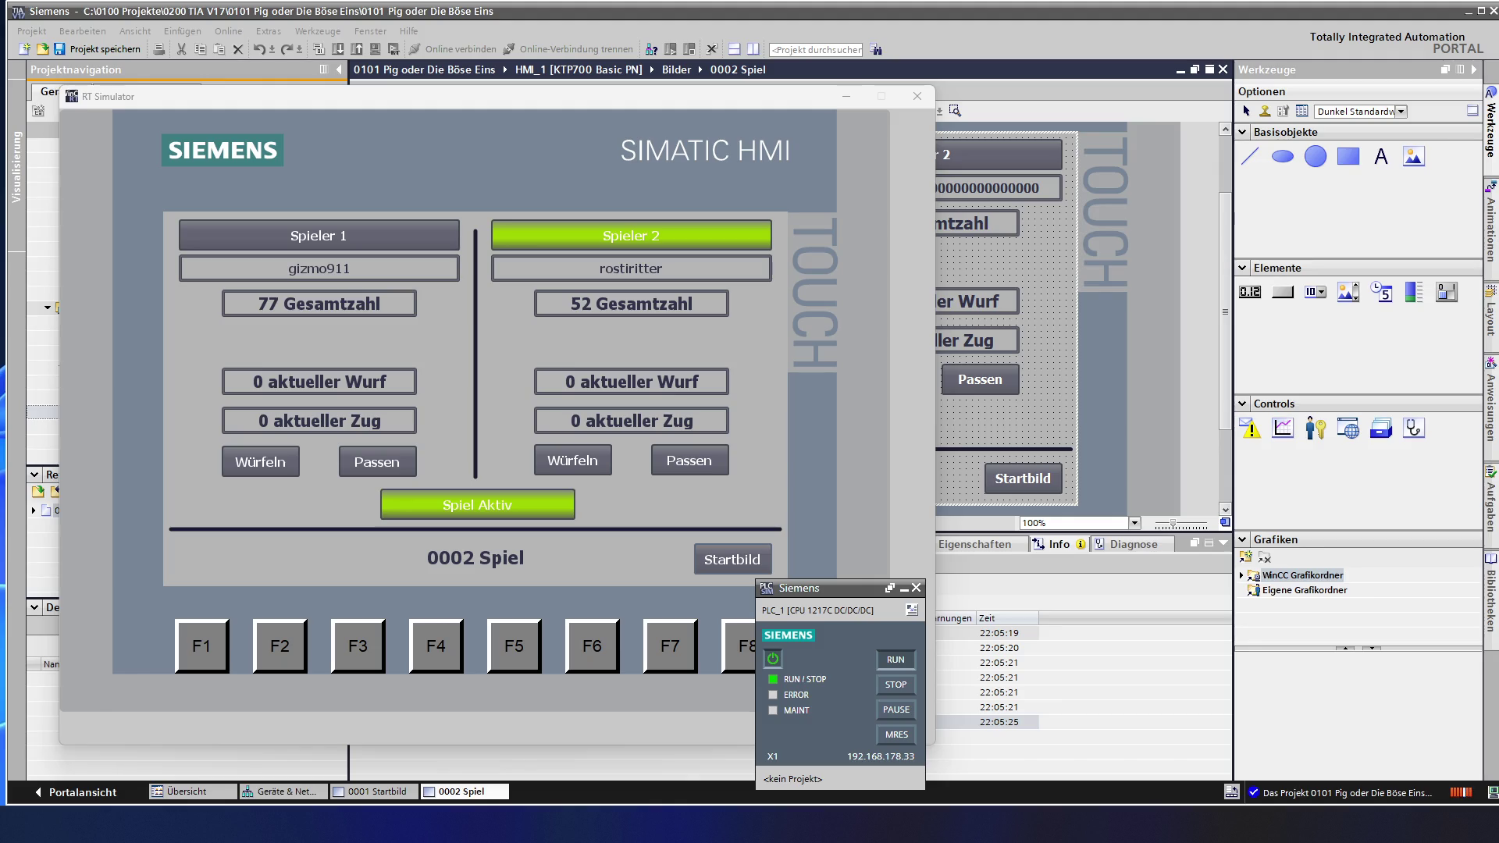
- Roll for Player 2 until a 1 wipes the 10-point turn, then roll a six for Player 1
click(573, 459)
click(572, 460)
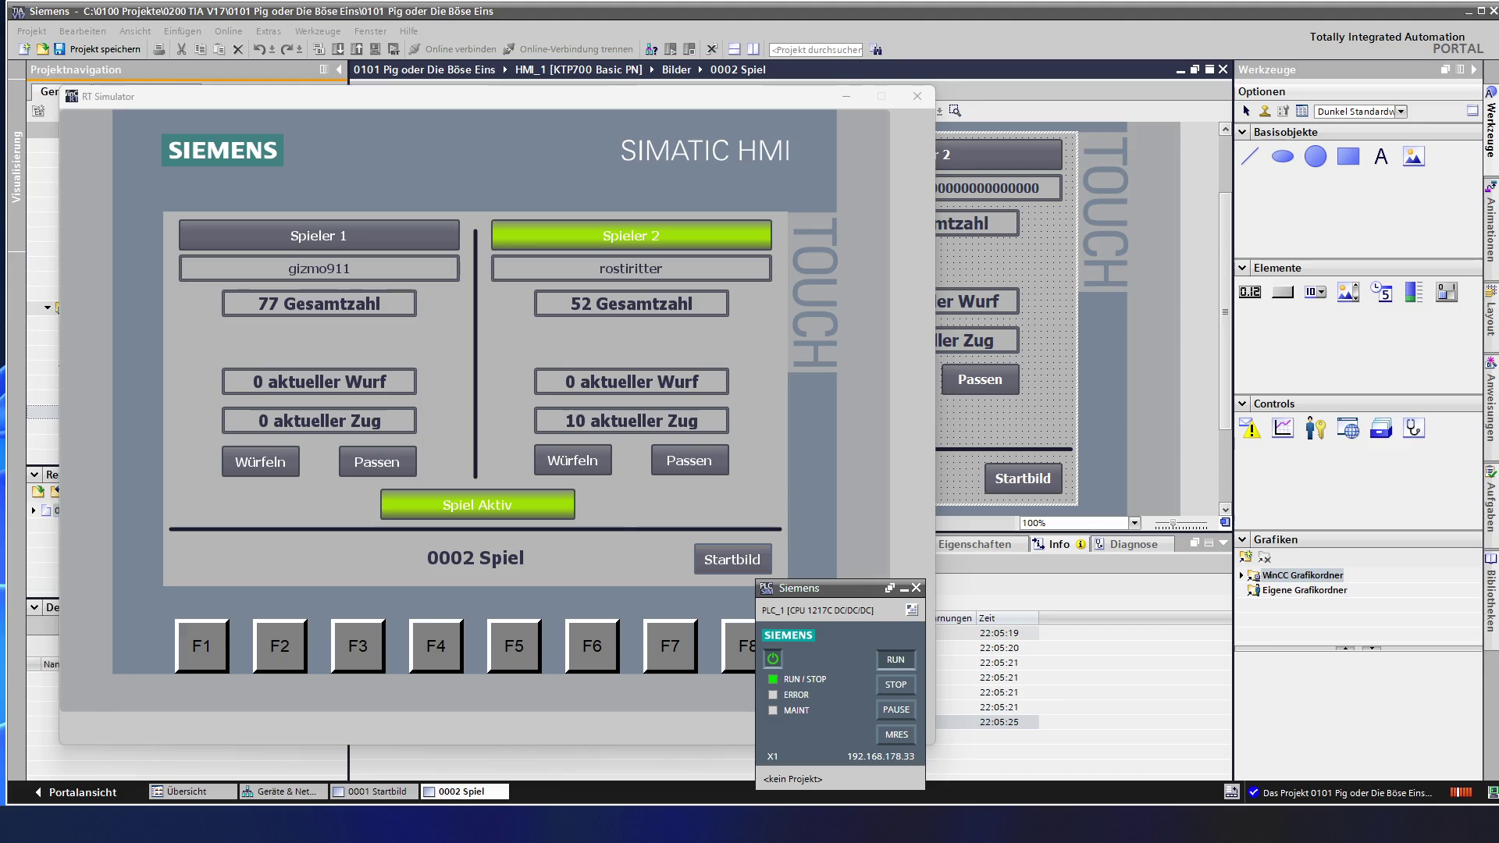
click(573, 460)
click(573, 461)
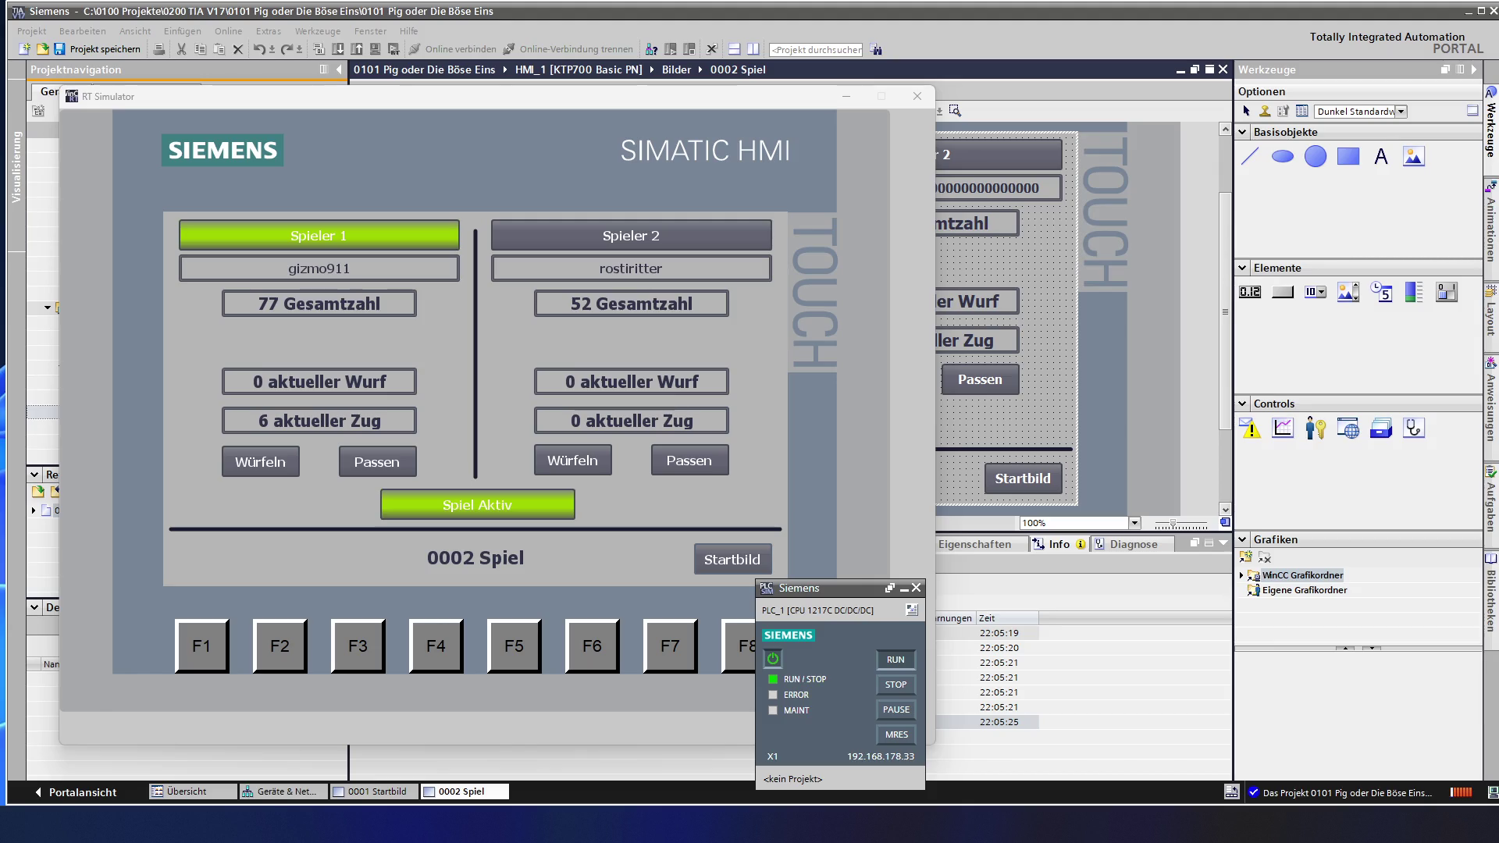
- Roll for Player 1 until a 1 loses the 11-point turn, then start Player 2's turn with a roll
click(260, 461)
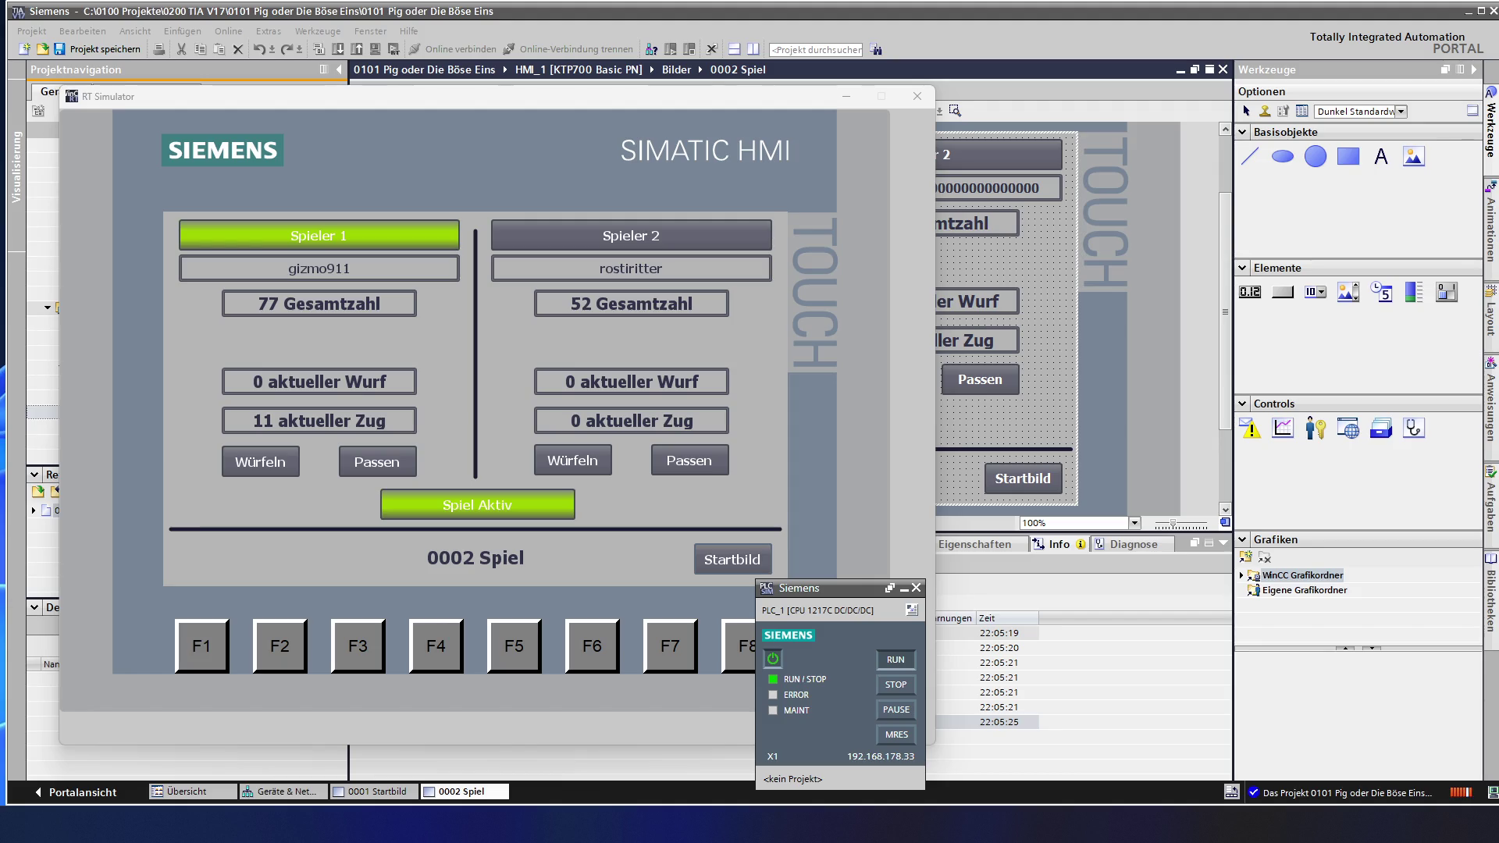
click(260, 461)
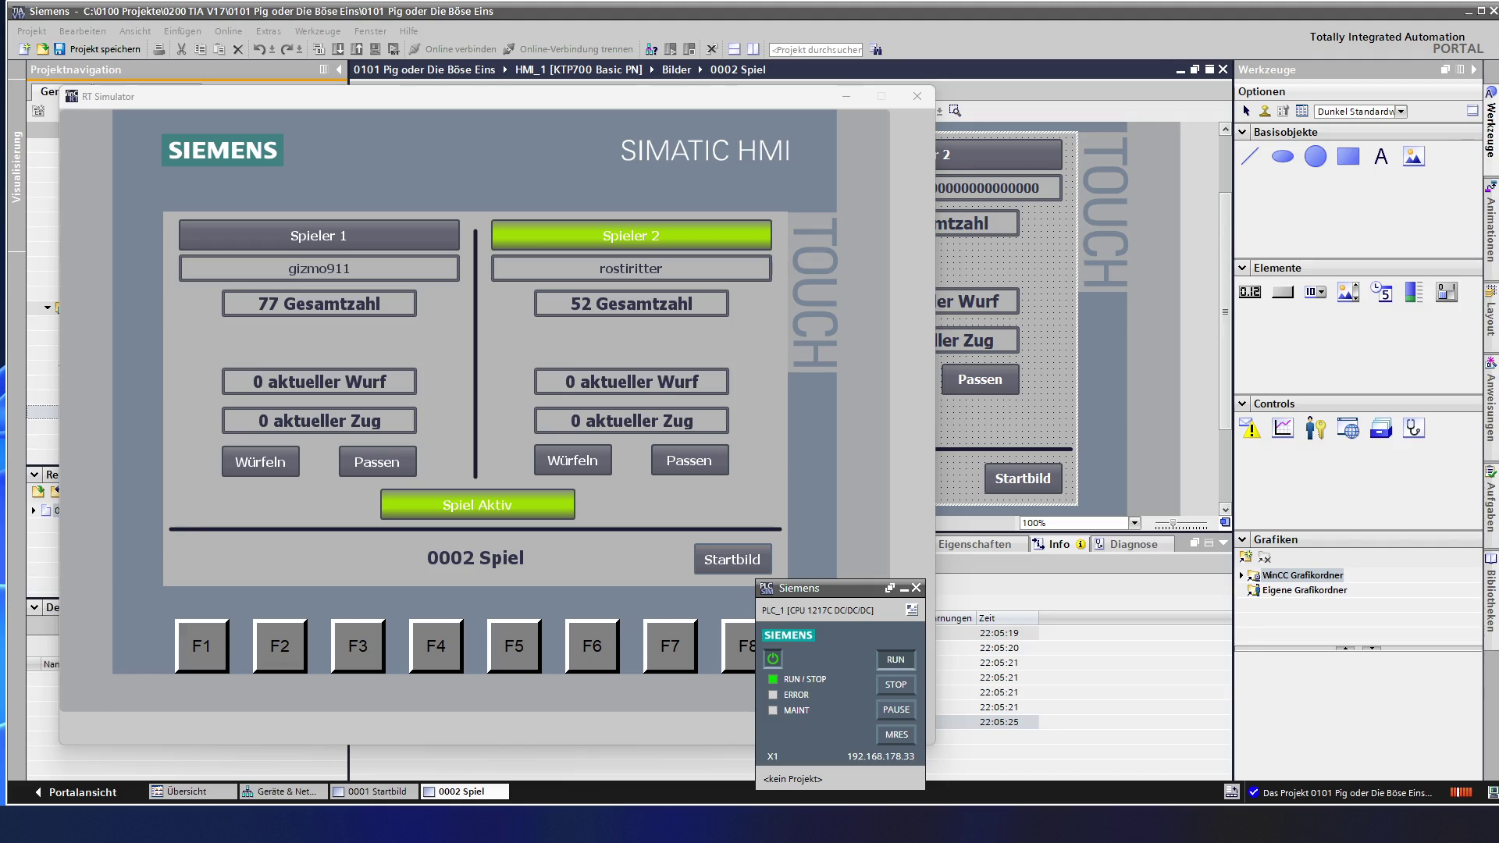
click(572, 459)
- Roll twice more for Player 2, bank the turn to reach 67, then roll for Player 1
click(573, 460)
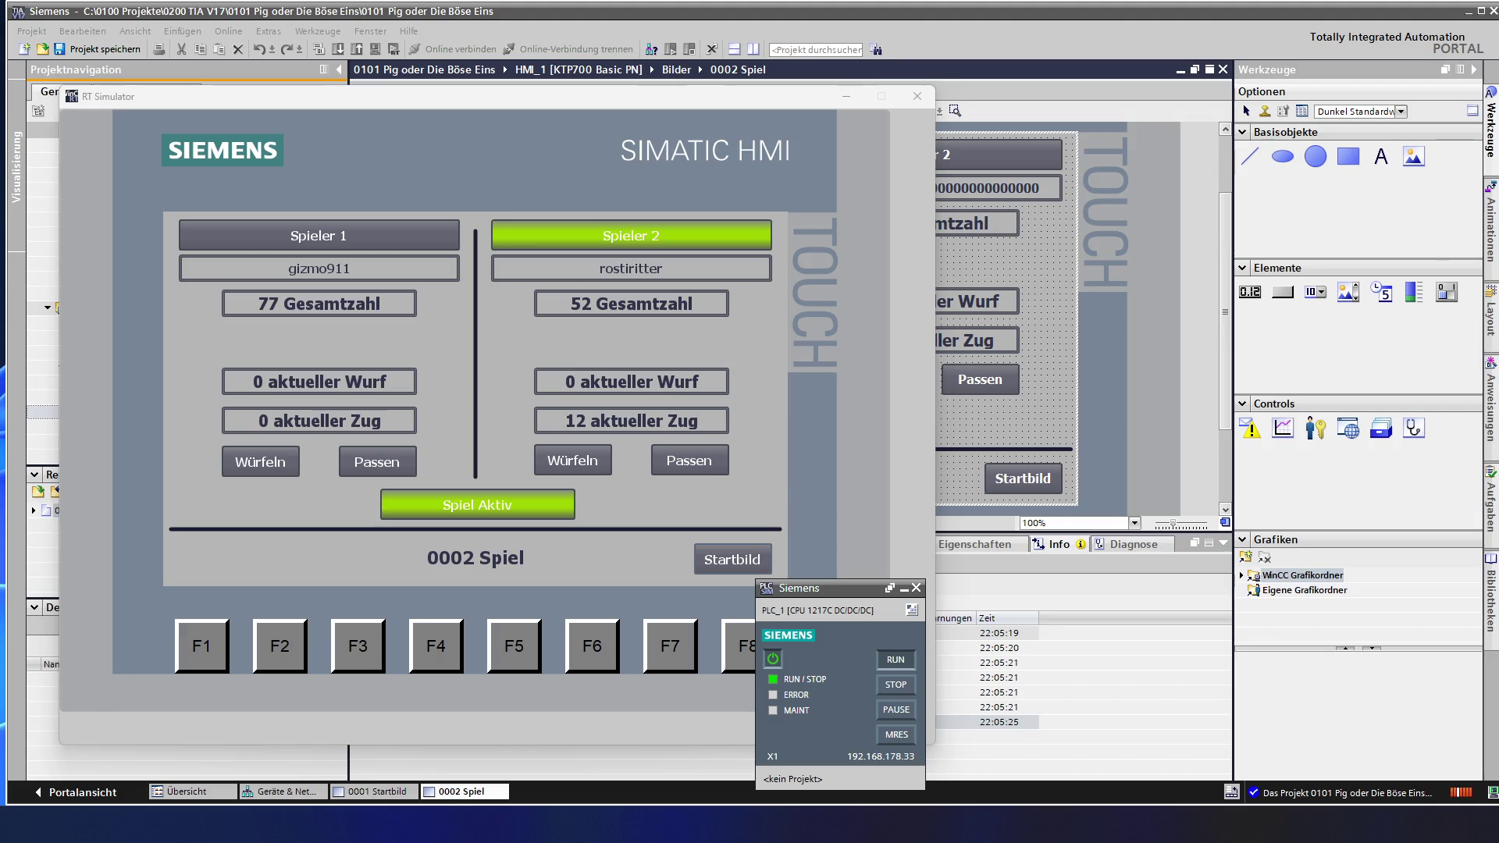
click(573, 461)
click(689, 459)
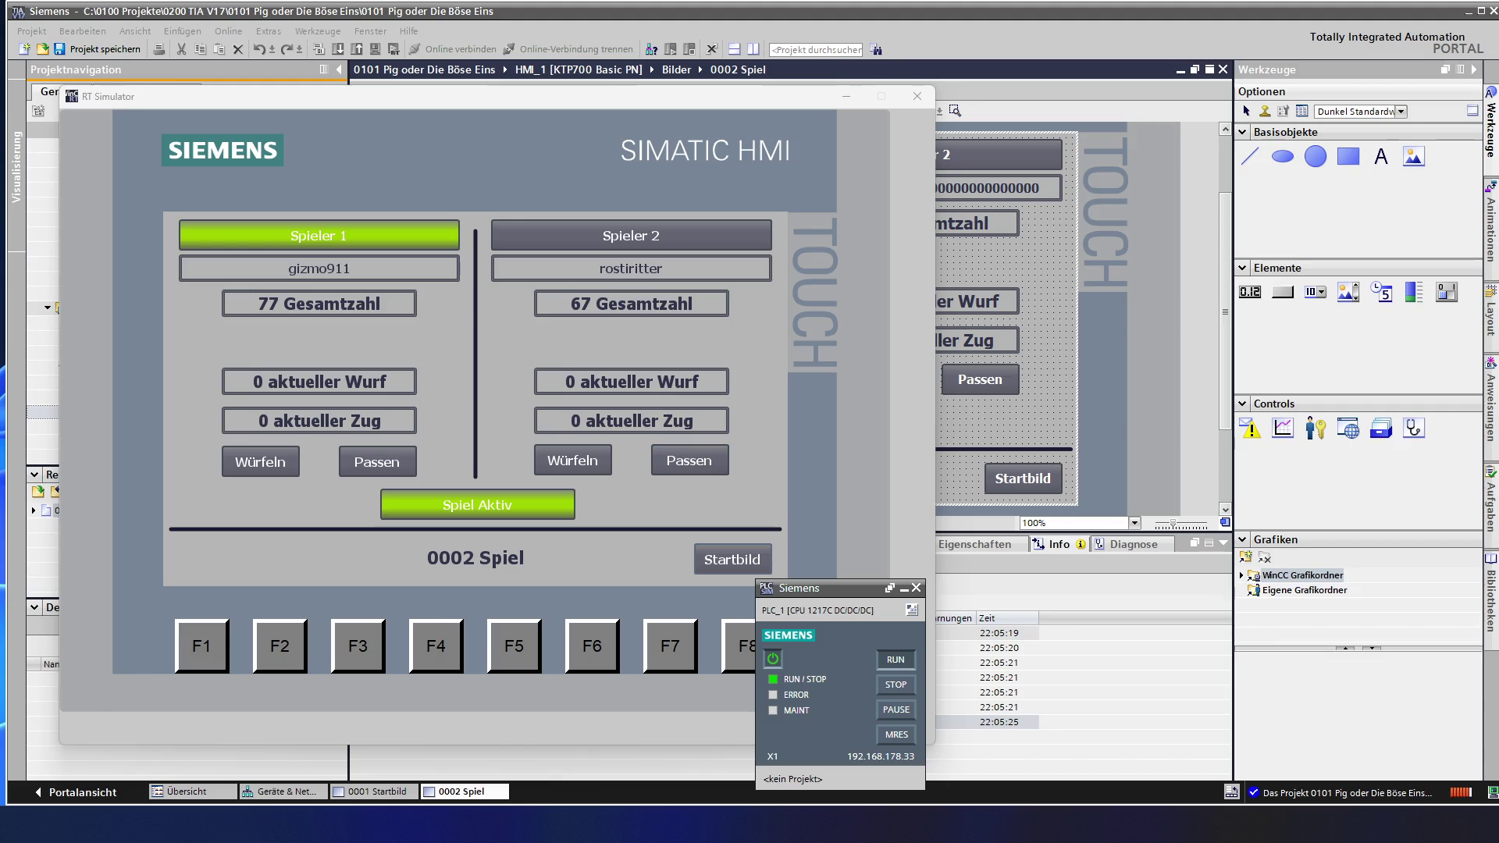
click(259, 461)
- Roll three times for Player 1 until a 1 wipes the 12-point turn, totals 77 to 67
click(260, 460)
click(261, 460)
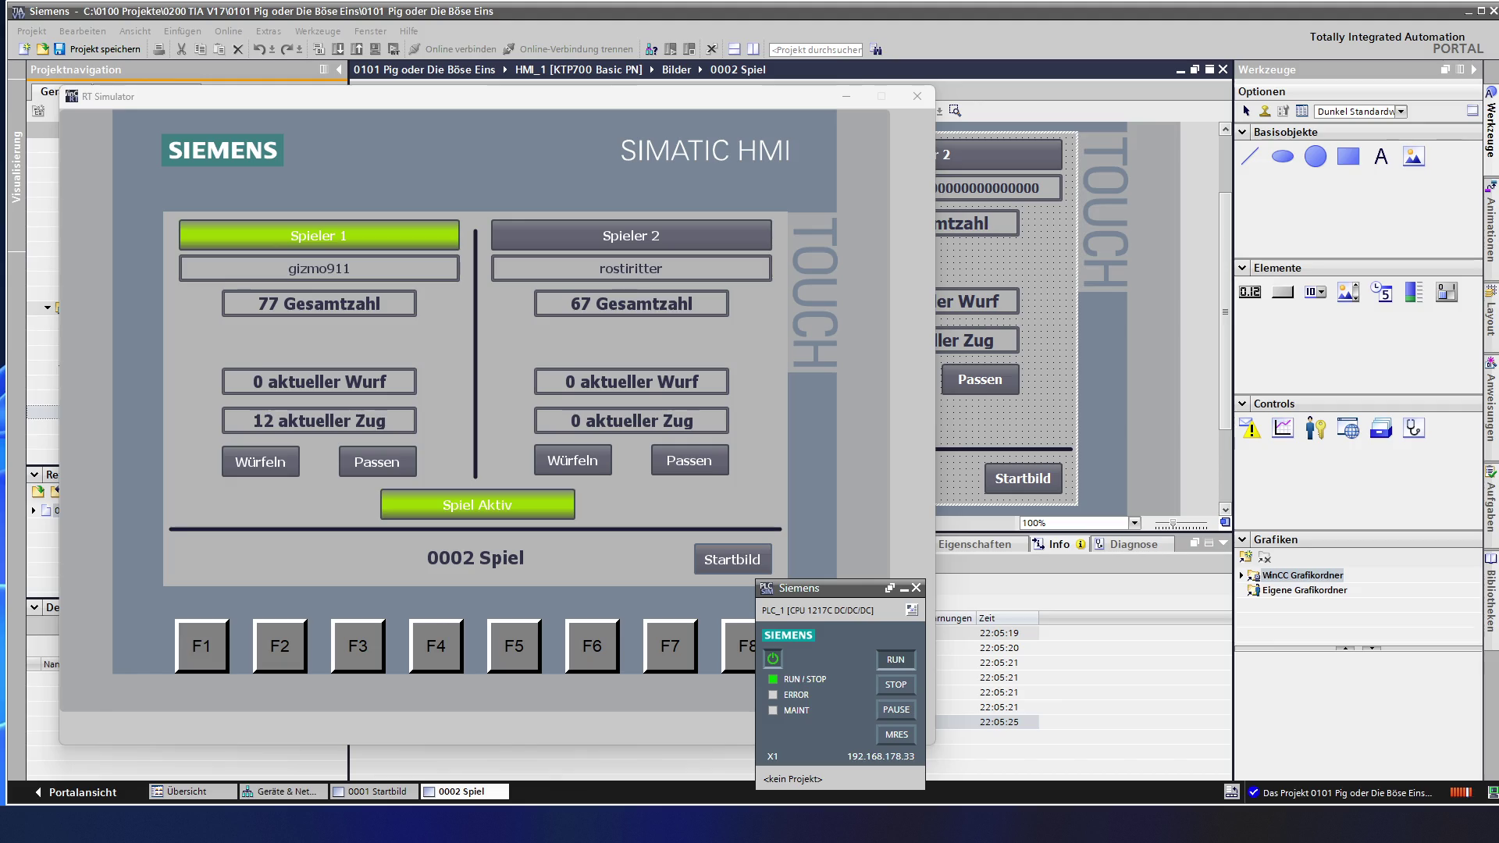
click(261, 461)
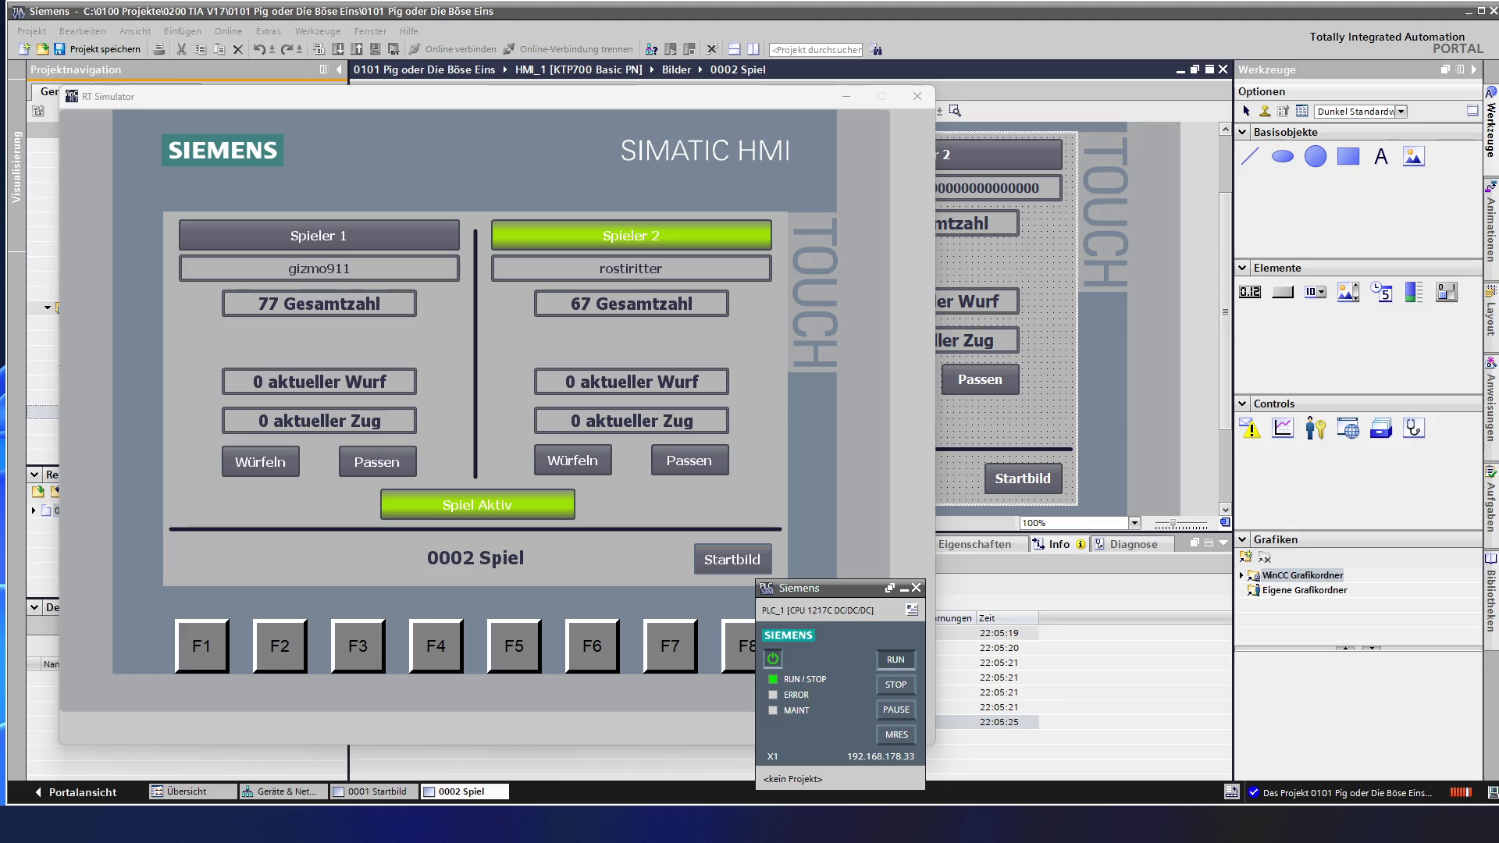
- Roll twice for Player 2, bank the 17-point turn to reach 84, then roll for Player 1
click(573, 460)
click(573, 461)
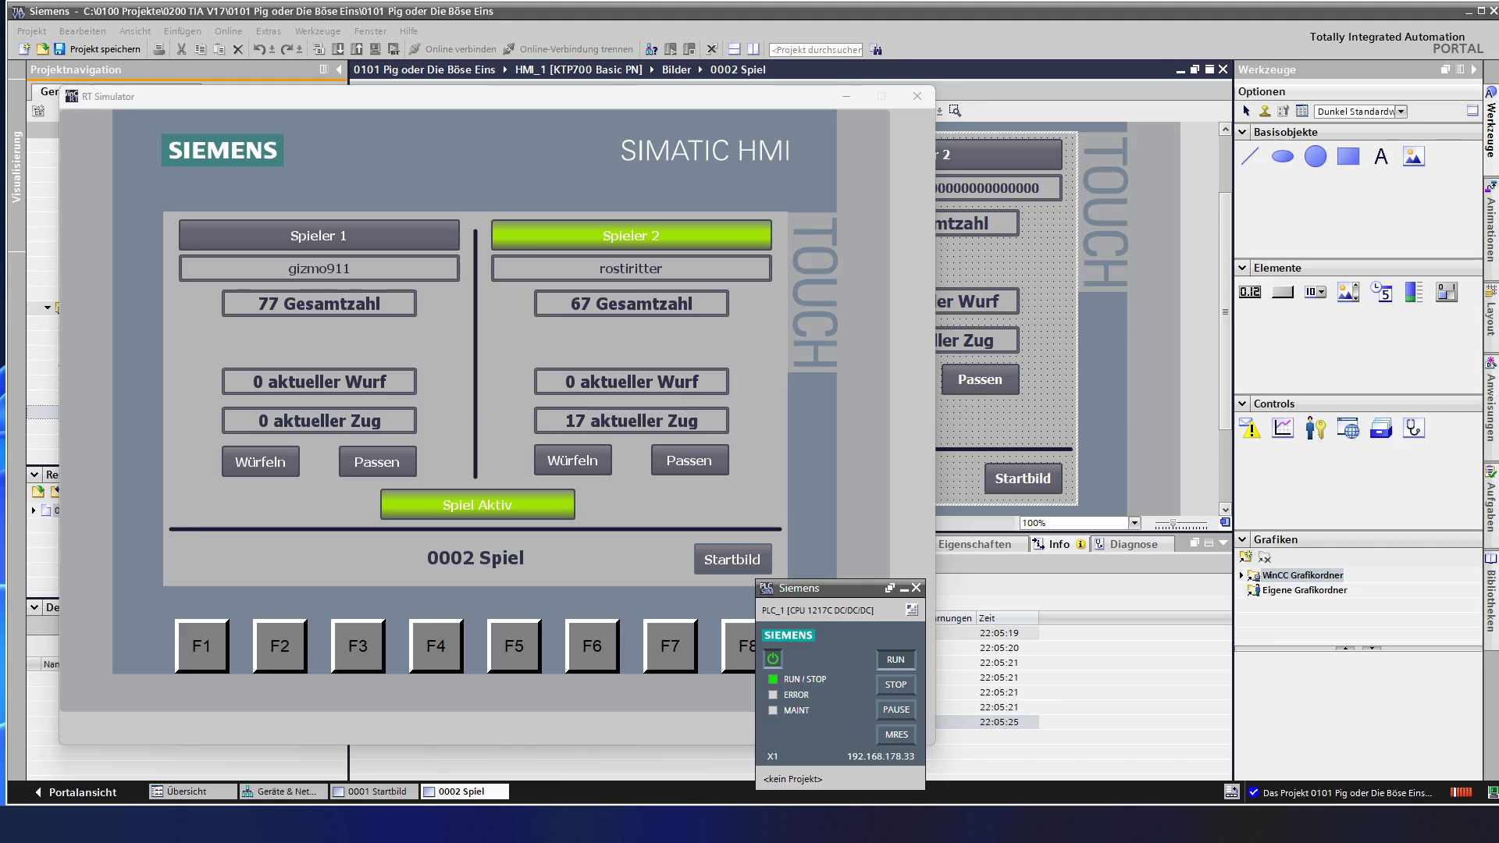
click(689, 459)
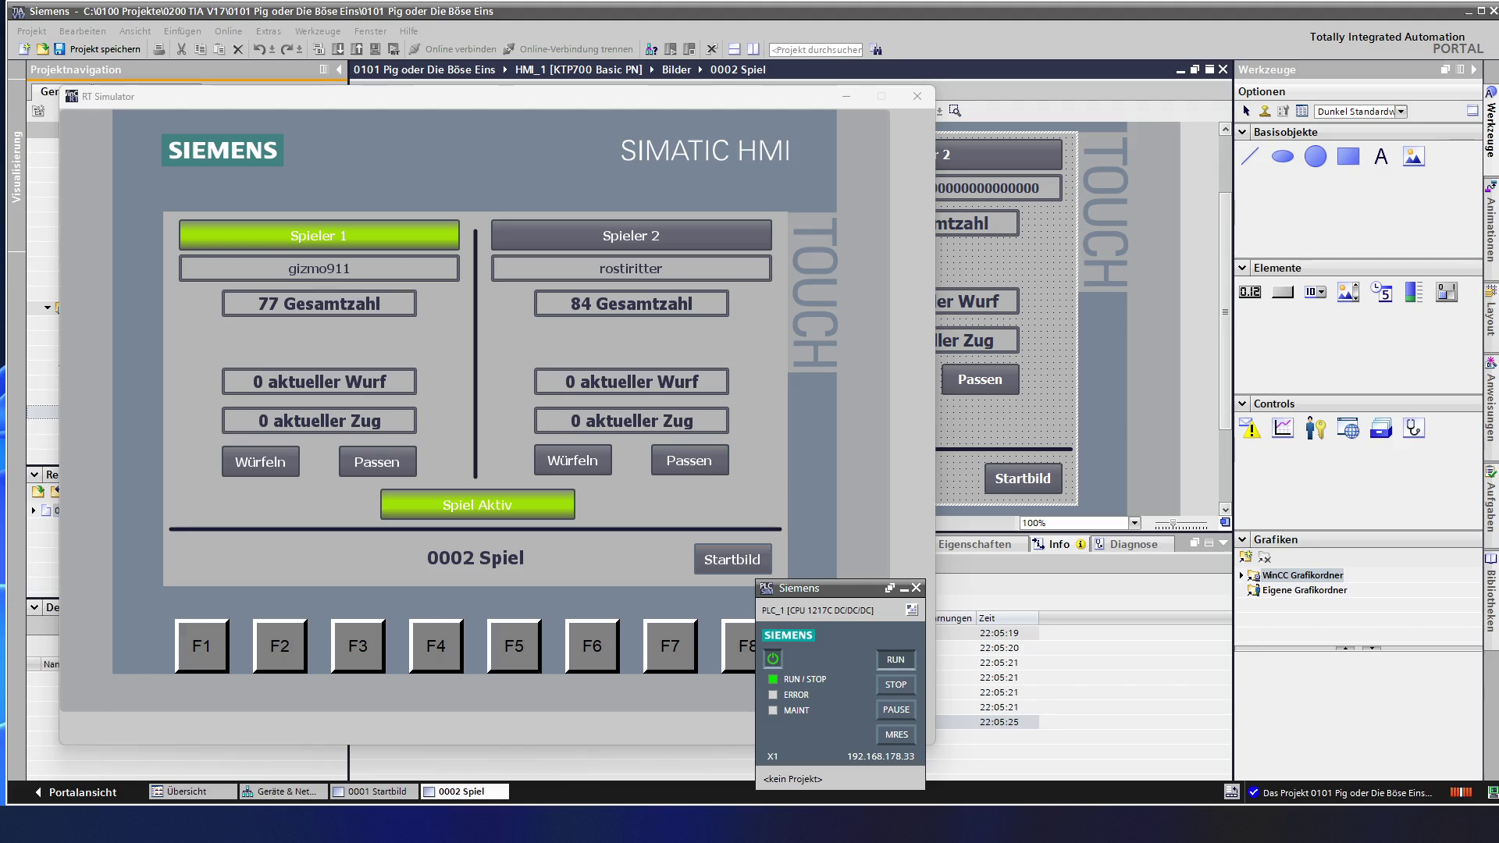
click(261, 461)
- Roll again for Player 1, showing a one with the turn at 4 points and totals 84 to 77
click(259, 462)
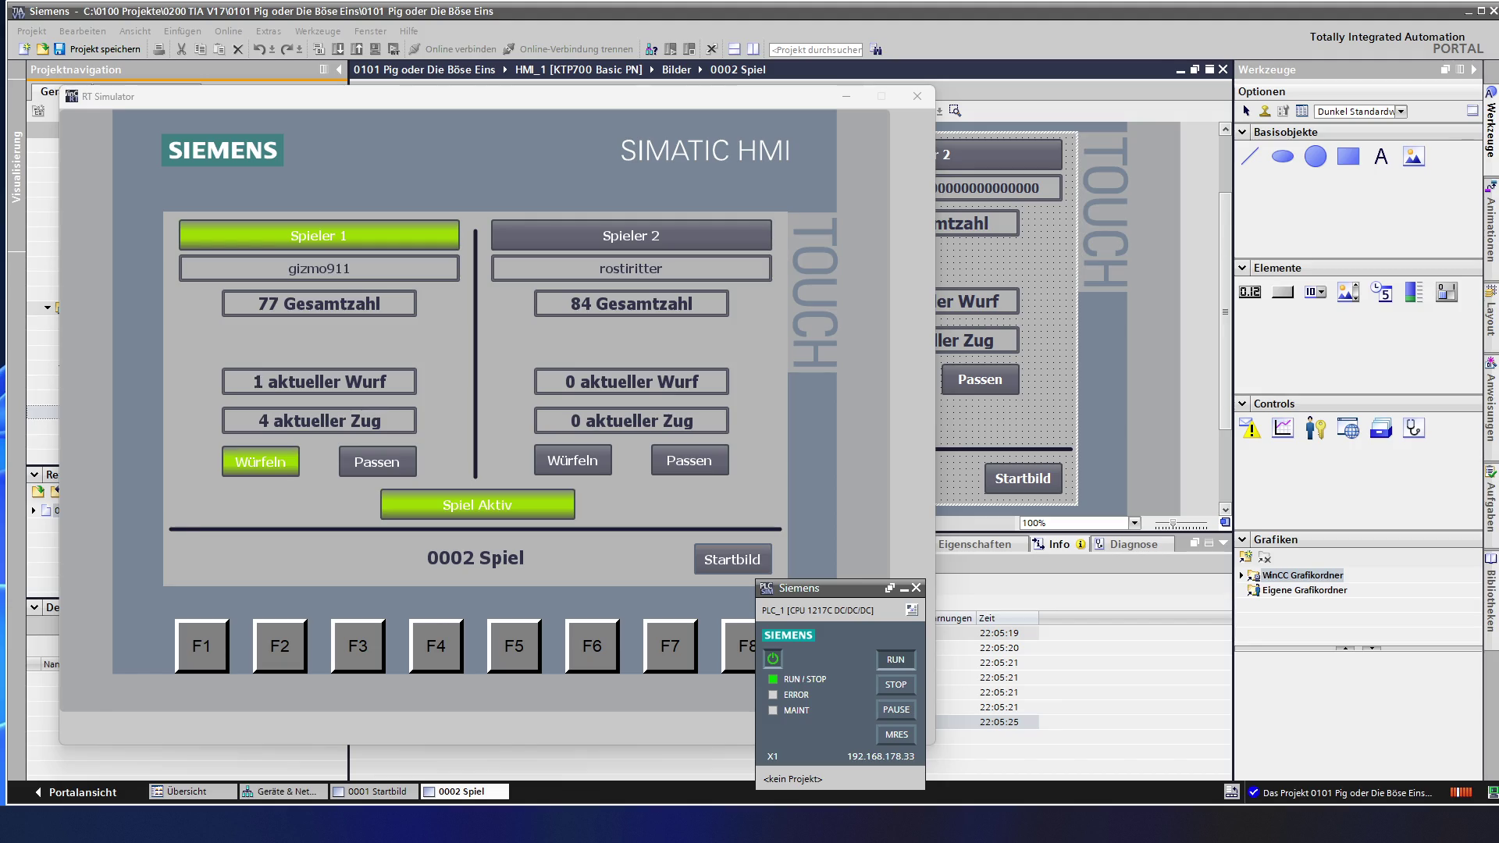